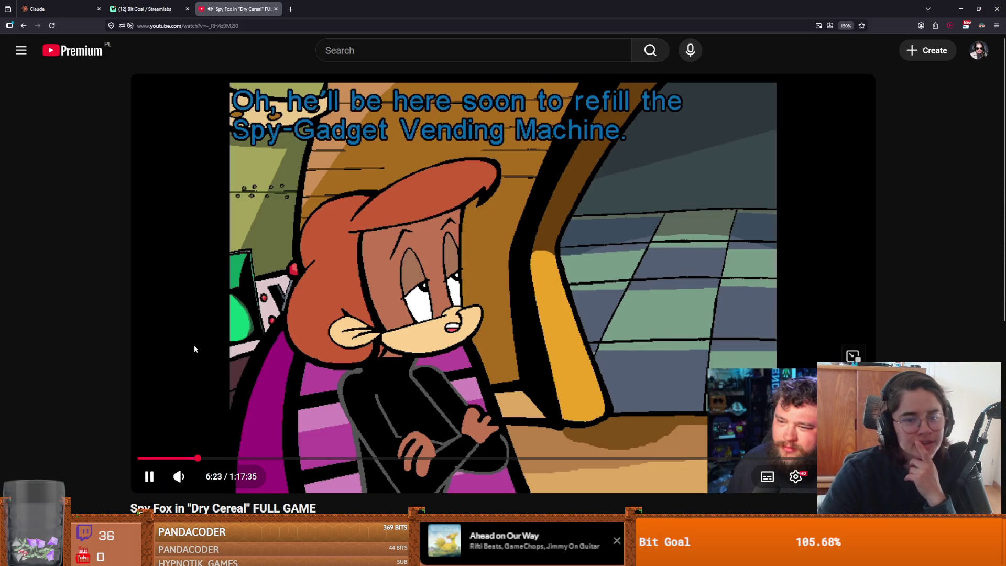
# Step: Skip the Spy Fox video ahead through 14:52, 23:16 and 31:52 to the 35:38 boat scene
pyautogui.moveTo(268, 459); pyautogui.dragTo(279, 459)
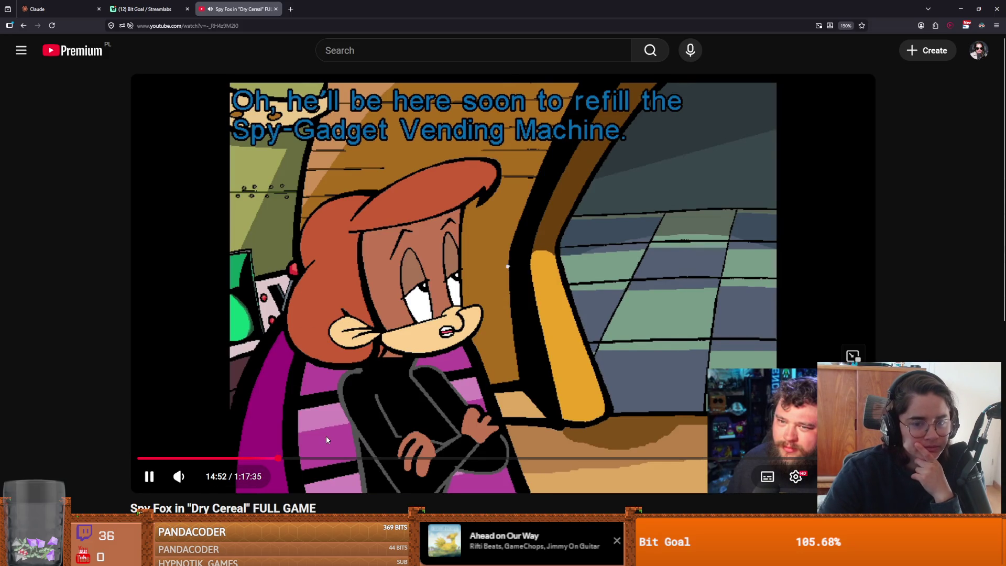
pyautogui.click(354, 460)
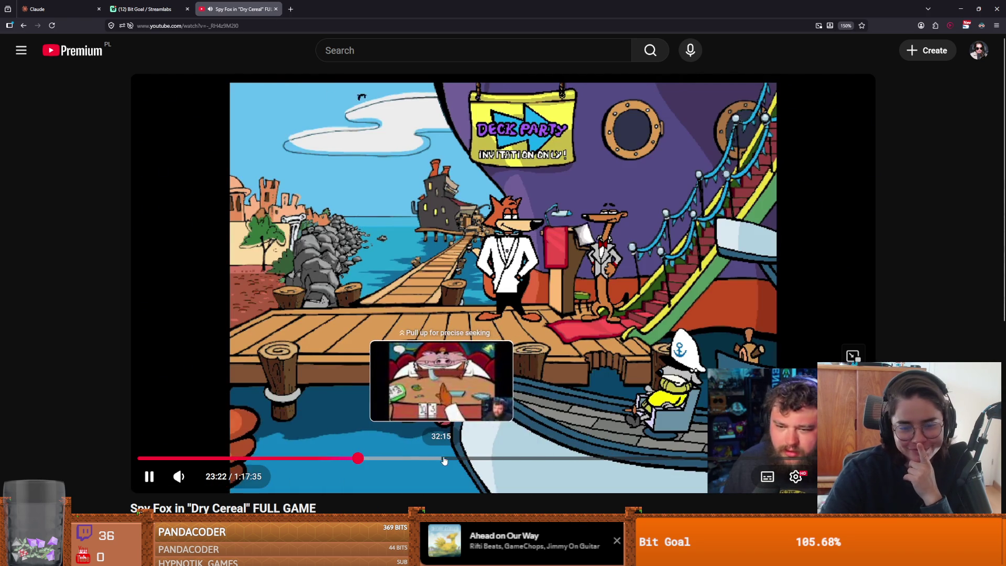
pyautogui.click(439, 460)
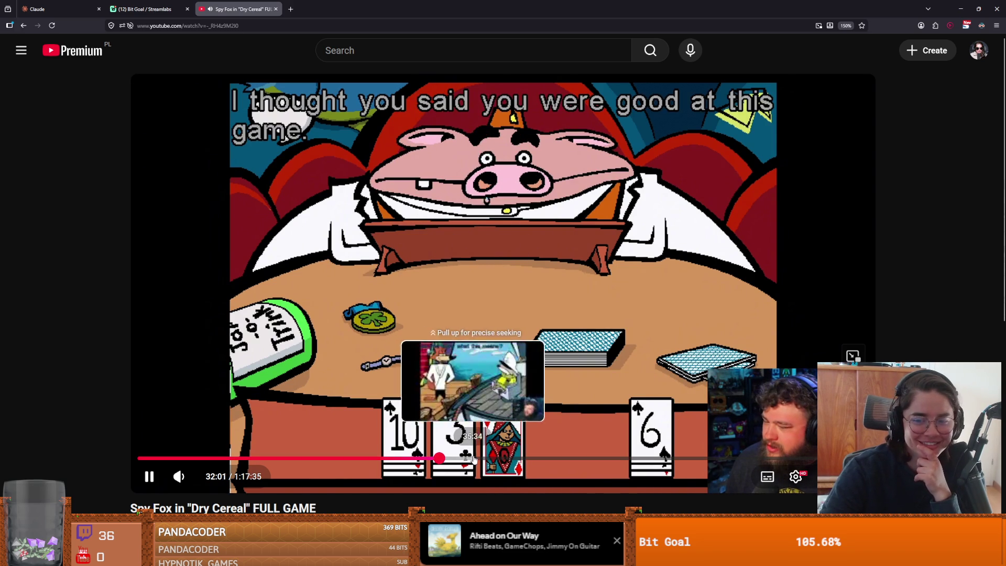
pyautogui.click(473, 459)
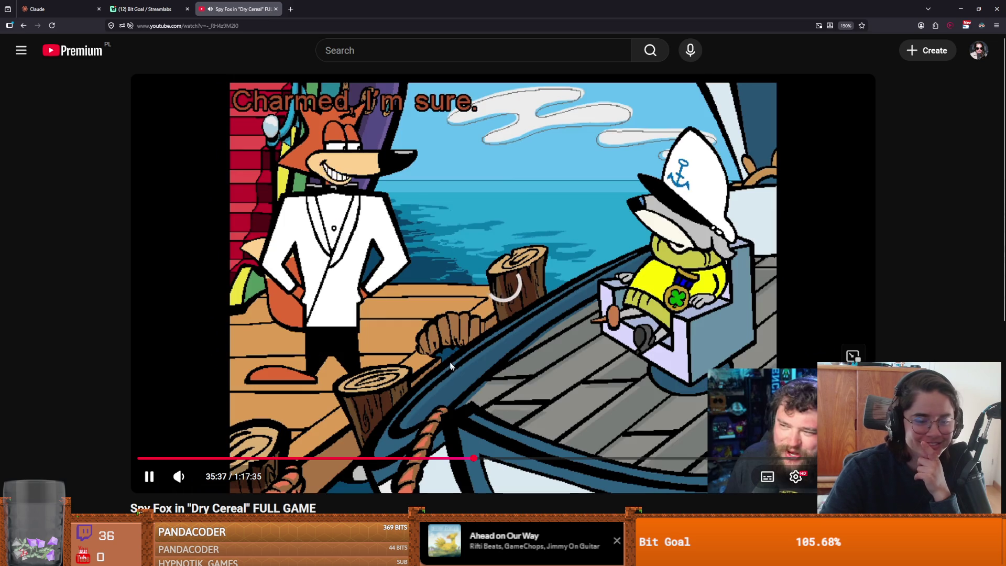
# Step: Pause the video at 35:39, scroll the page, and switch to Discord's #gaming channel
pyautogui.click(442, 318)
pyautogui.scroll(-3, 442, 318)
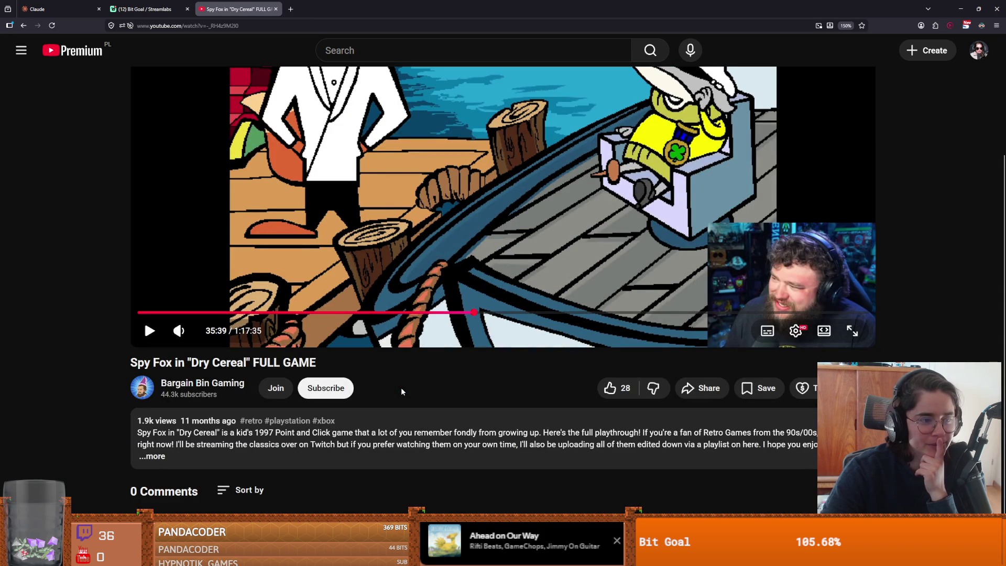
pyautogui.scroll(1, 404, 388)
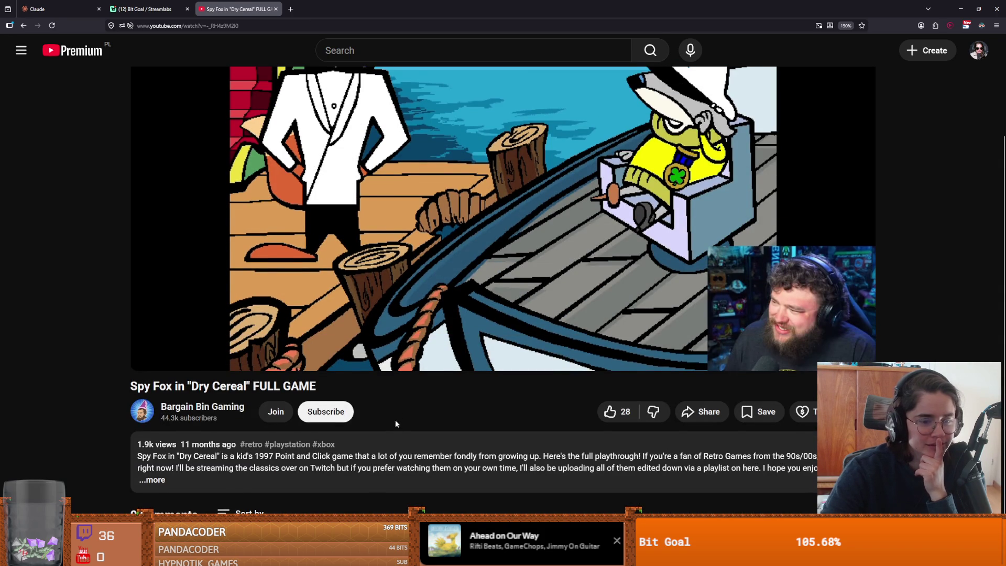
pyautogui.scroll(-1, 221, 498)
pyautogui.scroll(1, 204, 494)
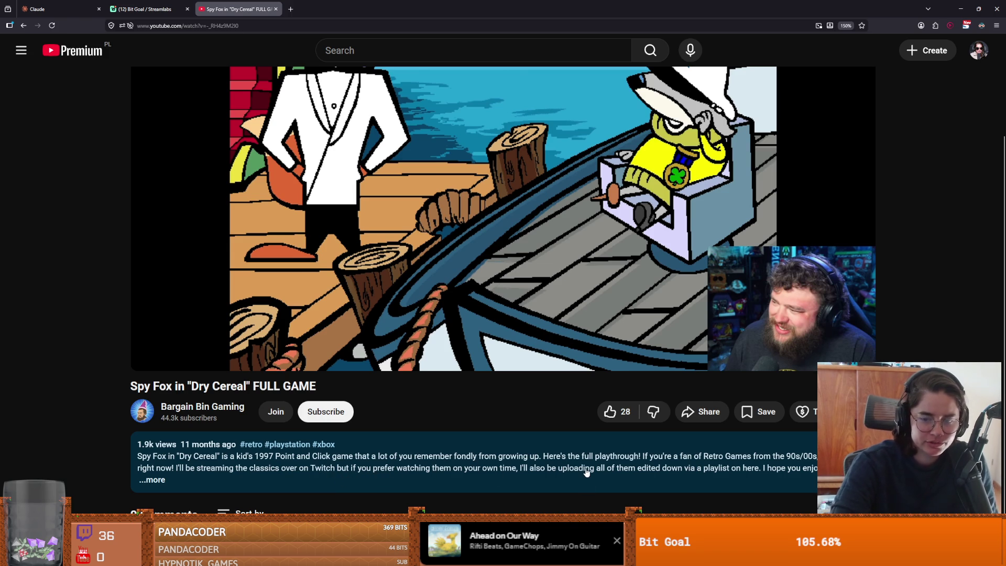
pyautogui.hotkey('alt', 'Tab')
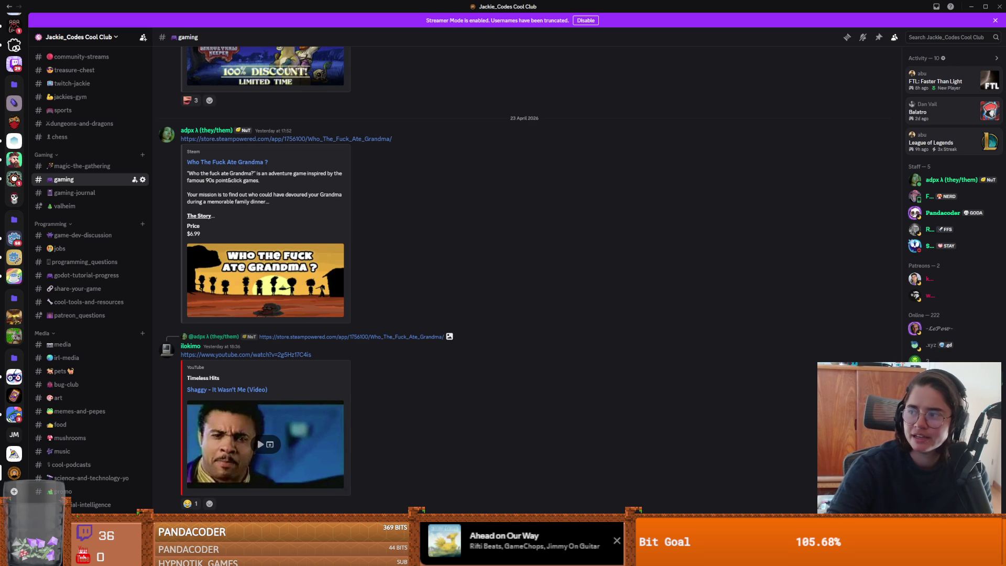
# Step: Seek the Pajama Sam retrospective to about 12:44, pause it at 12:47, and return to Discord
pyautogui.hotkey('alt', 'Tab')
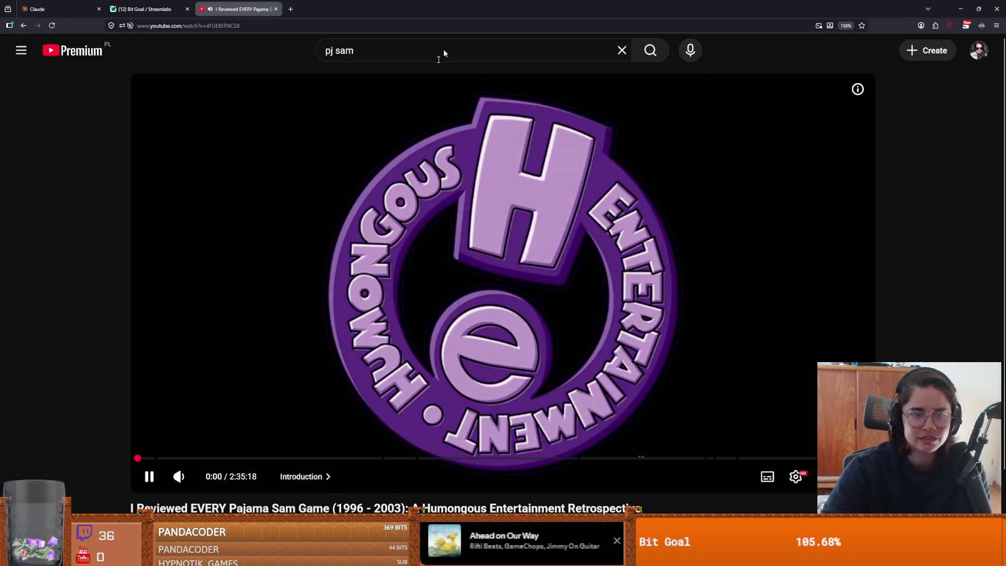
pyautogui.moveTo(138, 459); pyautogui.dragTo(195, 459)
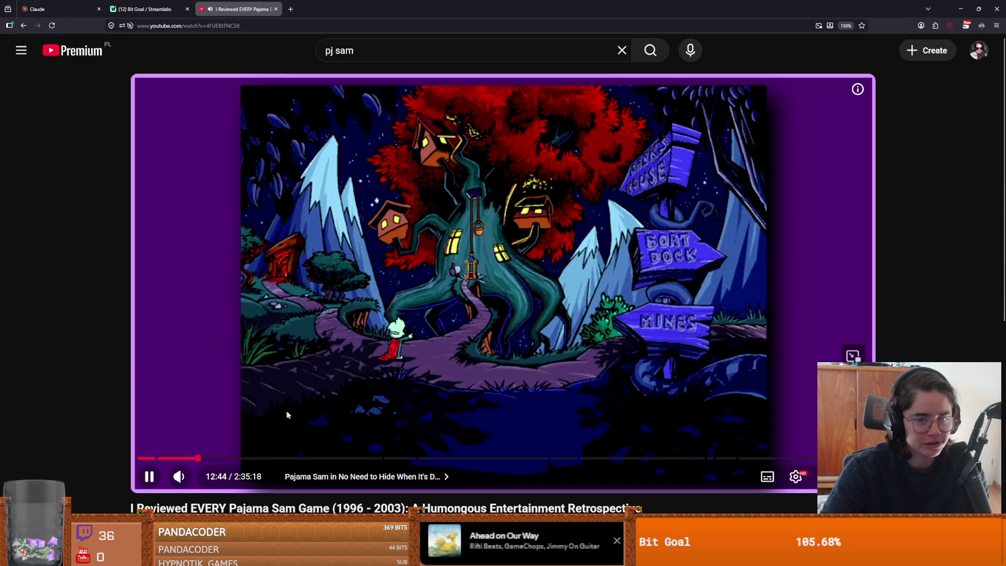
pyautogui.click(382, 375)
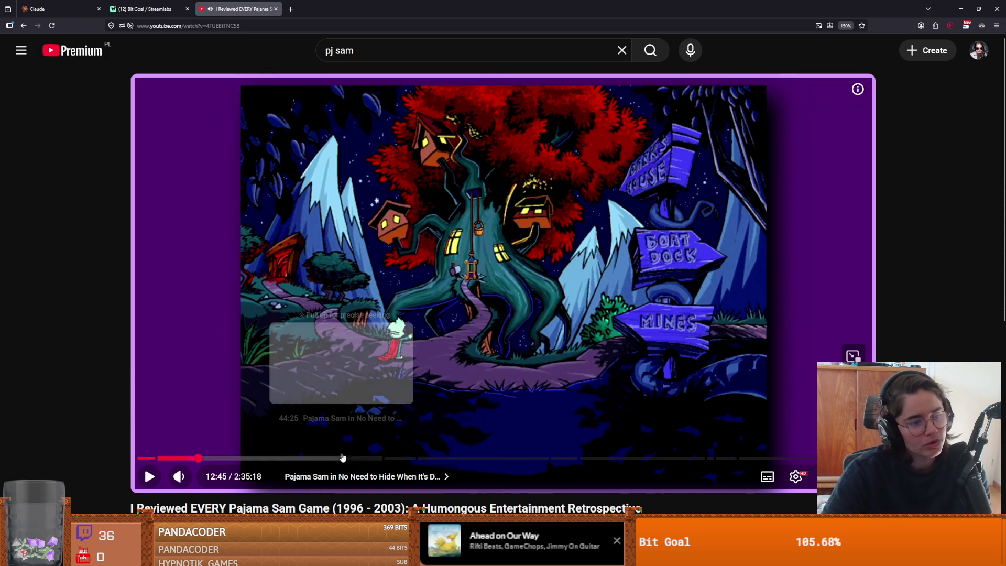
pyautogui.click(394, 362)
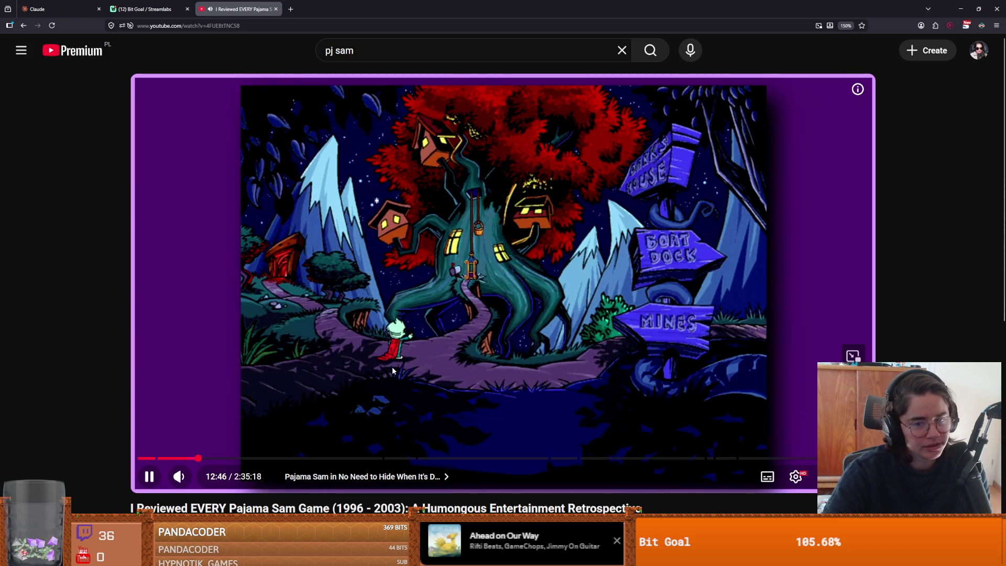
pyautogui.click(394, 367)
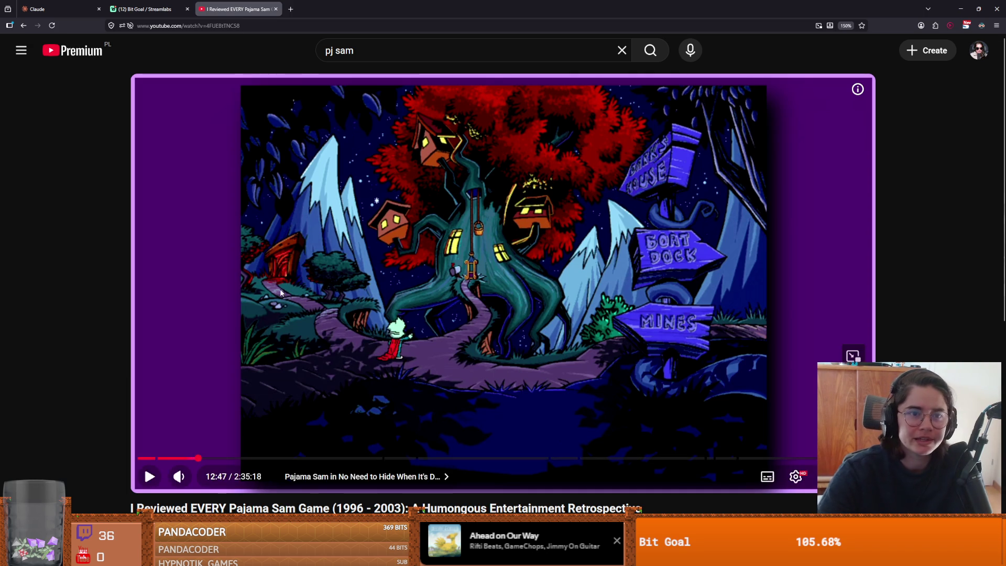
pyautogui.hotkey('alt', 'Tab')
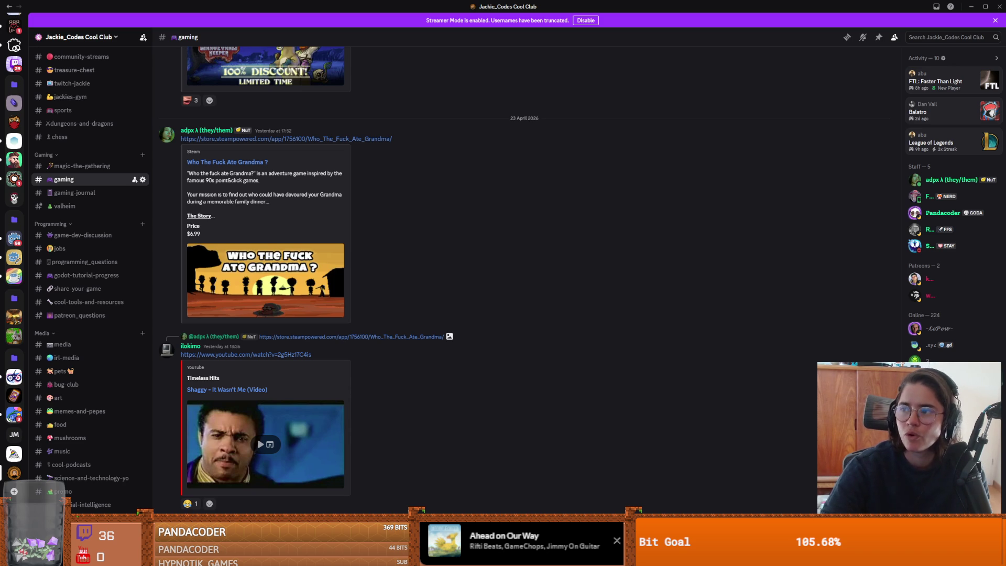
# Step: Resume the Humongous Games compilation in YouTube and jump to 2:27
pyautogui.hotkey('alt', 'Tab')
pyautogui.click(515, 276)
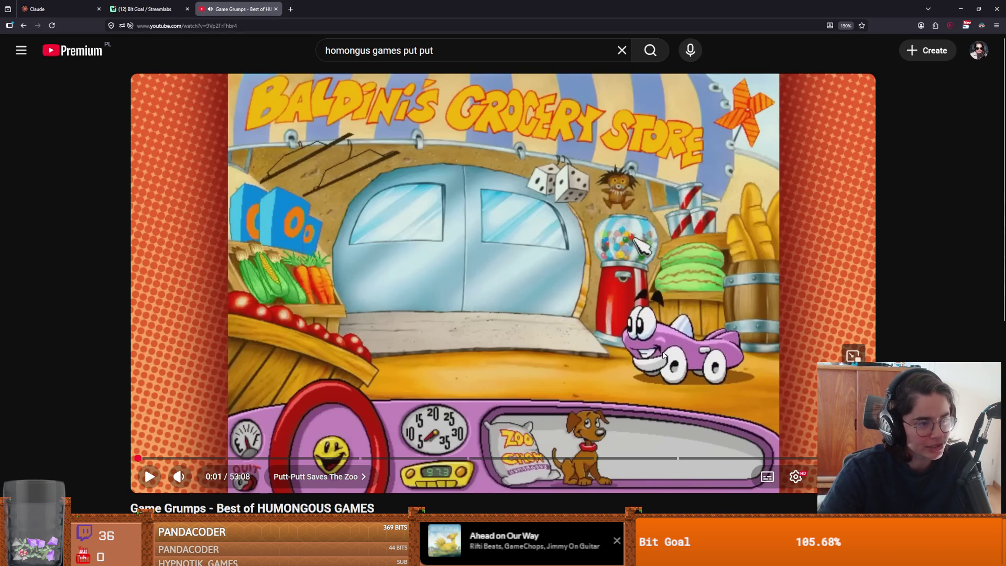
pyautogui.click(647, 346)
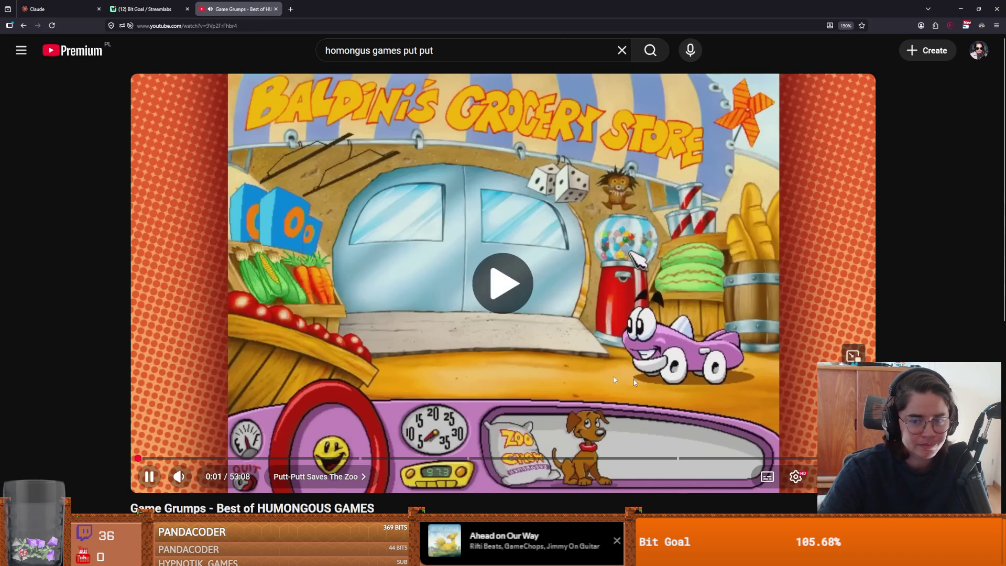
pyautogui.click(172, 459)
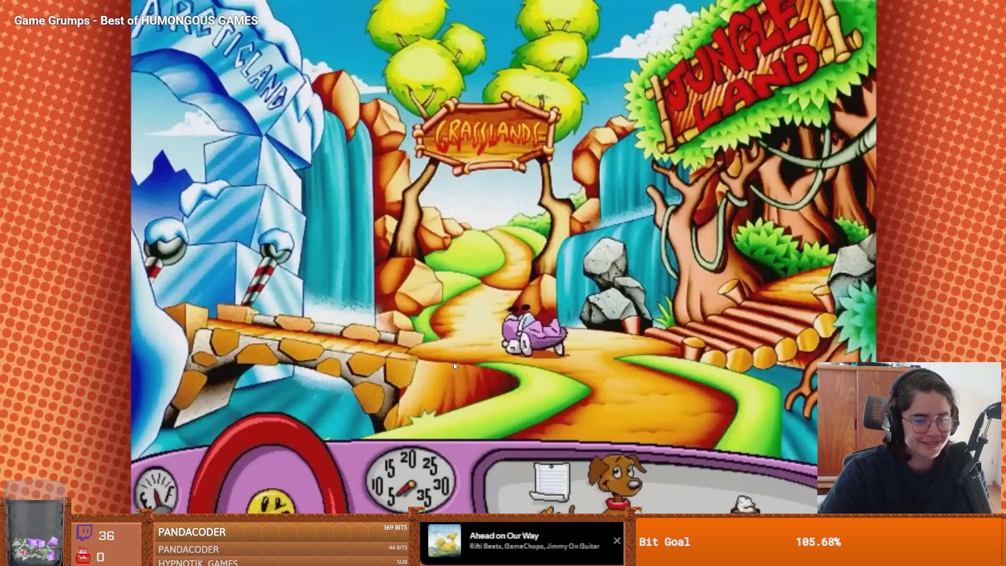
# Step: Scrub further through later games in the compilation, then return to Discord
pyautogui.moveTo(315, 524)
pyautogui.mouseDown()
pyautogui.moveTo(194, 524)
pyautogui.moveTo(194, 511)
pyautogui.moveTo(251, 507)
pyautogui.mouseUp()
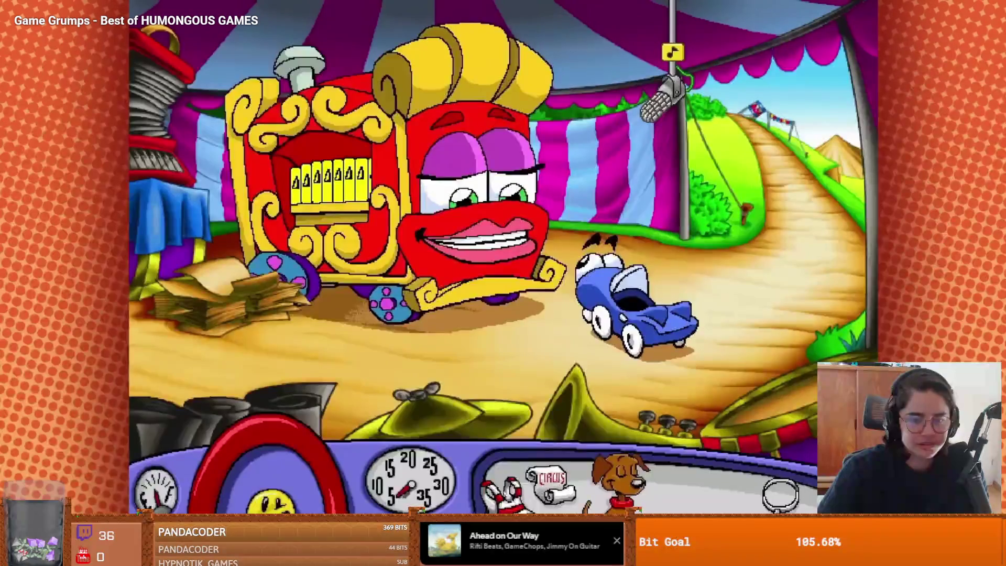
pyautogui.moveTo(522, 511)
pyautogui.mouseDown()
pyautogui.moveTo(449, 511)
pyautogui.moveTo(479, 511)
pyautogui.mouseUp()
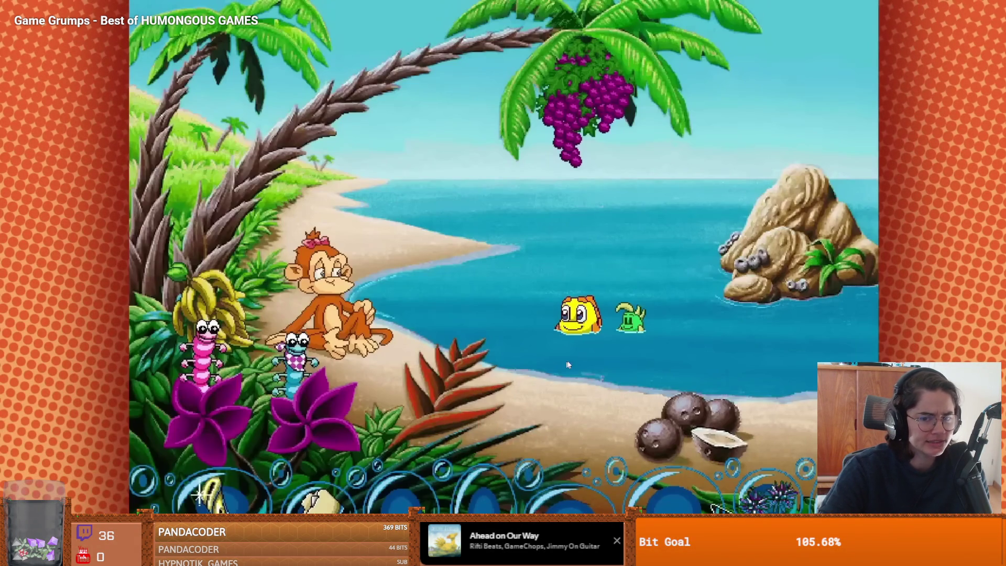
pyautogui.moveTo(656, 511); pyautogui.dragTo(852, 512)
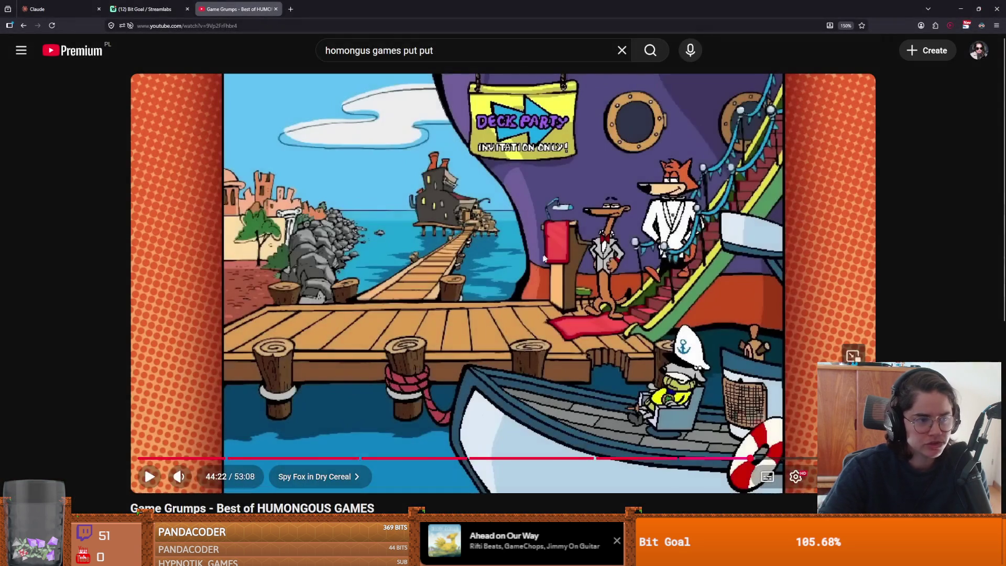
pyautogui.hotkey('alt', 'Tab')
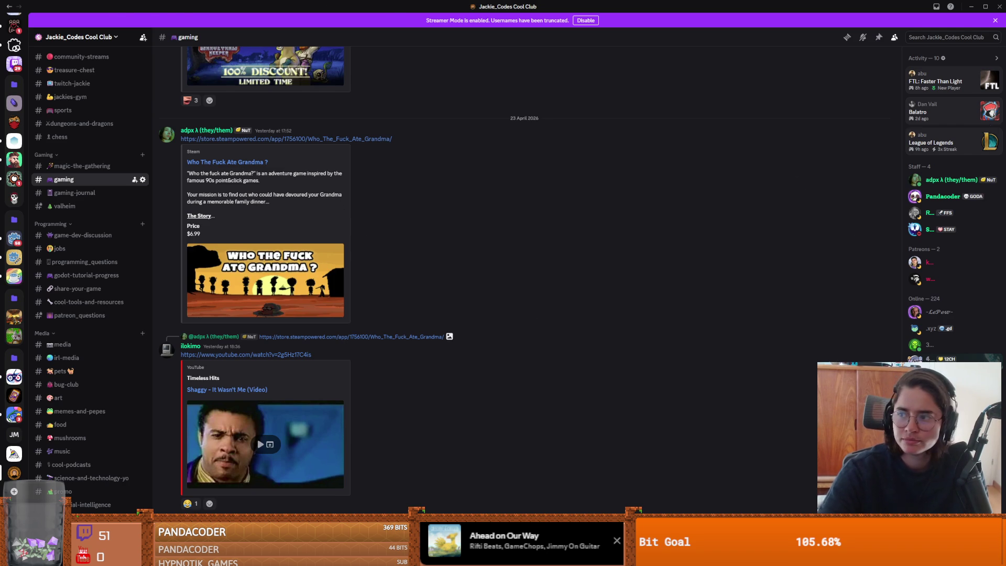
# Step: Switch from Discord to Aseprite showing the Crusader_ideas knight sprite
pyautogui.hotkey('alt', 'Tab')
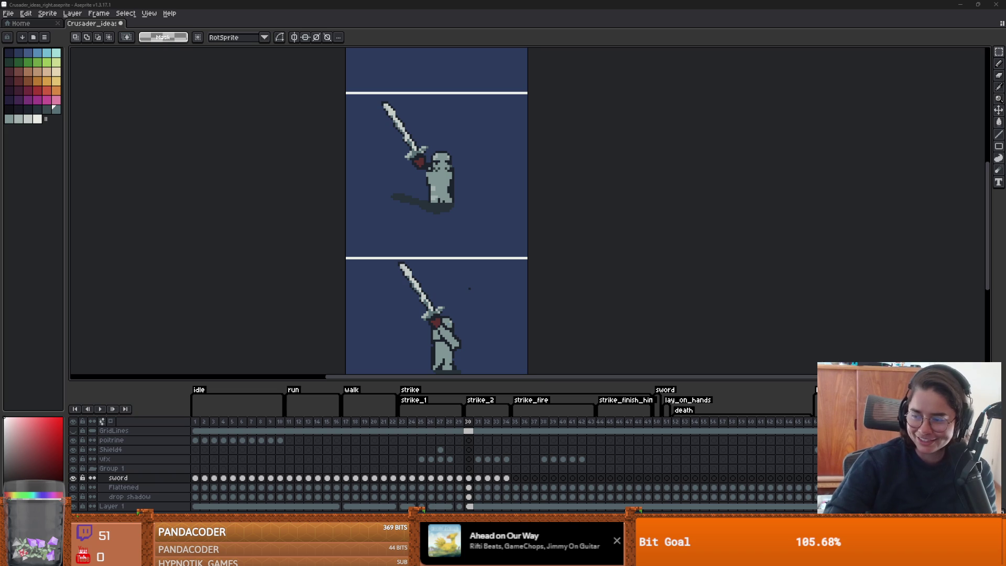
# Step: Zoom in on the knight's sword-strike frames and open the File menu
pyautogui.scroll(1, 561, 281)
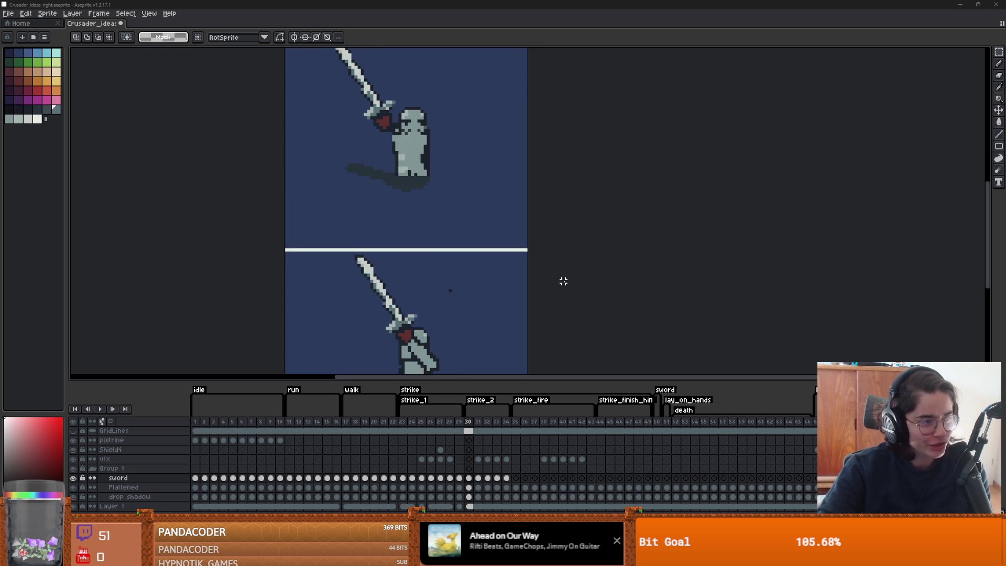
pyautogui.scroll(1, 603, 262)
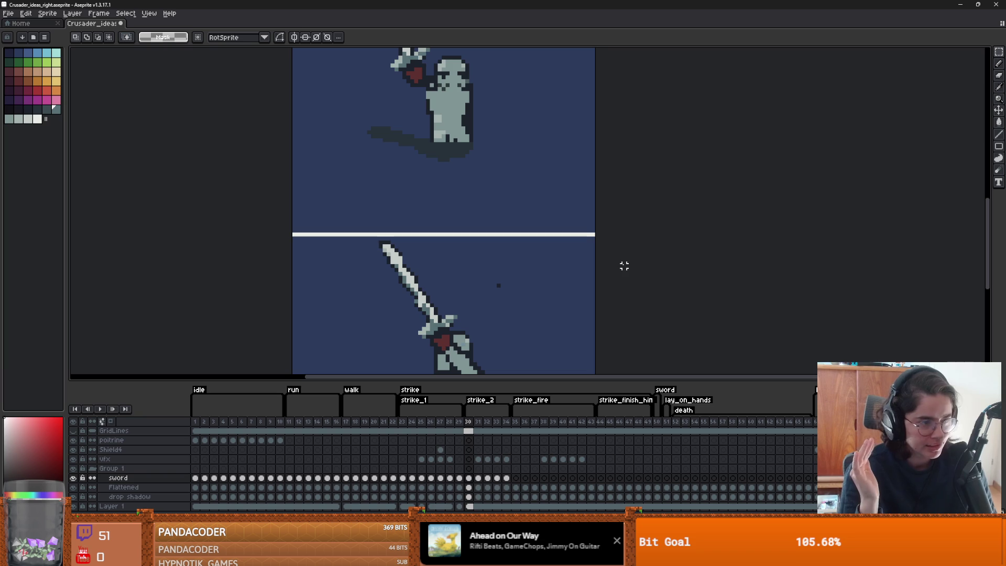
pyautogui.click(8, 13)
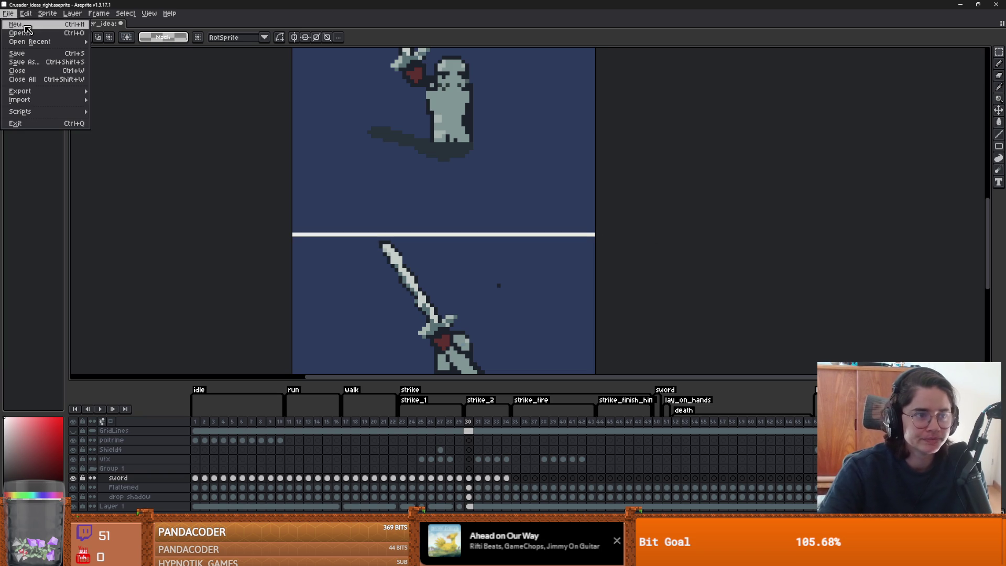
# Step: Create a new sprite and enlarge its canvas to 80x140 px
pyautogui.click(28, 24)
pyautogui.click(467, 363)
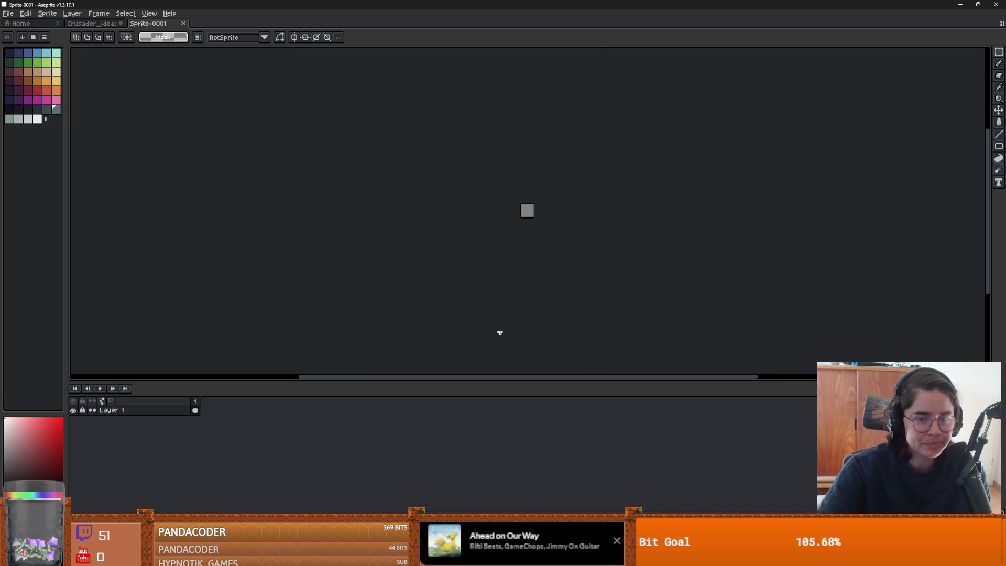
pyautogui.hotkey('ctrl', 'alt', 'c')
pyautogui.moveTo(487, 175)
pyautogui.mouseDown()
pyautogui.moveTo(608, 316)
pyautogui.moveTo(589, 373)
pyautogui.mouseUp()
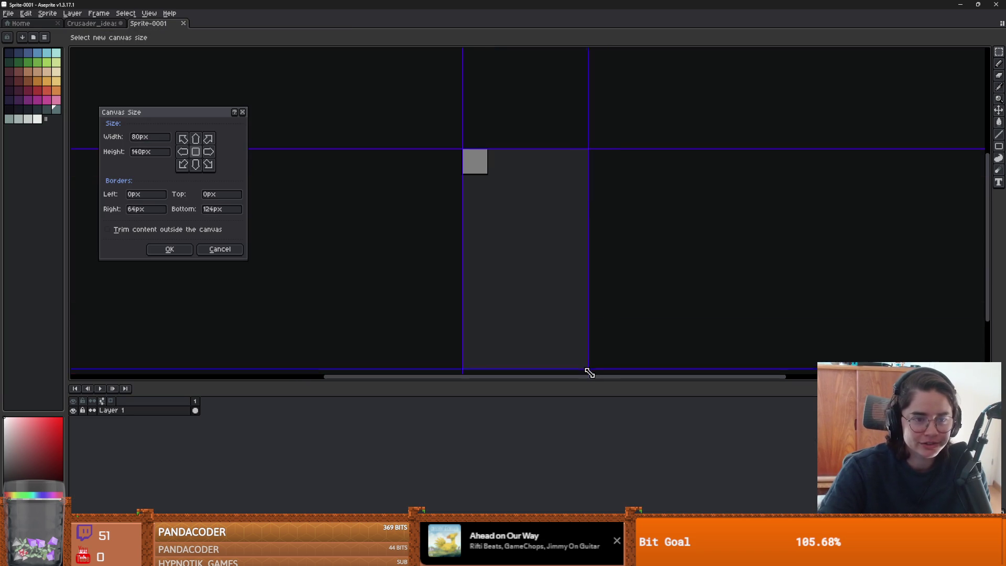
pyautogui.click(184, 250)
pyautogui.scroll(1, 483, 240)
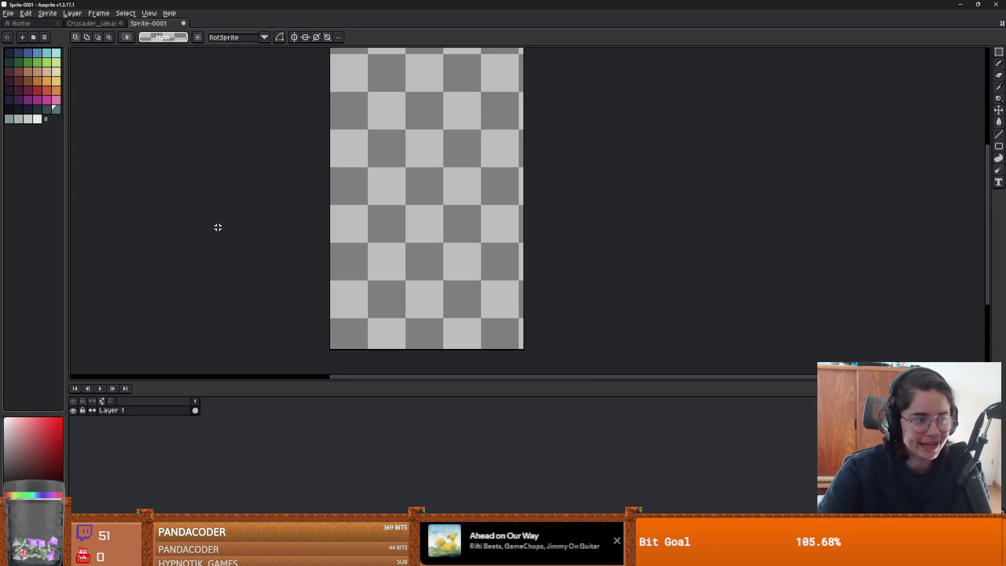
# Step: Fill the canvas green and paint a wide dark-green stroke up the left side
pyautogui.click(28, 62)
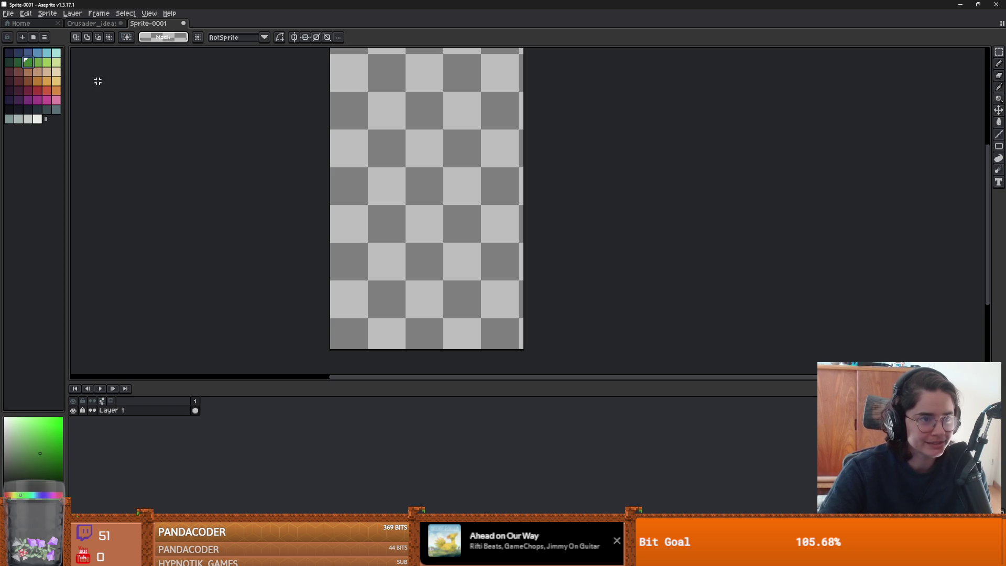
pyautogui.press('g')
pyautogui.click(388, 208)
pyautogui.click(19, 63)
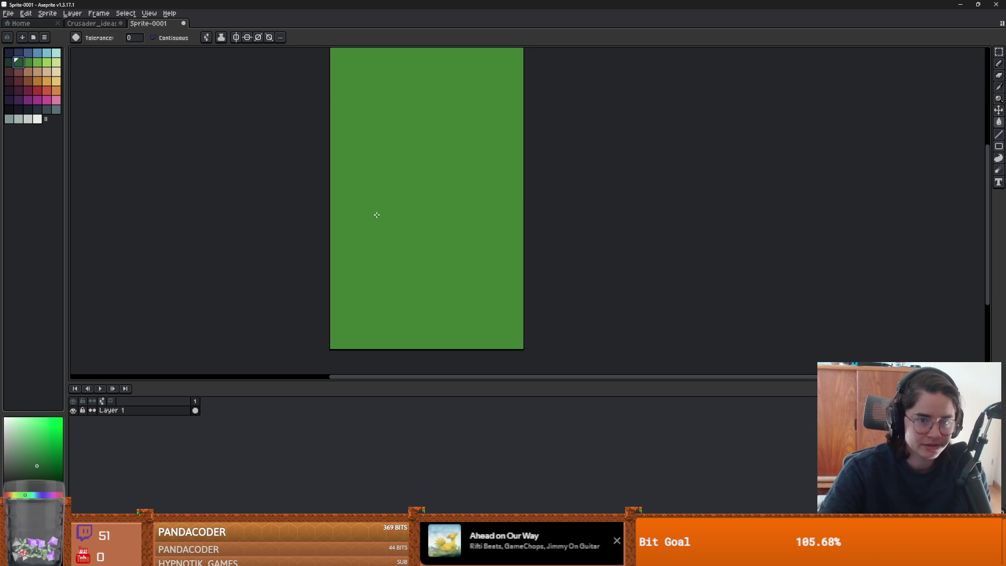
pyautogui.scroll(-1, 364, 246)
pyautogui.scroll(1, 296, 236)
pyautogui.press('b')
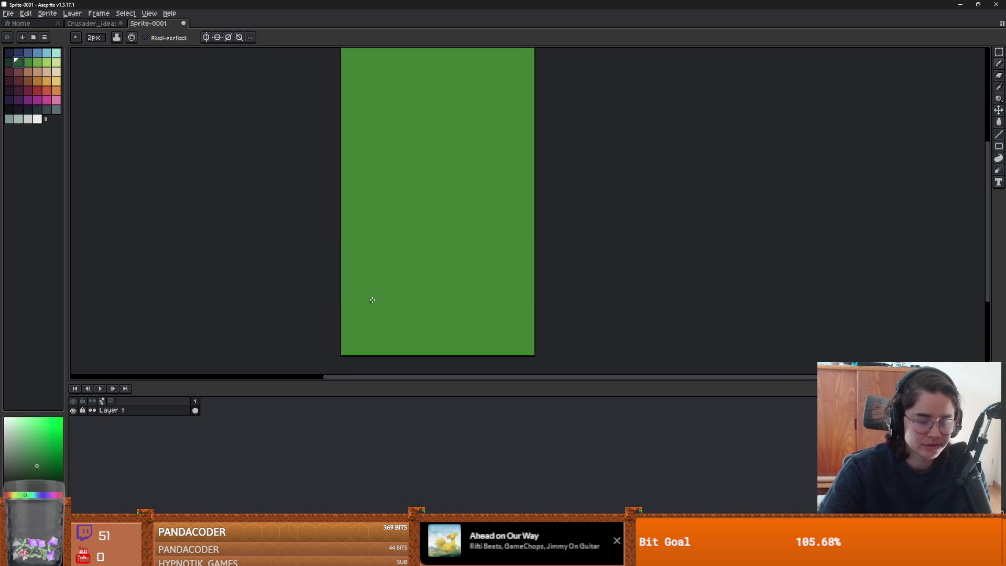
pyautogui.scroll(5, 366, 296)
pyautogui.scroll(4, 365, 318)
pyautogui.moveTo(366, 330)
pyautogui.mouseDown()
pyautogui.moveTo(361, 77)
pyautogui.moveTo(346, 147)
pyautogui.mouseUp()
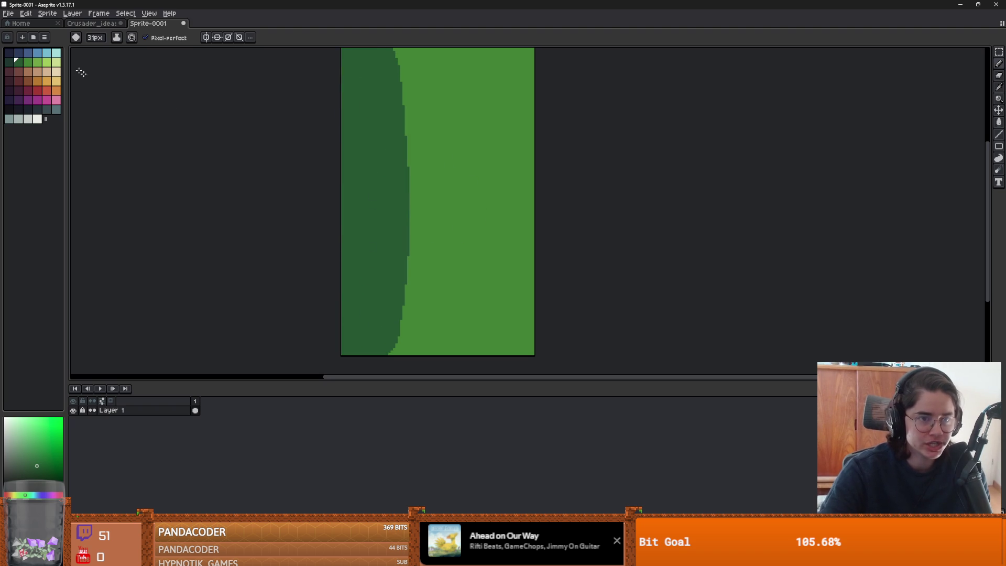
# Step: Paint a white stroke up the sprite, trying and undoing white fills with Contiguous off
pyautogui.click(37, 119)
pyautogui.scroll(-2, 442, 344)
pyautogui.scroll(-3, 451, 342)
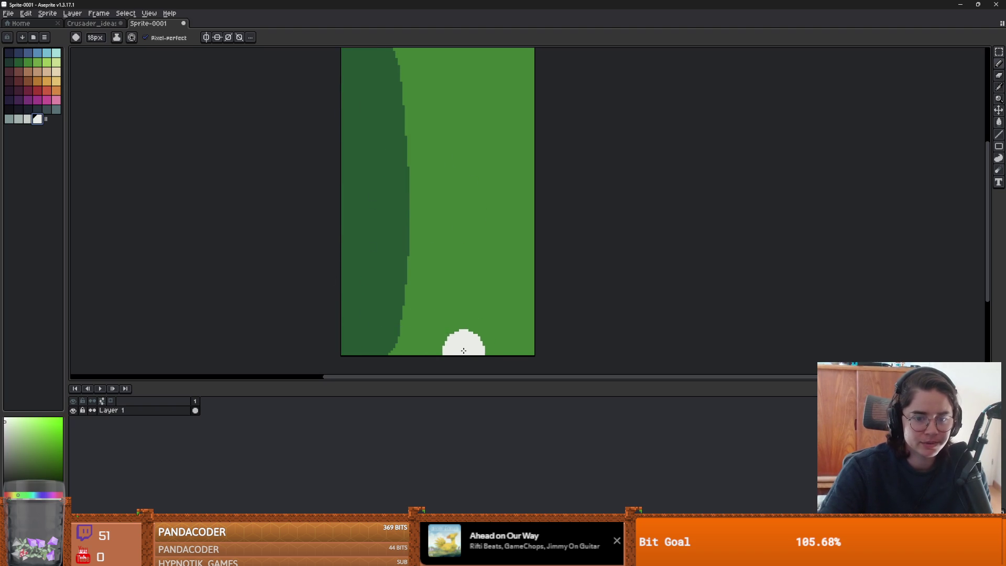
pyautogui.moveTo(461, 342); pyautogui.dragTo(462, 52)
pyautogui.press('g')
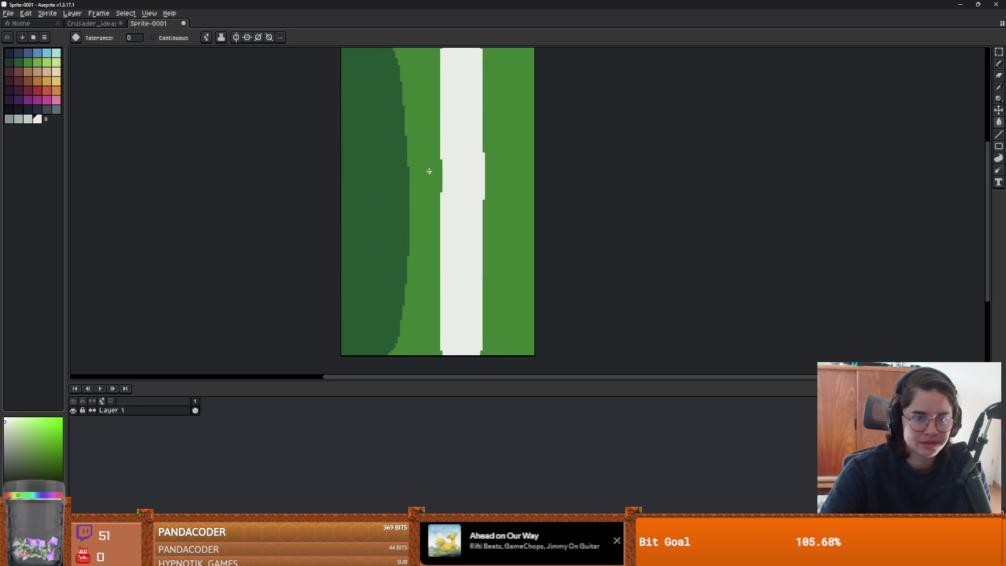
pyautogui.click(427, 168)
pyautogui.hotkey('ctrl', 'z')
pyautogui.click(153, 37)
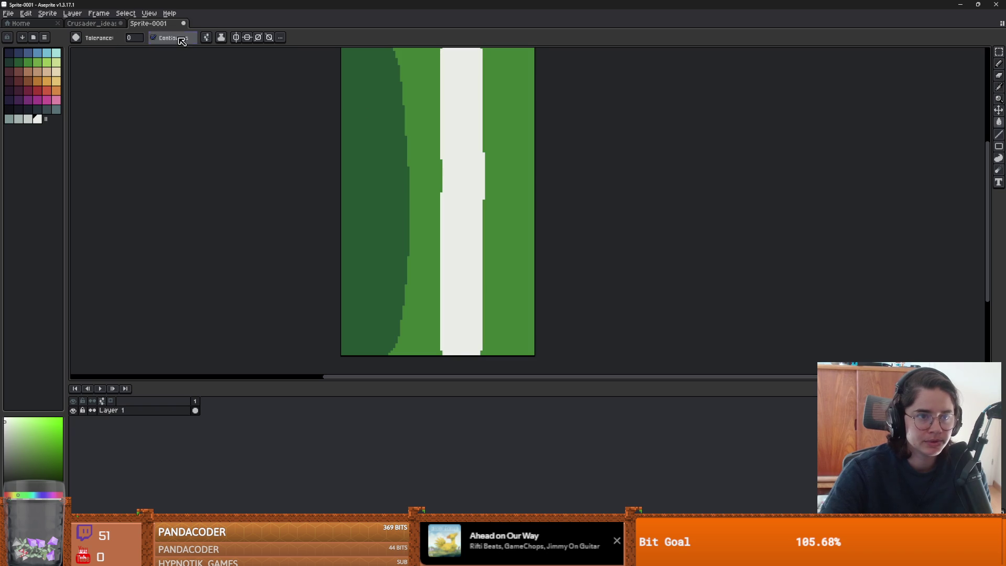
pyautogui.click(442, 131)
pyautogui.hotkey('ctrl', 'z')
# Step: Extend the white stripe from the top and, with Contiguous back on, fill the left light-green area white
pyautogui.scroll(-1, 457, 152)
pyautogui.scroll(1, 457, 152)
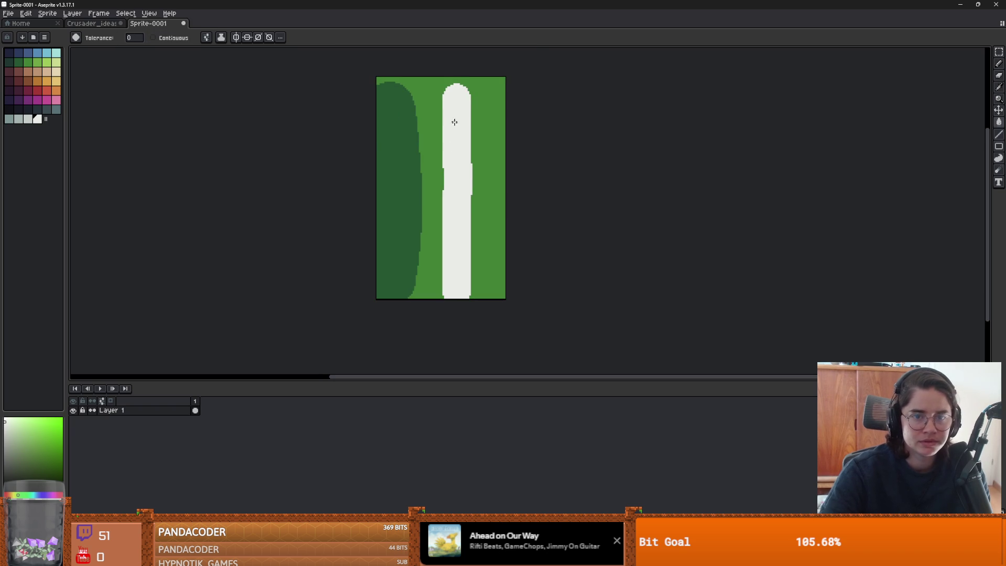
pyautogui.press('b')
pyautogui.click(454, 87)
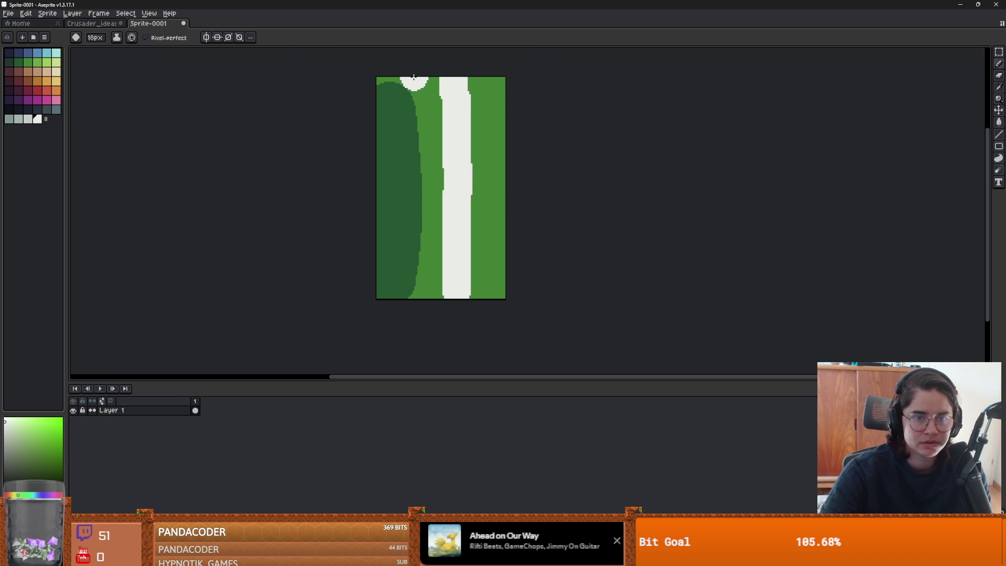
pyautogui.moveTo(419, 79)
pyautogui.mouseDown()
pyautogui.moveTo(438, 105)
pyautogui.moveTo(431, 124)
pyautogui.mouseUp()
pyautogui.press('g')
pyautogui.click(431, 124)
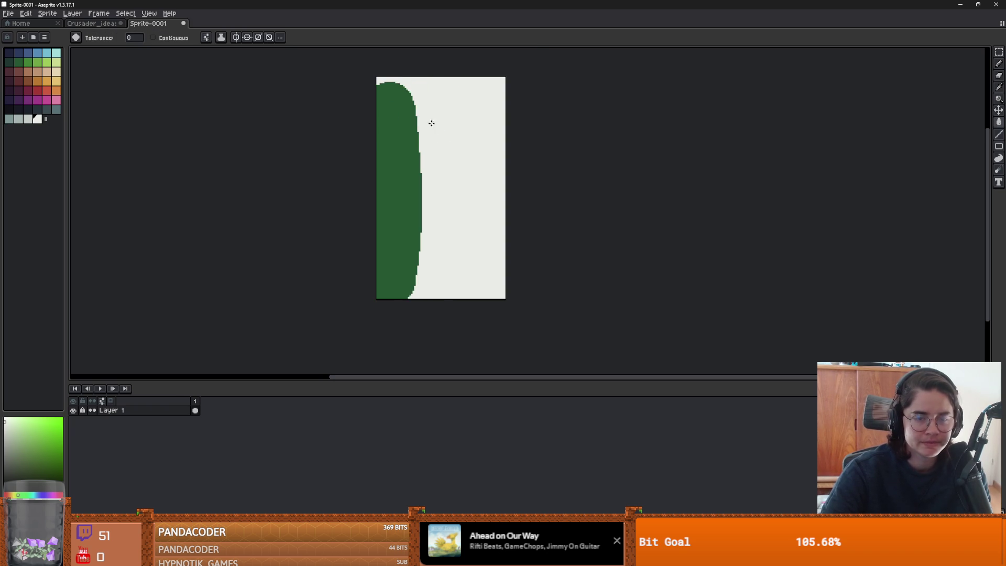
pyautogui.hotkey('ctrl', 'z')
pyautogui.click(153, 38)
pyautogui.click(433, 124)
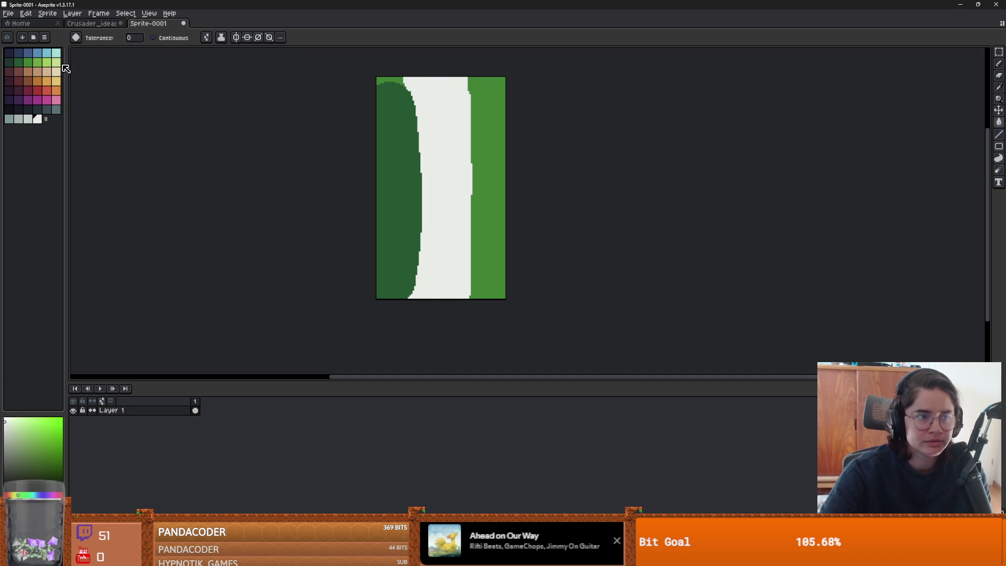
# Step: Fill the right green stripe slate grey and paint a 15px light-green strip up the grey side
pyautogui.click(56, 109)
pyautogui.click(479, 160)
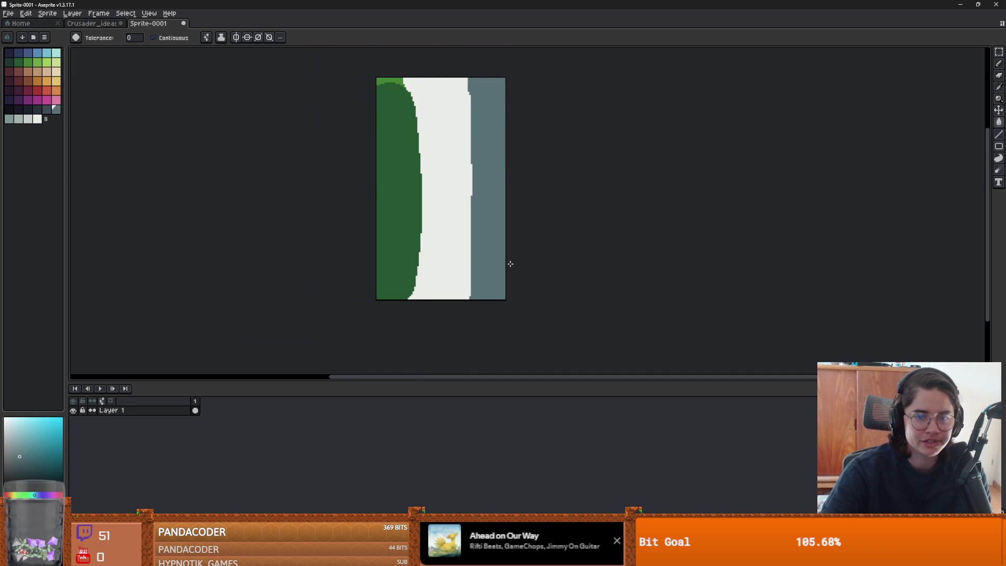
pyautogui.keyDown('alt'); pyautogui.click(402, 168); pyautogui.keyUp('alt')
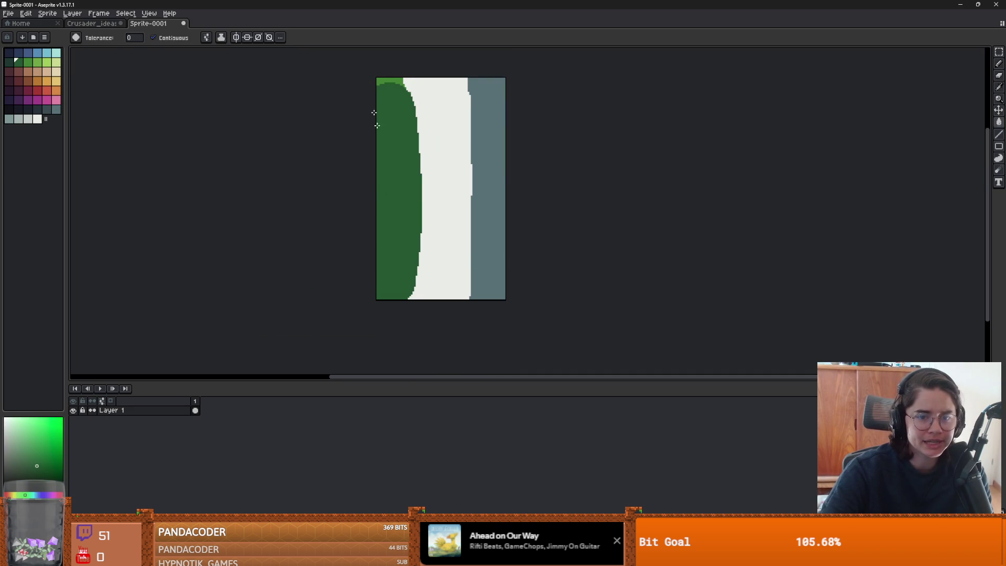
pyautogui.keyDown('alt'); pyautogui.click(394, 78); pyautogui.keyUp('alt')
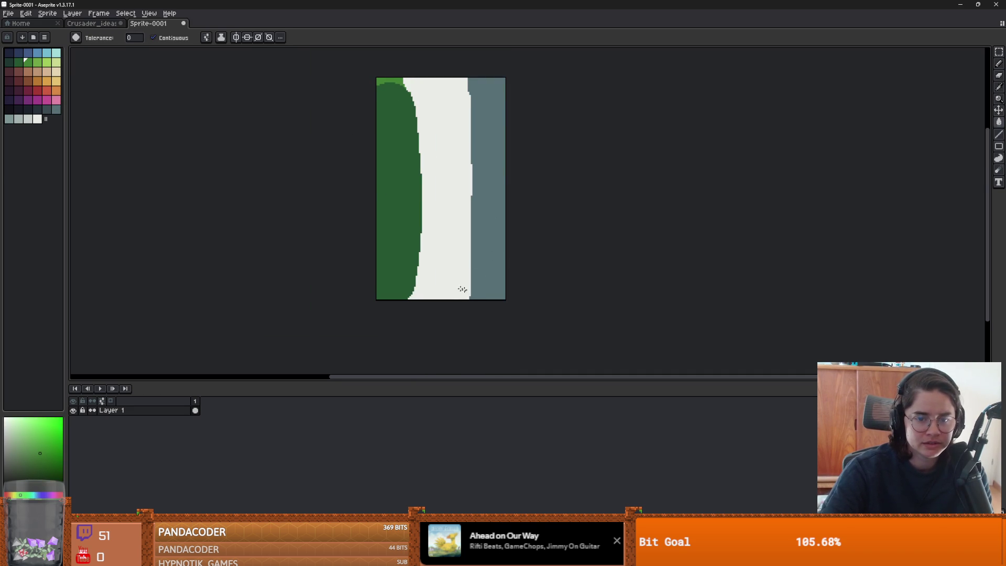
pyautogui.press('b')
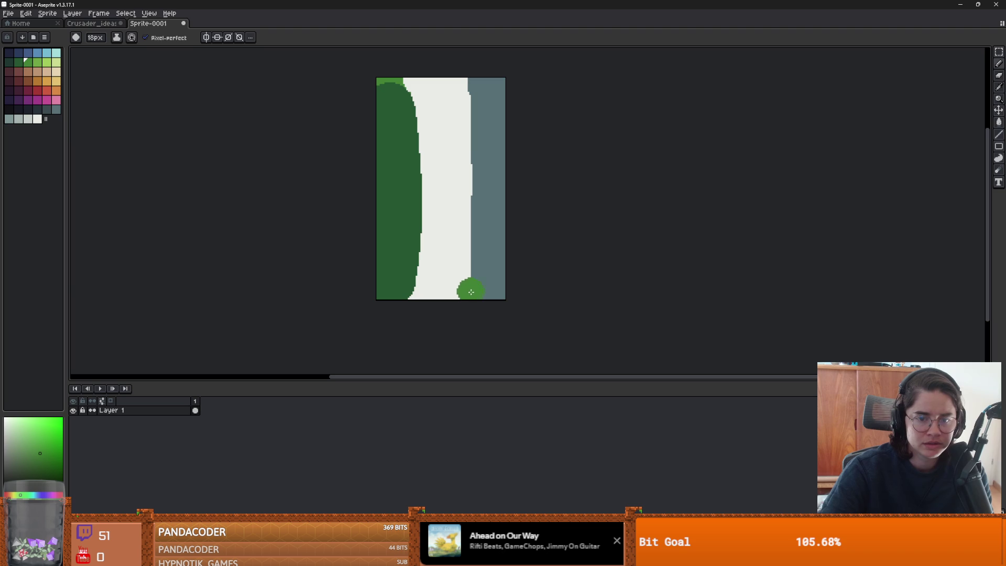
pyautogui.press('-')
pyautogui.press('-')
pyautogui.press('-')
pyautogui.moveTo(471, 292); pyautogui.dragTo(476, 79)
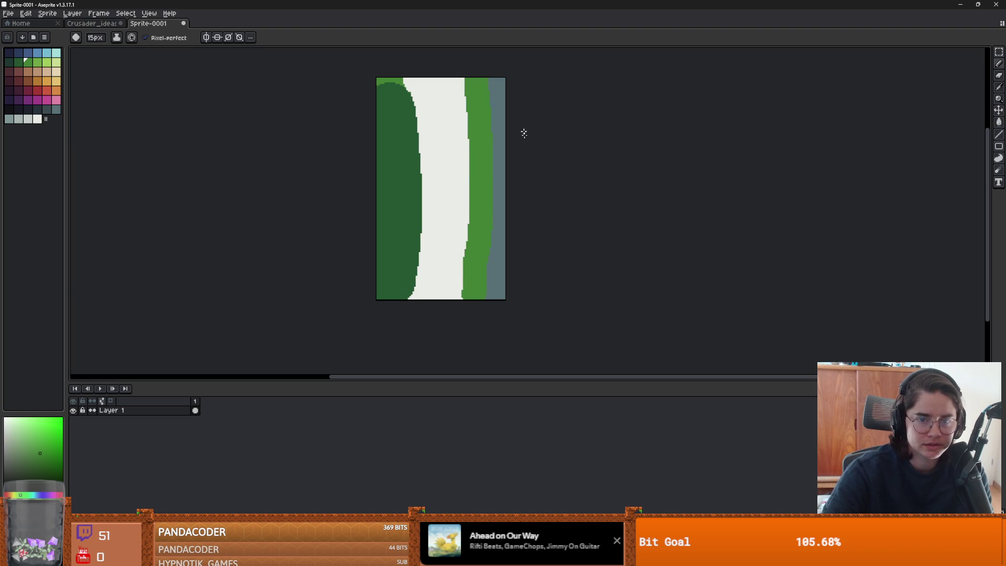
pyautogui.scroll(1, 461, 247)
pyautogui.moveTo(458, 237); pyautogui.dragTo(483, 176)
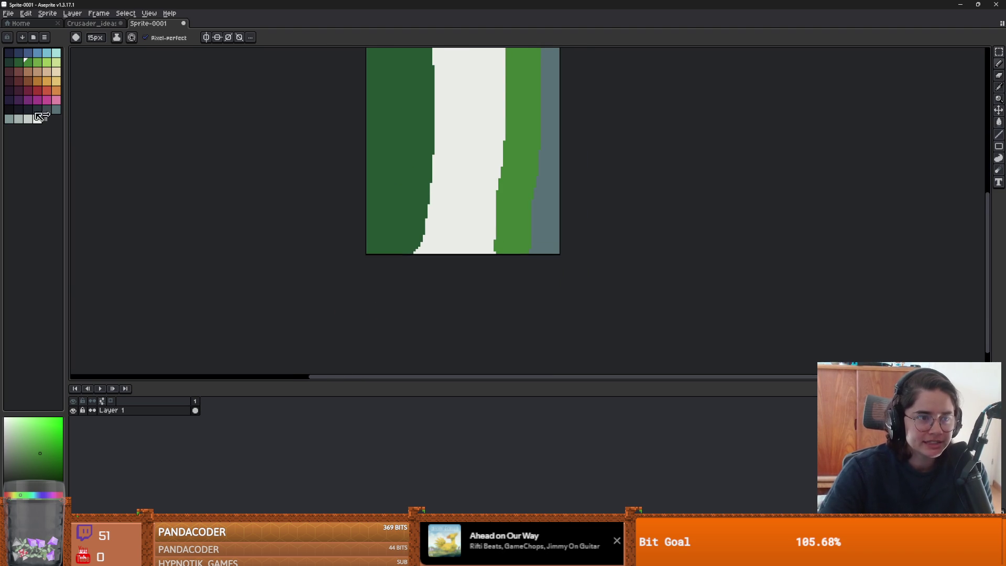
# Step: Pick dark navy with a 14px brush and add a new layer
pyautogui.click(28, 108)
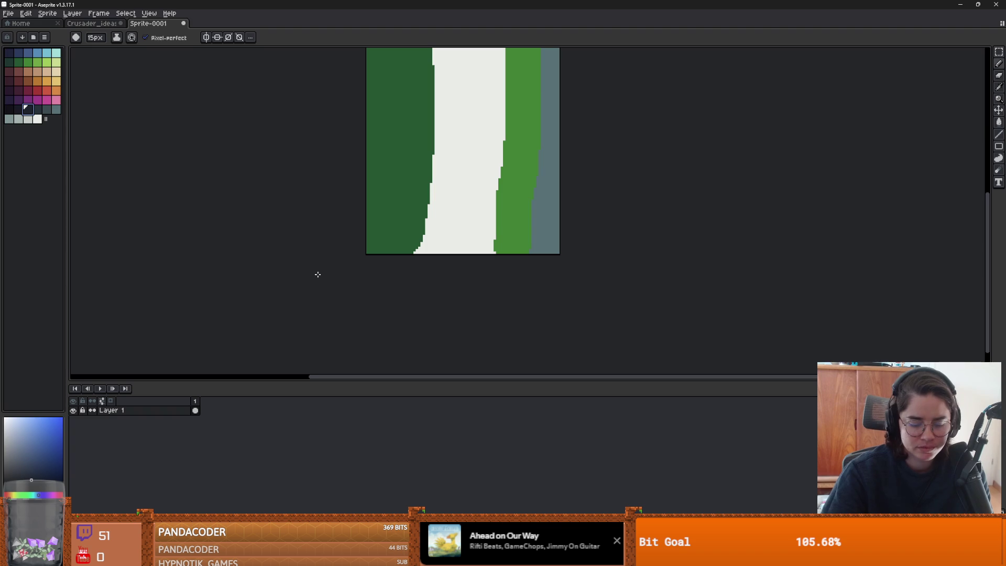
pyautogui.press('-')
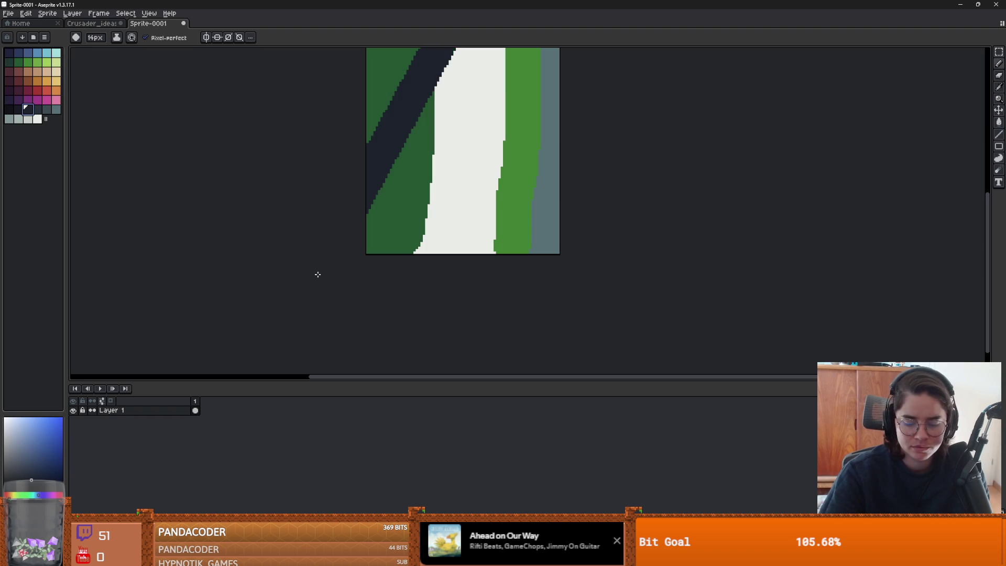
pyautogui.hotkey('shift', 'n')
pyautogui.scroll(2, 396, 239)
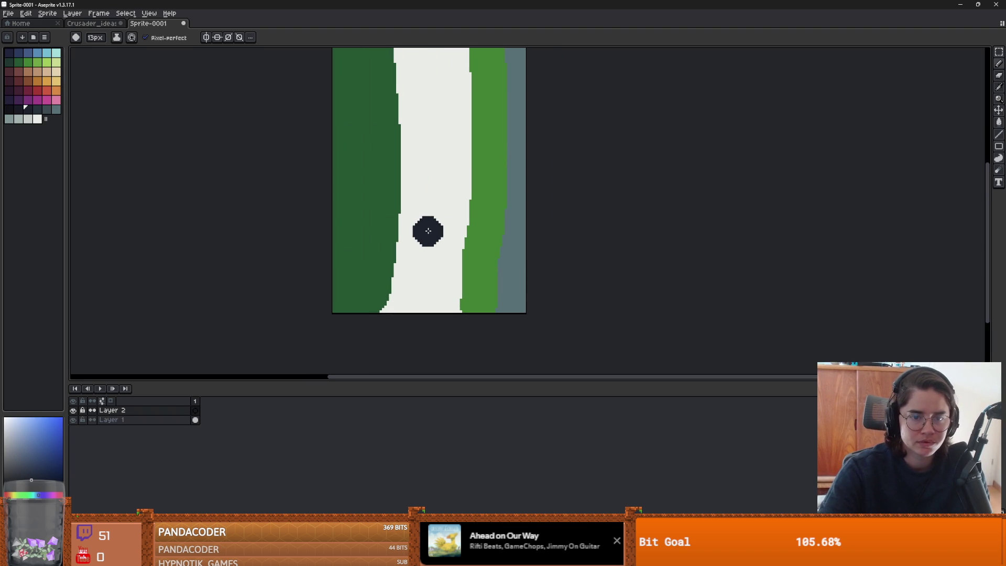
# Step: Draw a navy stick figure with head, body, legs and arm on the white path
pyautogui.click(426, 227)
pyautogui.press('-')
pyautogui.press('-')
pyautogui.press('-')
pyautogui.press('-')
pyautogui.press('-')
pyautogui.press('-')
pyautogui.moveTo(424, 244); pyautogui.dragTo(424, 294)
pyautogui.moveTo(422, 271); pyautogui.dragTo(409, 288)
pyautogui.moveTo(432, 247); pyautogui.dragTo(417, 261)
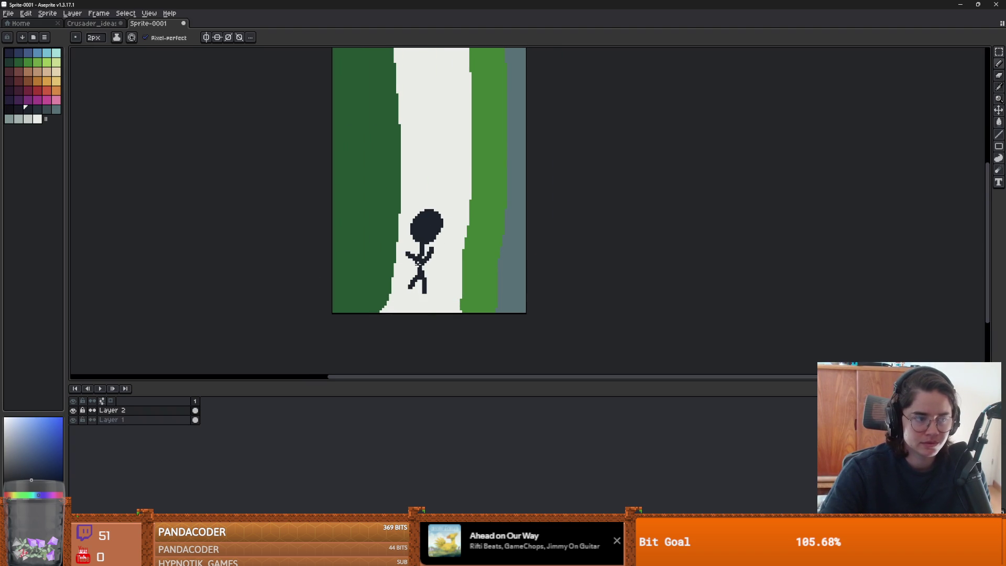
# Step: Move the stick figure down along the path, leaving canvas size unchanged
pyautogui.hotkey('ctrl', 'alt', 'c')
pyautogui.scroll(-1, 430, 278)
pyautogui.press('Escape')
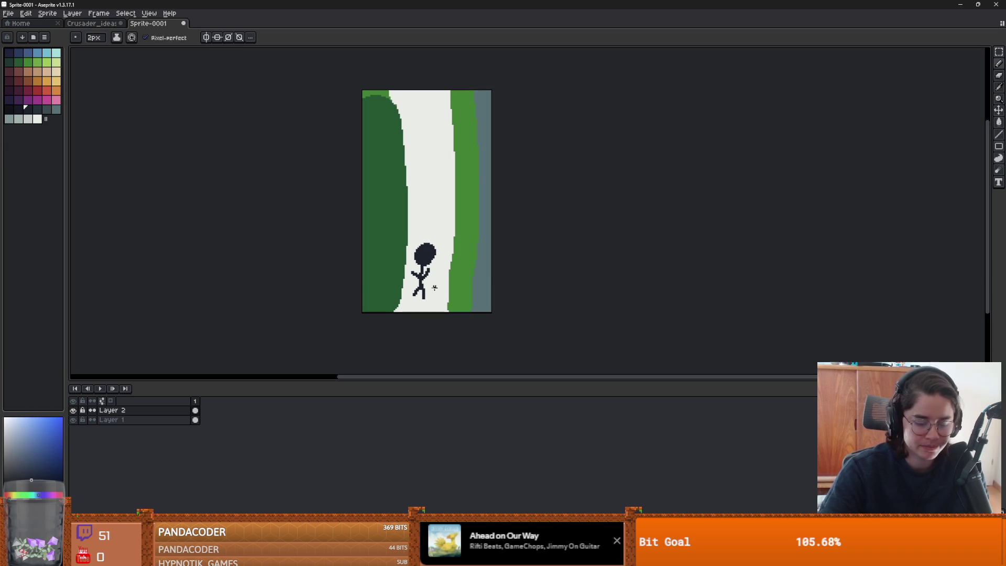
pyautogui.press('v')
pyautogui.moveTo(430, 278)
pyautogui.mouseDown()
pyautogui.moveTo(432, 133)
pyautogui.moveTo(422, 289)
pyautogui.mouseUp()
# Step: Add four short brown marks along the path, including a line near its top
pyautogui.click(31, 81)
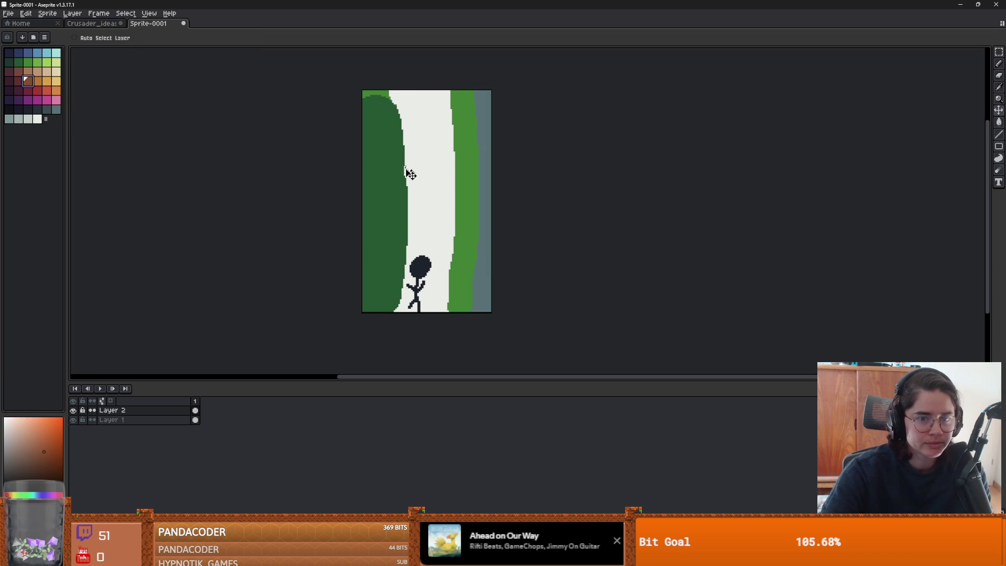
pyautogui.press('b')
pyautogui.moveTo(451, 204); pyautogui.dragTo(456, 203)
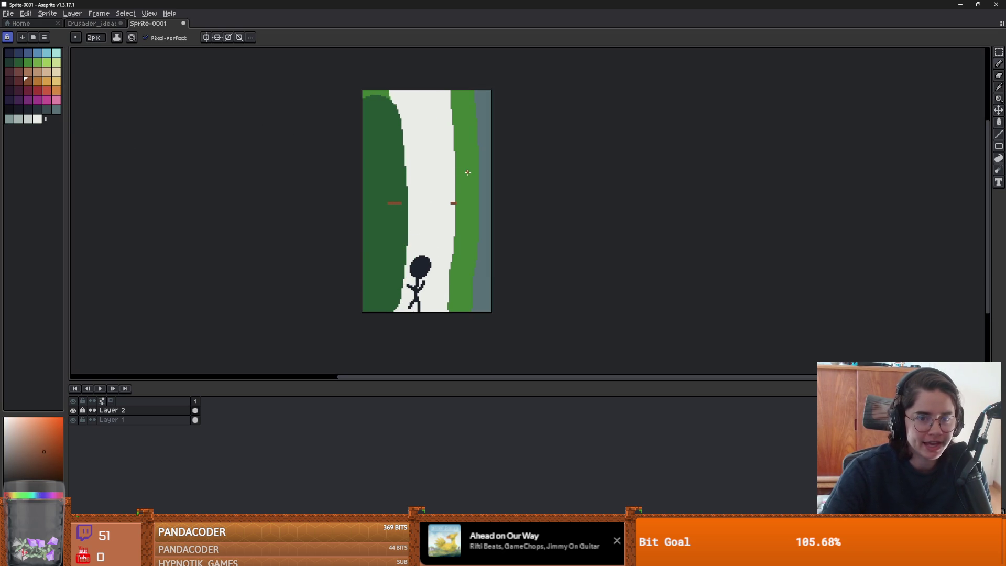
pyautogui.moveTo(449, 127); pyautogui.dragTo(421, 127)
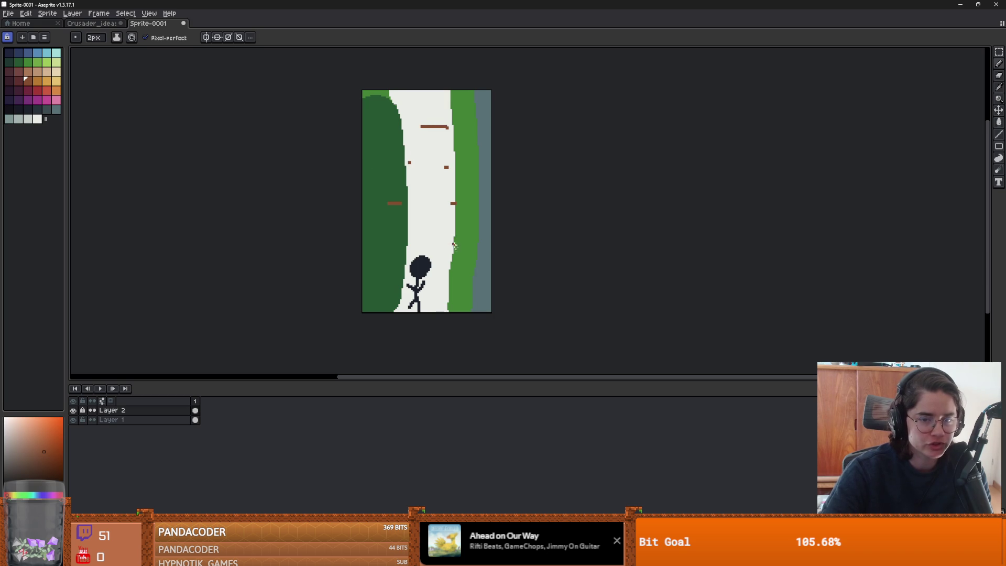
pyautogui.moveTo(456, 249); pyautogui.dragTo(448, 249)
pyautogui.moveTo(416, 239); pyautogui.dragTo(410, 240)
pyautogui.scroll(-2, 474, 199)
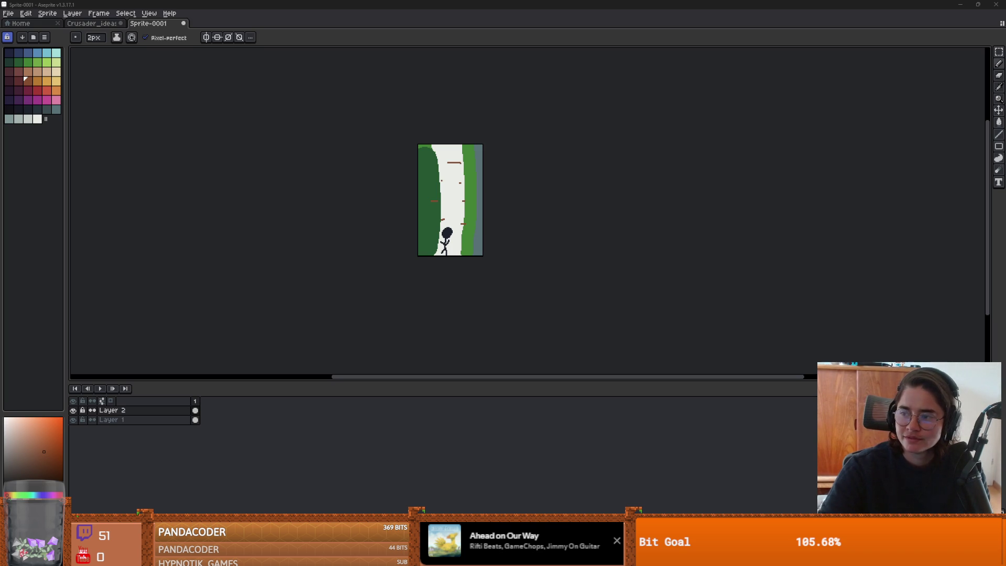
pyautogui.hotkey('alt', 'Tab')
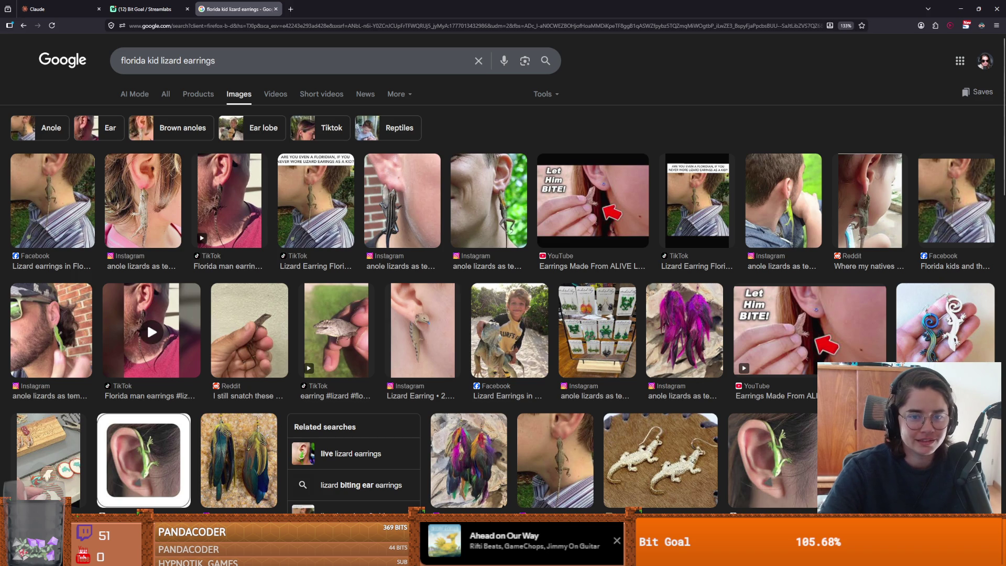
pyautogui.hotkey('alt', 'Tab')
# Step: Erase the stick figure and brown marks on Layer 2, then the painted path on Layer 1
pyautogui.scroll(1, 458, 251)
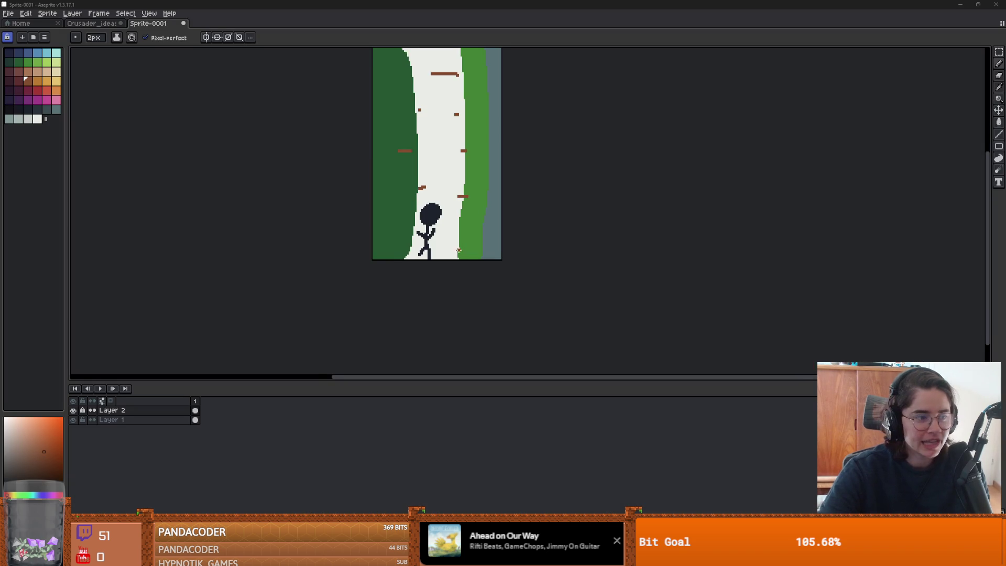
pyautogui.press('e')
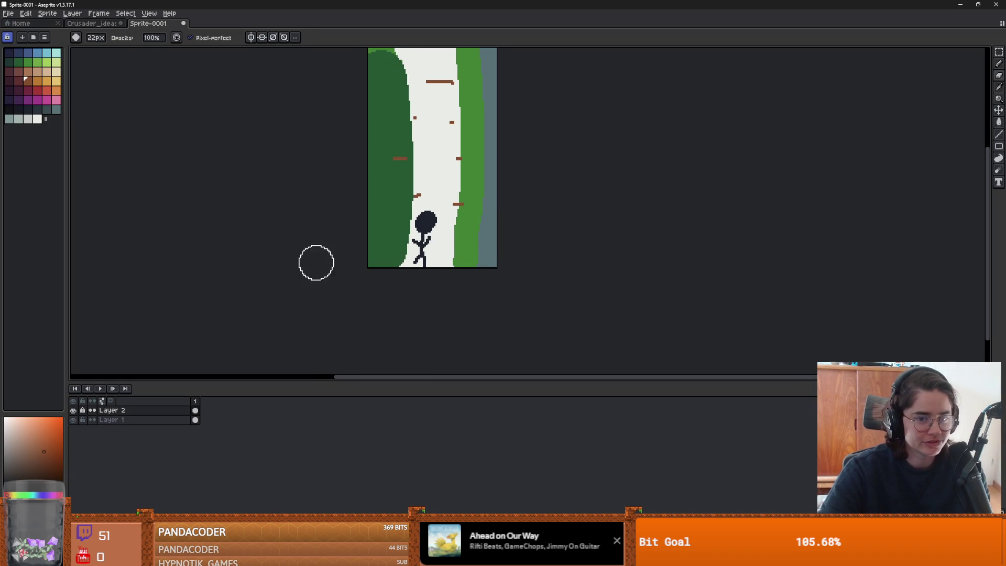
pyautogui.moveTo(316, 262)
pyautogui.mouseDown()
pyautogui.moveTo(456, 231)
pyautogui.moveTo(461, 157)
pyautogui.moveTo(363, 82)
pyautogui.moveTo(519, 72)
pyautogui.mouseUp()
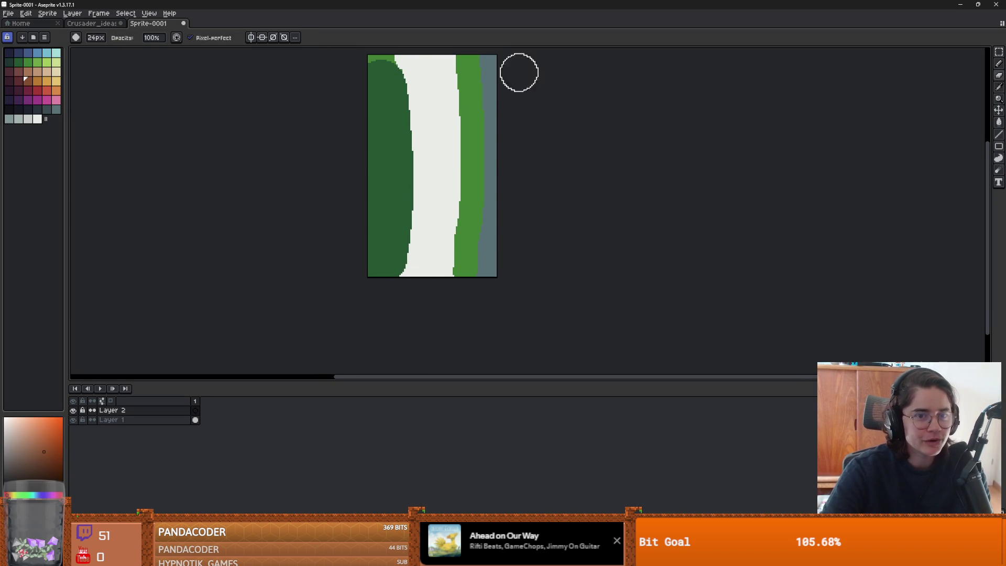
pyautogui.click(121, 420)
pyautogui.moveTo(503, 260)
pyautogui.mouseDown()
pyautogui.moveTo(268, 226)
pyautogui.moveTo(196, 158)
pyautogui.moveTo(474, 89)
pyautogui.moveTo(443, 68)
pyautogui.moveTo(511, 77)
pyautogui.mouseUp()
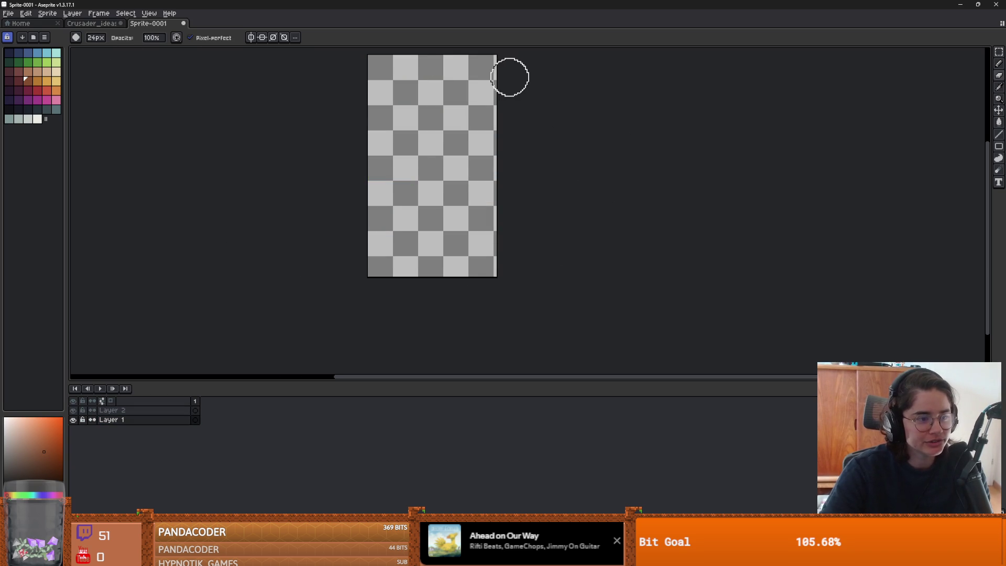
pyautogui.moveTo(461, 150); pyautogui.dragTo(456, 195)
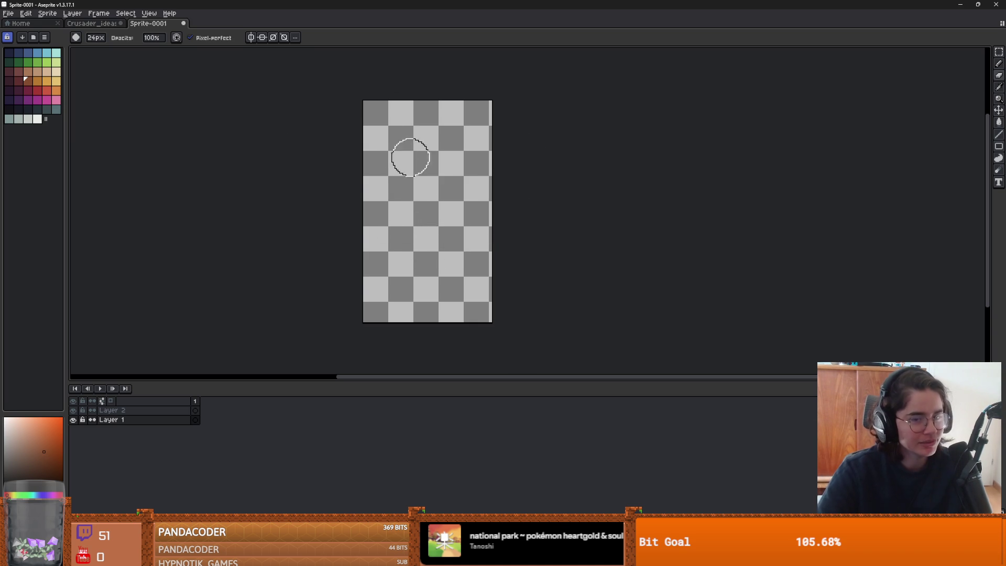
# Step: Switch from Aseprite to the Godot project manager
pyautogui.hotkey('alt', 'Tab')
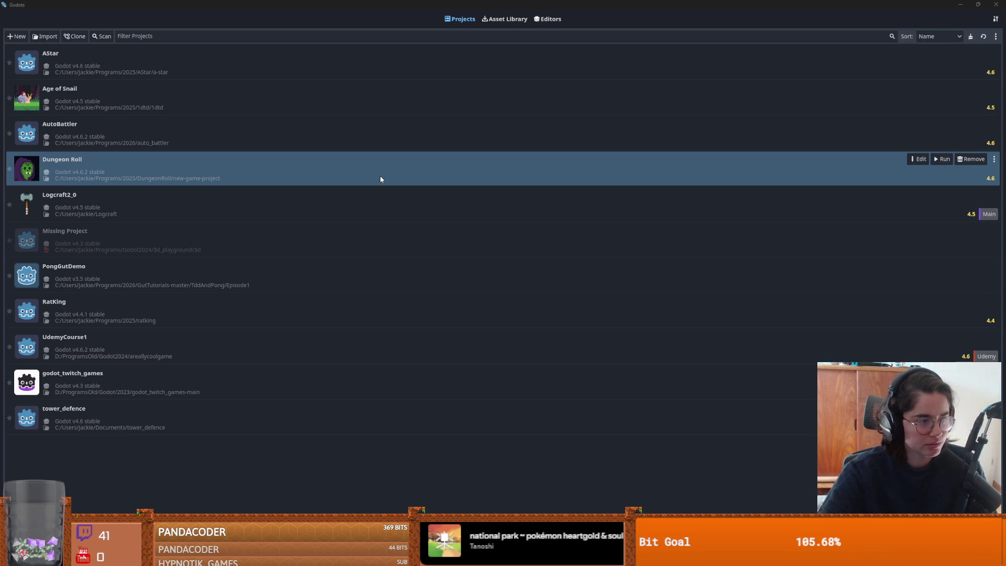
# Step: Select godot_twitch_games and run it, confirming in the Please Confirm dialog
pyautogui.click(320, 386)
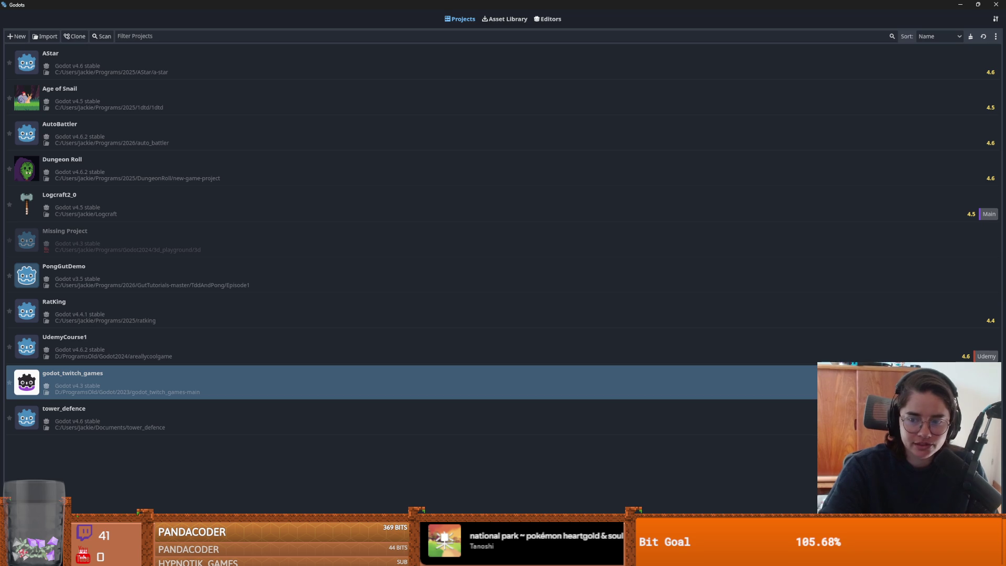
pyautogui.doubleClick(671, 382)
pyautogui.click(474, 304)
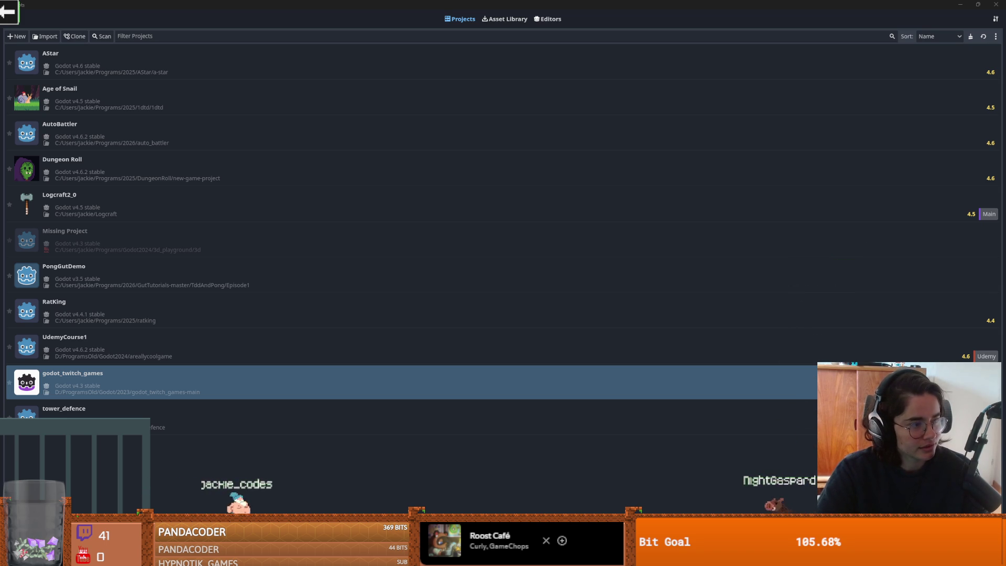
# Step: Play the Cannon game, go back to the launcher, and start Jackie's Lemmings
pyautogui.moveTo(416, 338)
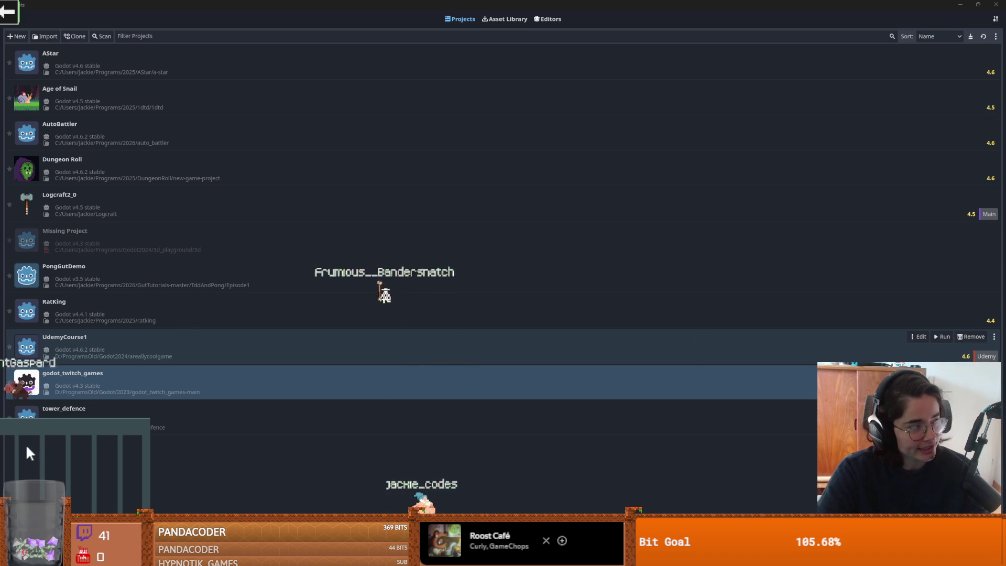
pyautogui.moveTo(355, 495)
pyautogui.mouseDown()
pyautogui.moveTo(238, 388)
pyautogui.moveTo(81, 439)
pyautogui.mouseUp()
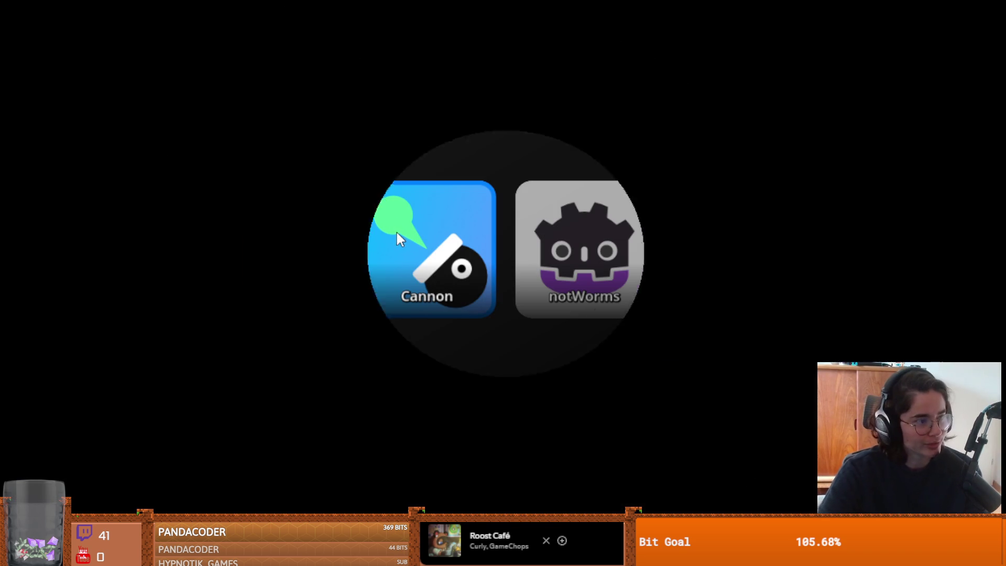
pyautogui.click(397, 233)
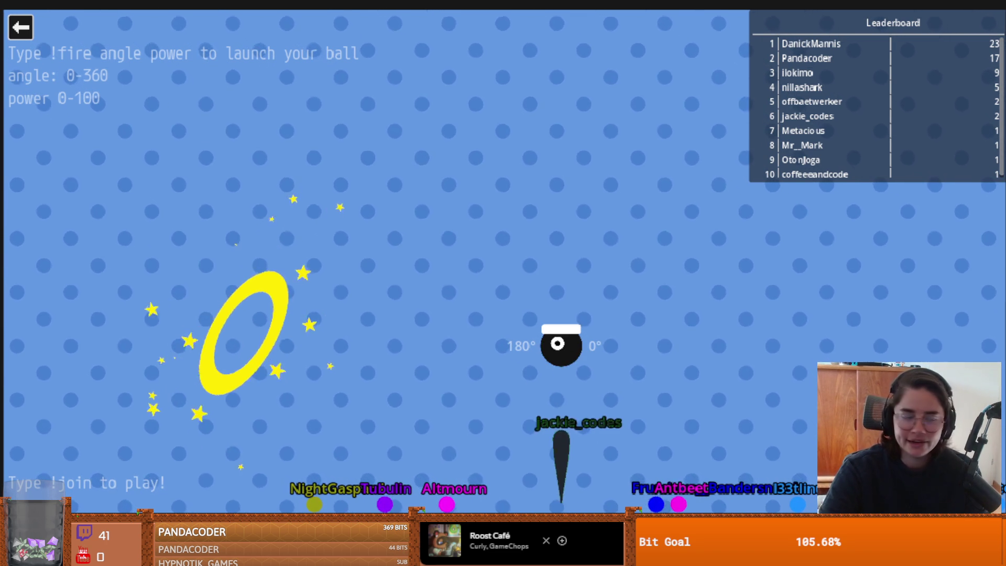
pyautogui.click(21, 27)
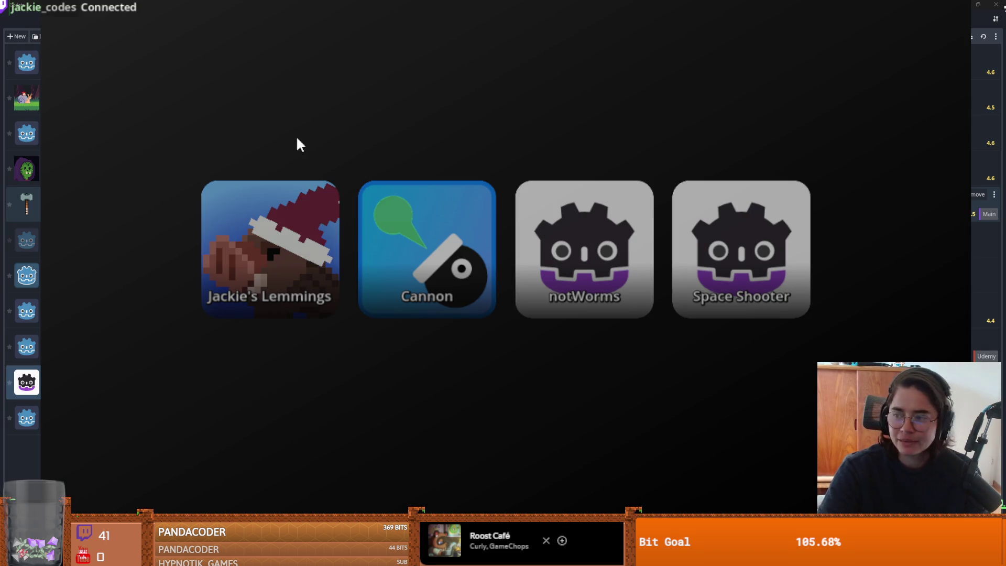
pyautogui.click(305, 285)
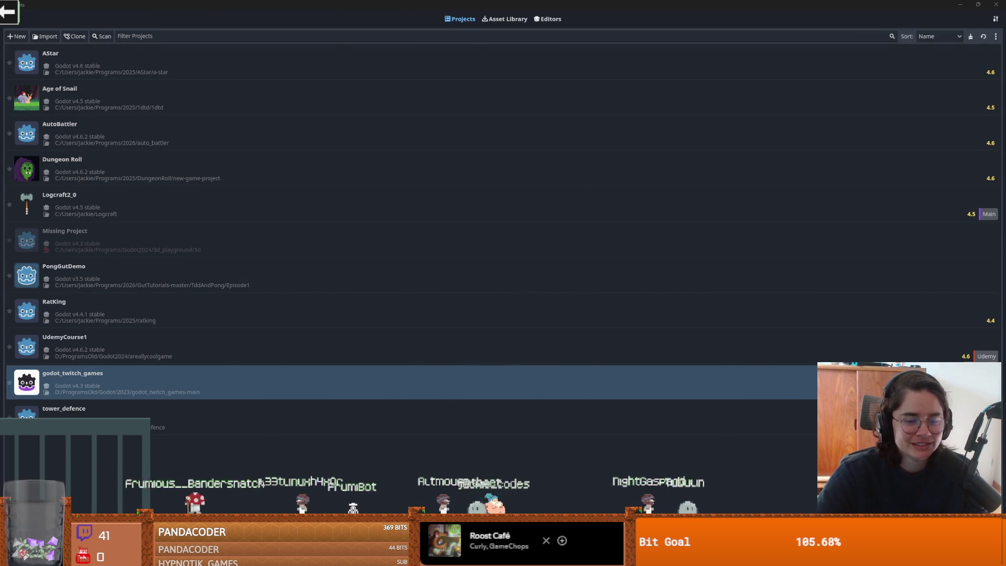
# Step: Return to Aseprite via Alt+Tab after a glance at Twitch Games, and dismiss the Frame menu
pyautogui.hotkey('alt', 'Tab')
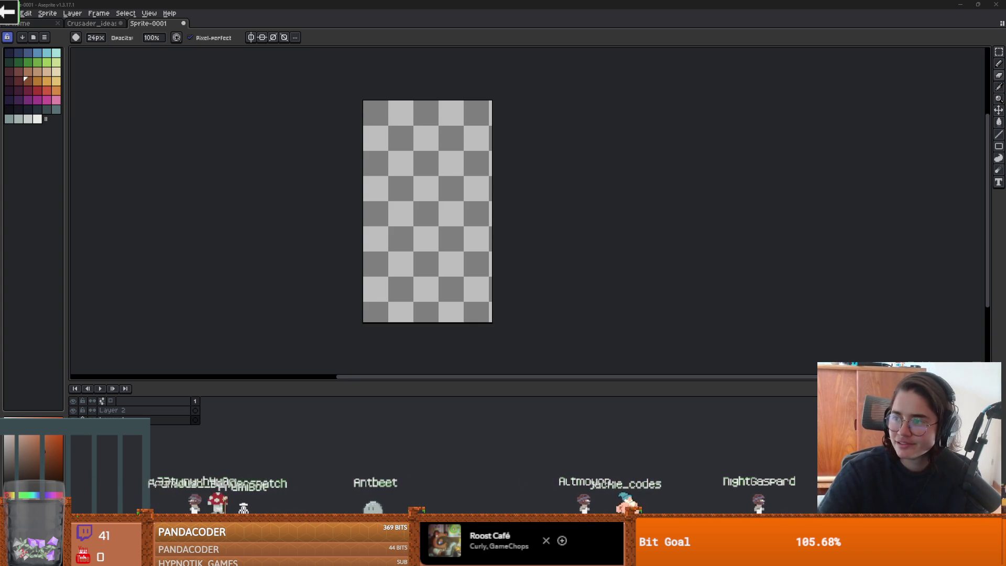
pyautogui.hotkey('alt', 'Tab')
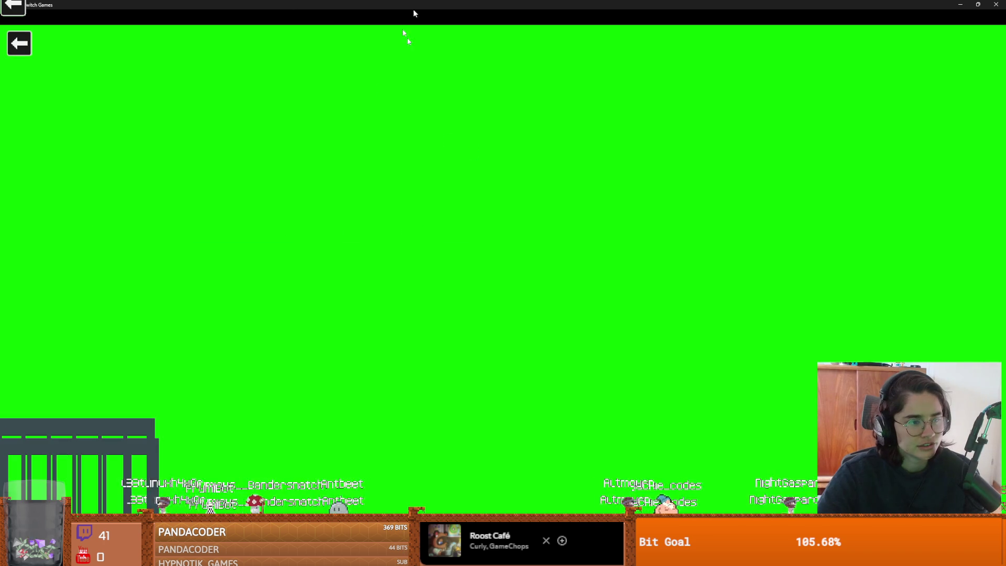
pyautogui.hotkey('alt', 'Tab')
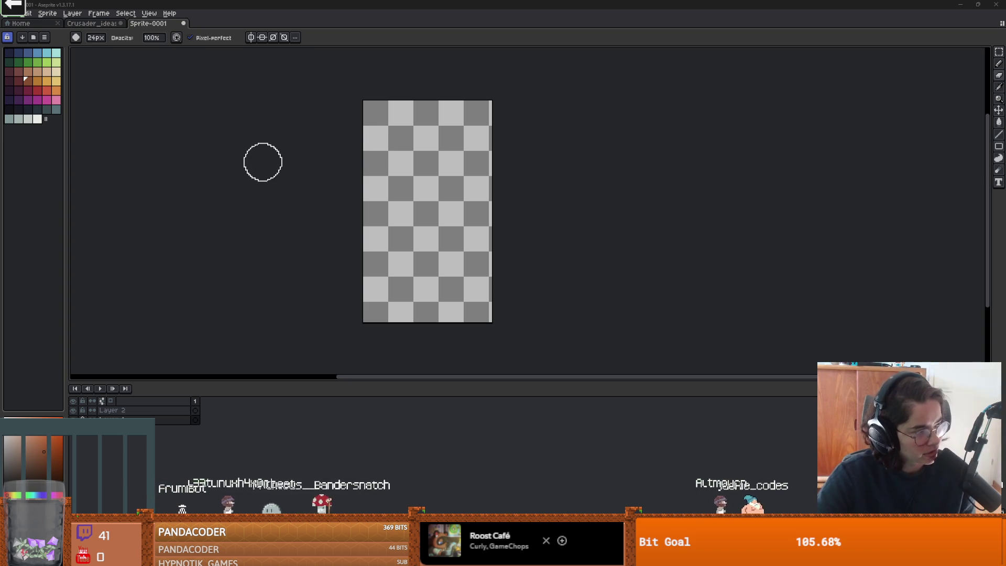
pyautogui.click(99, 13)
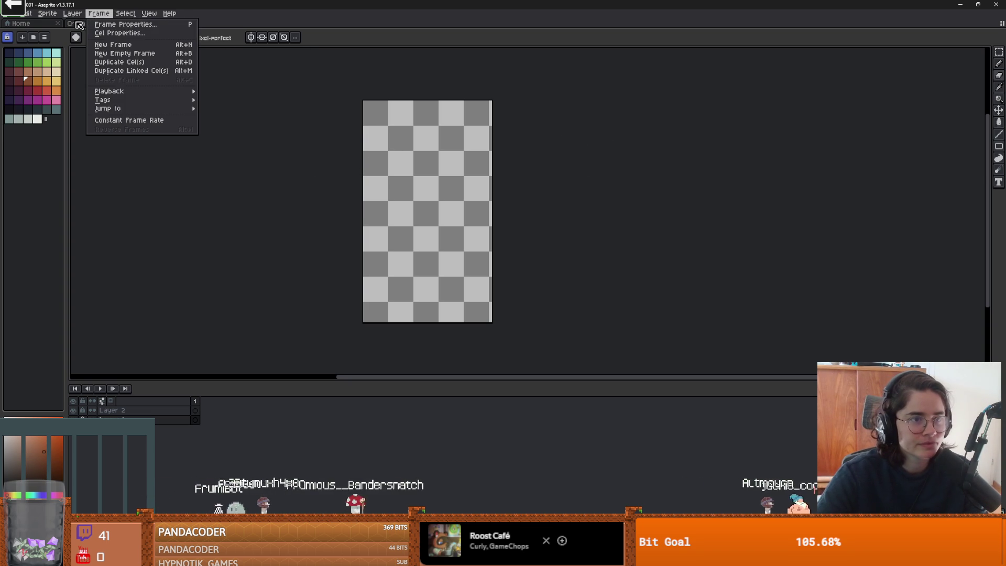
pyautogui.press('Escape')
# Step: Show the Crusader_ideas sprite centred on the knight with a shrunken timeline
pyautogui.click(107, 28)
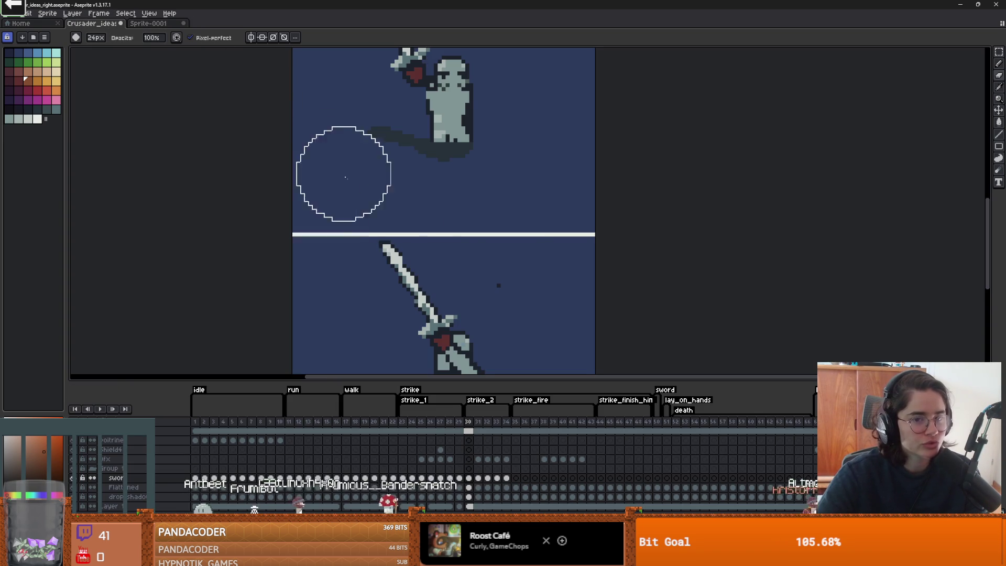
pyautogui.moveTo(398, 124); pyautogui.dragTo(429, 73)
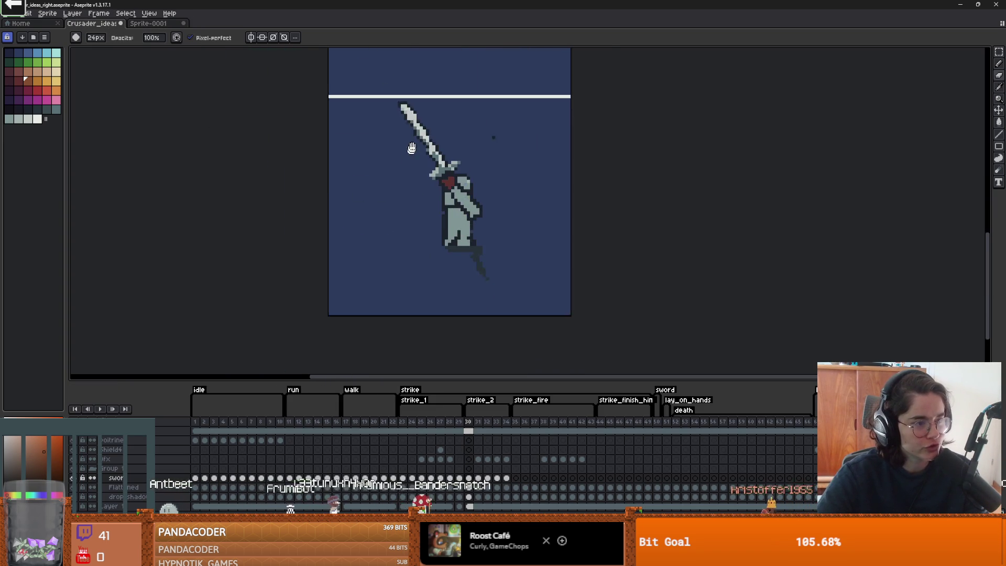
pyautogui.scroll(1, 416, 146)
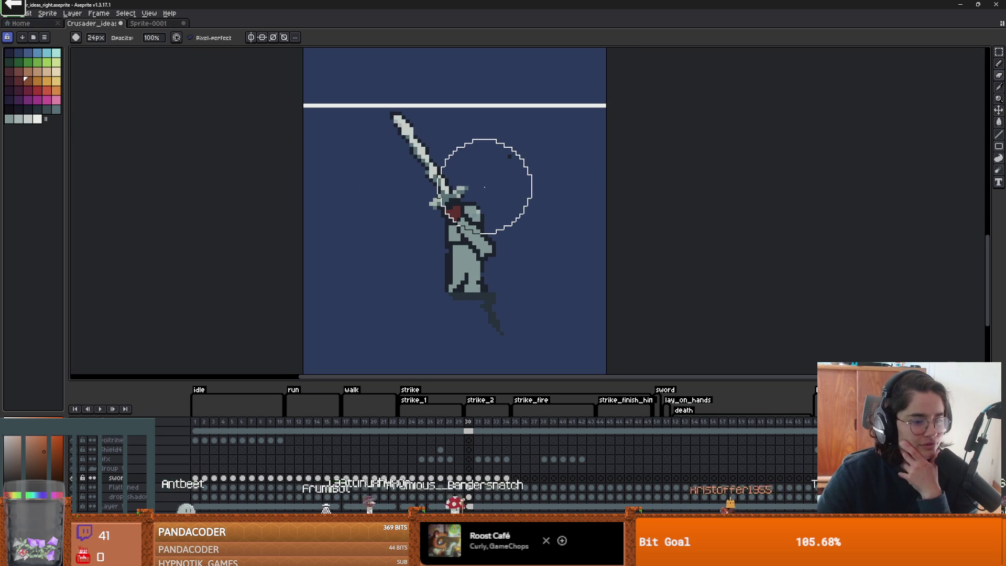
pyautogui.moveTo(484, 187); pyautogui.dragTo(464, 224)
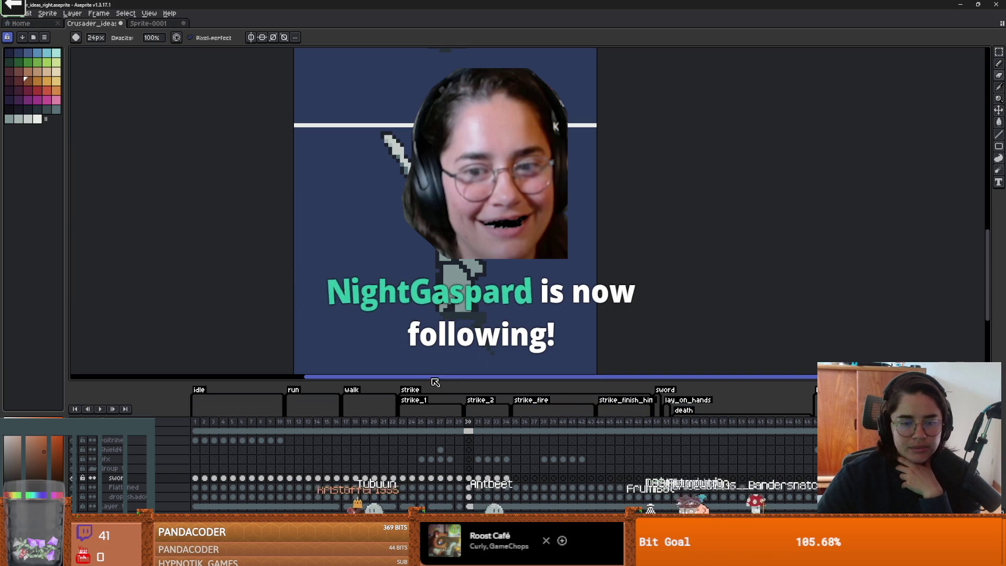
pyautogui.moveTo(428, 381)
pyautogui.mouseDown()
pyautogui.moveTo(428, 412)
pyautogui.moveTo(428, 398)
pyautogui.mouseUp()
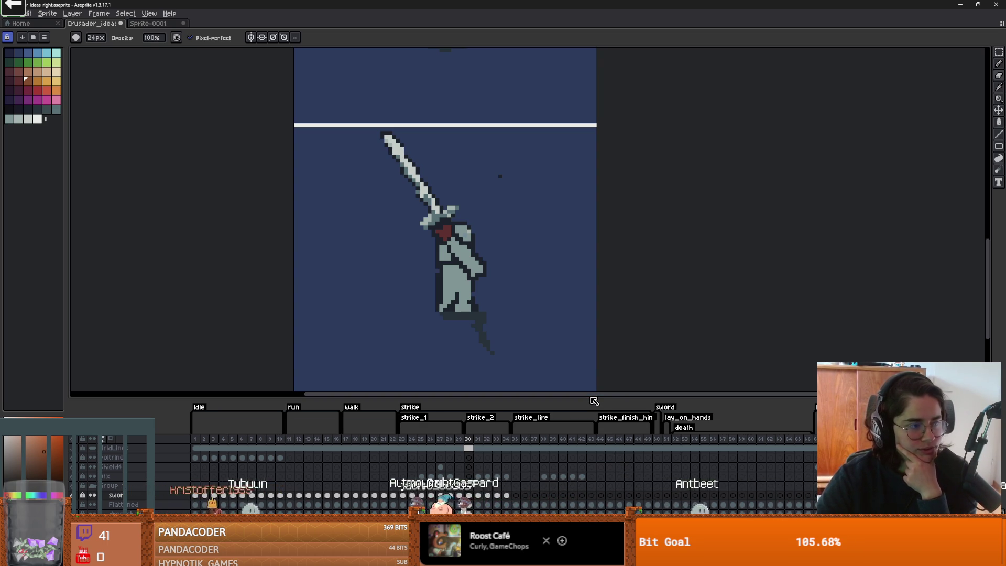
pyautogui.moveTo(588, 398); pyautogui.dragTo(588, 433)
pyautogui.moveTo(326, 353); pyautogui.dragTo(448, 331)
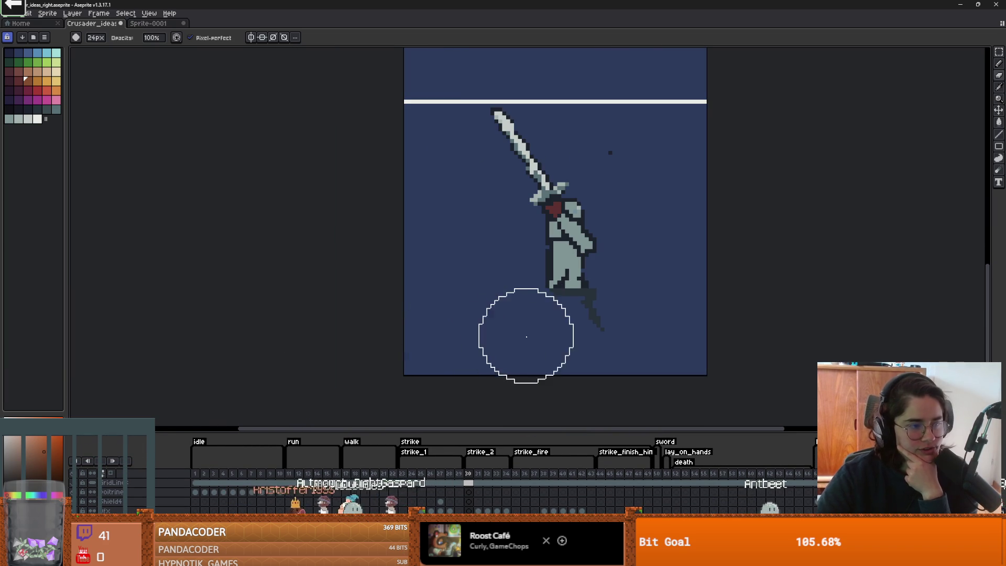
pyautogui.moveTo(526, 334); pyautogui.dragTo(518, 337)
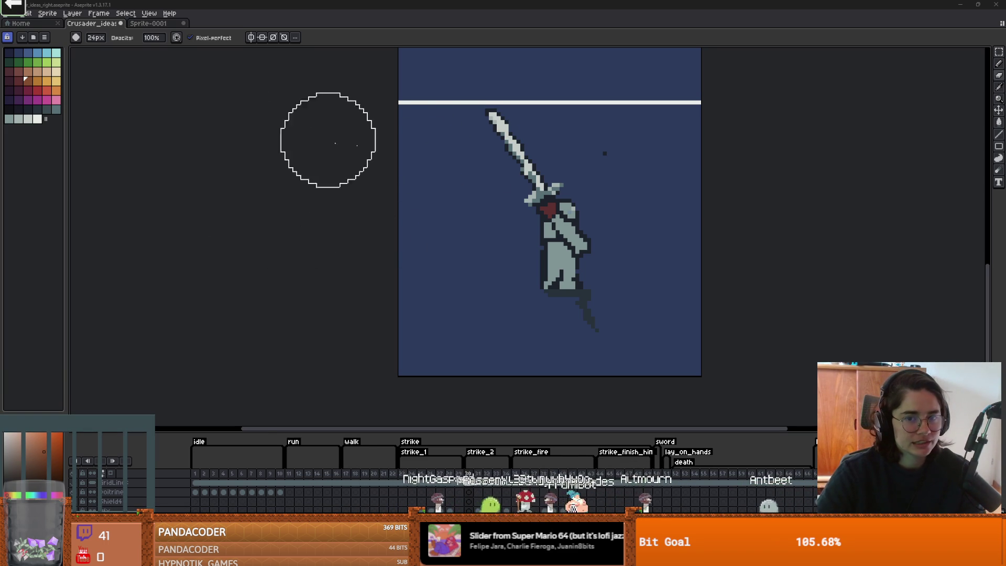
pyautogui.moveTo(600, 176); pyautogui.dragTo(560, 189)
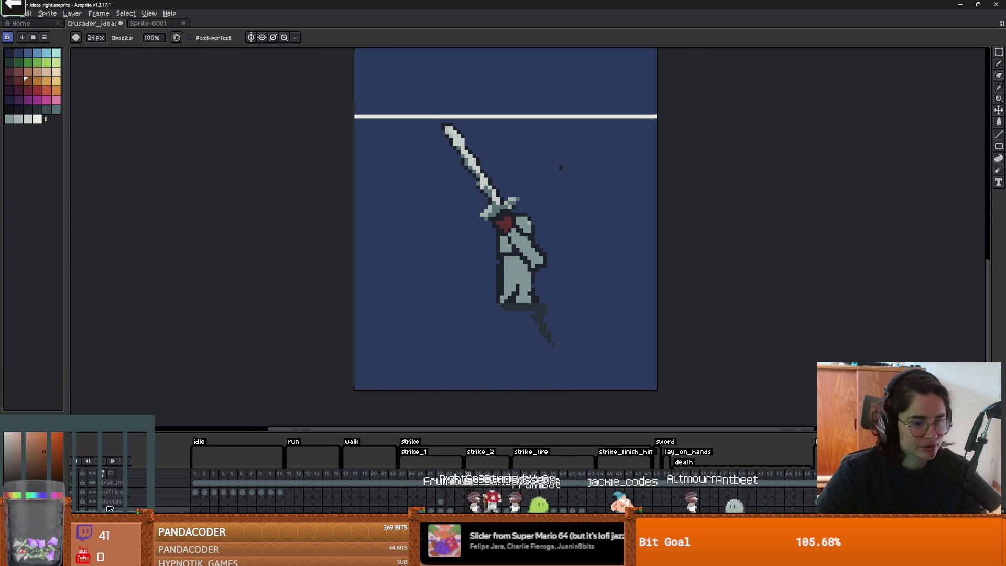
pyautogui.scroll(-3, 235, 492)
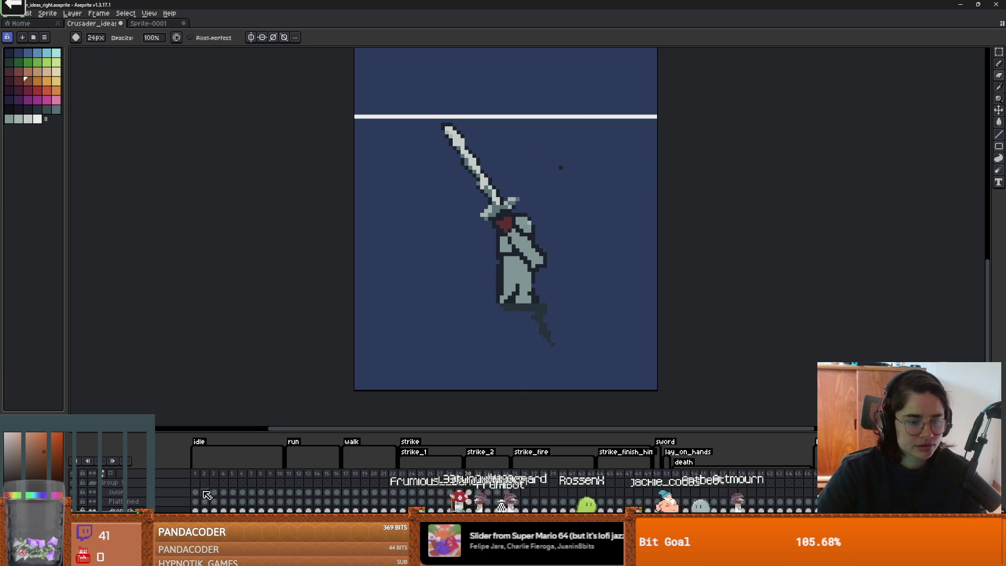
# Step: Make the Flattened layer active and zoom in between both knight frames
pyautogui.click(154, 502)
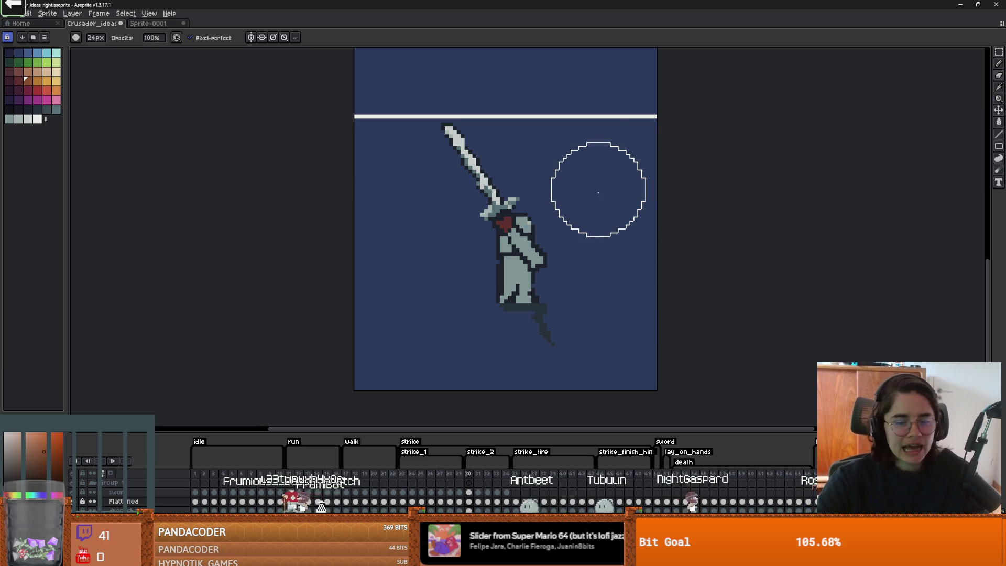
pyautogui.moveTo(598, 193); pyautogui.dragTo(619, 219)
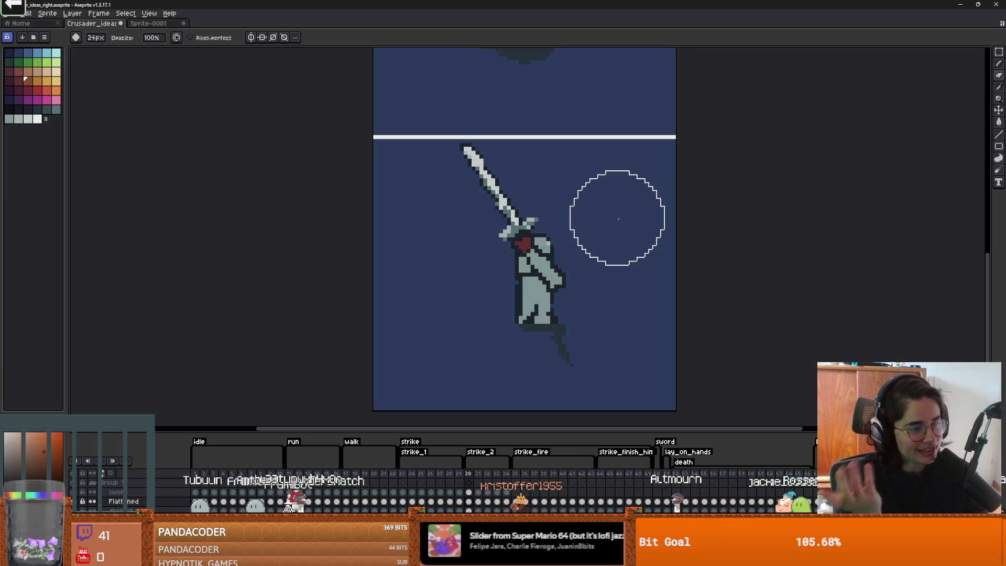
pyautogui.moveTo(416, 218)
pyautogui.mouseDown()
pyautogui.moveTo(498, 265)
pyautogui.moveTo(490, 283)
pyautogui.moveTo(508, 339)
pyautogui.mouseUp()
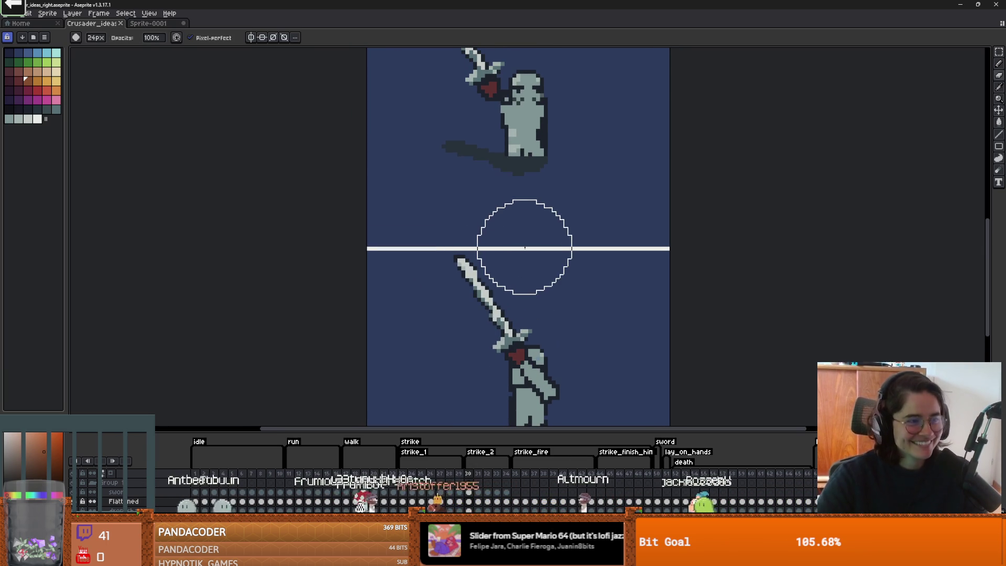
pyautogui.moveTo(443, 322); pyautogui.dragTo(444, 329)
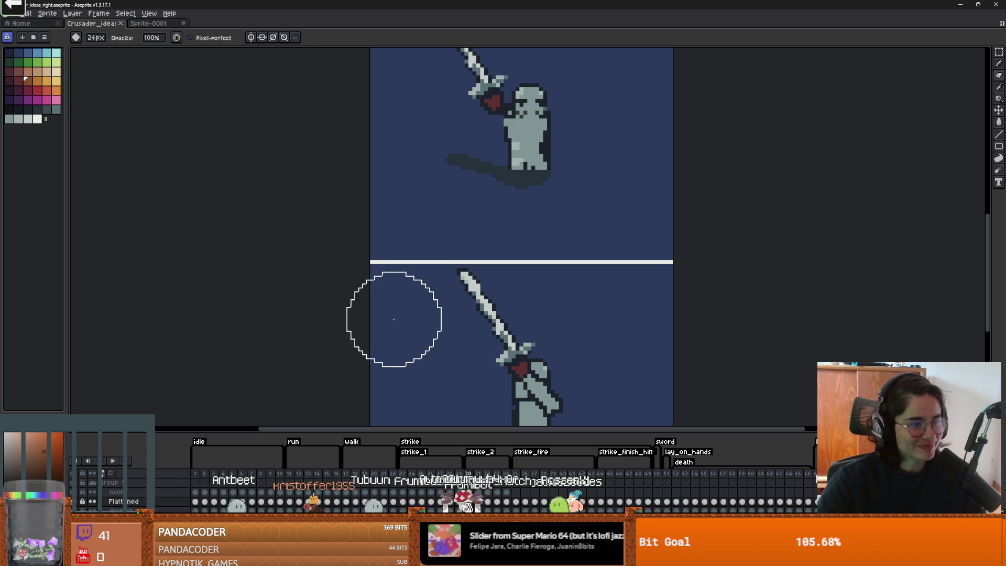
pyautogui.scroll(5, 431, 324)
pyautogui.scroll(1, 431, 324)
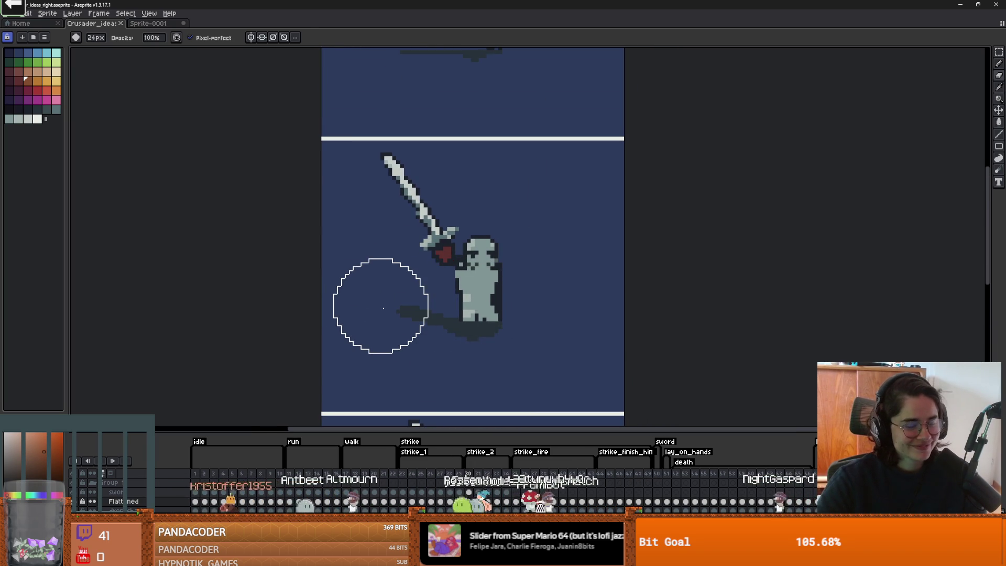
pyautogui.scroll(1, 378, 310)
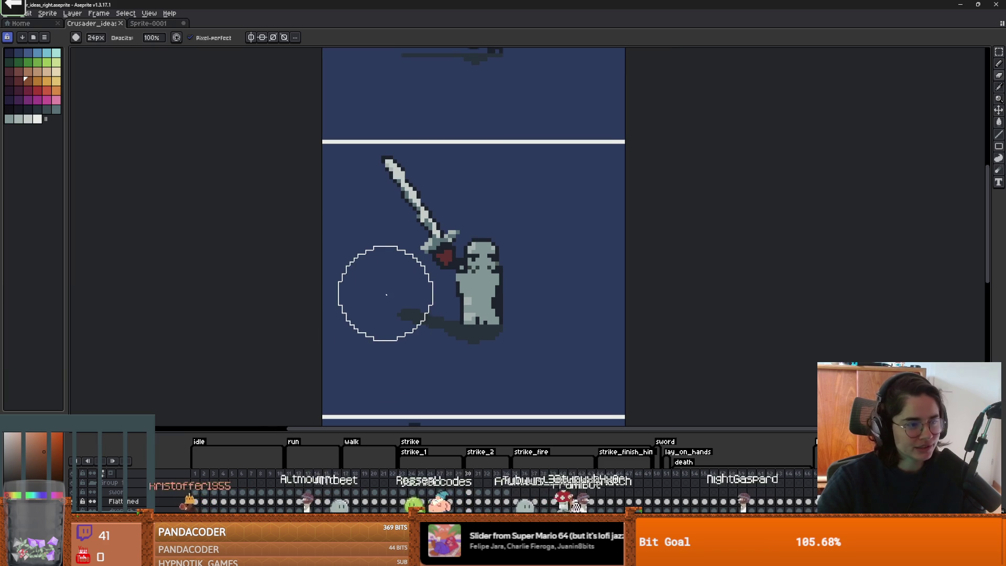
pyautogui.scroll(4, 386, 295)
pyautogui.scroll(-1, 389, 297)
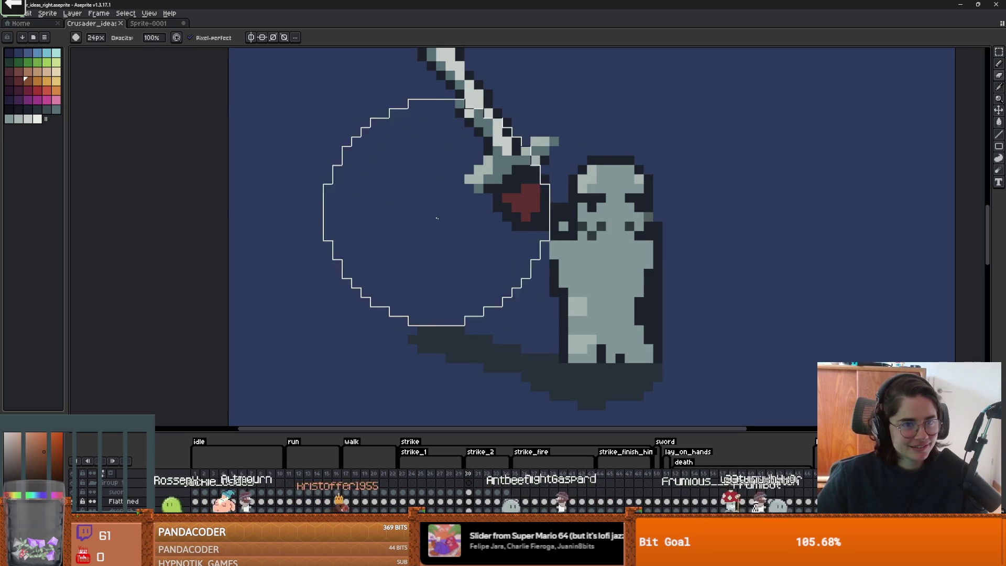
# Step: Return to the Pencil and step forward to the sword-swing frames
pyautogui.press('w')
pyautogui.press('b')
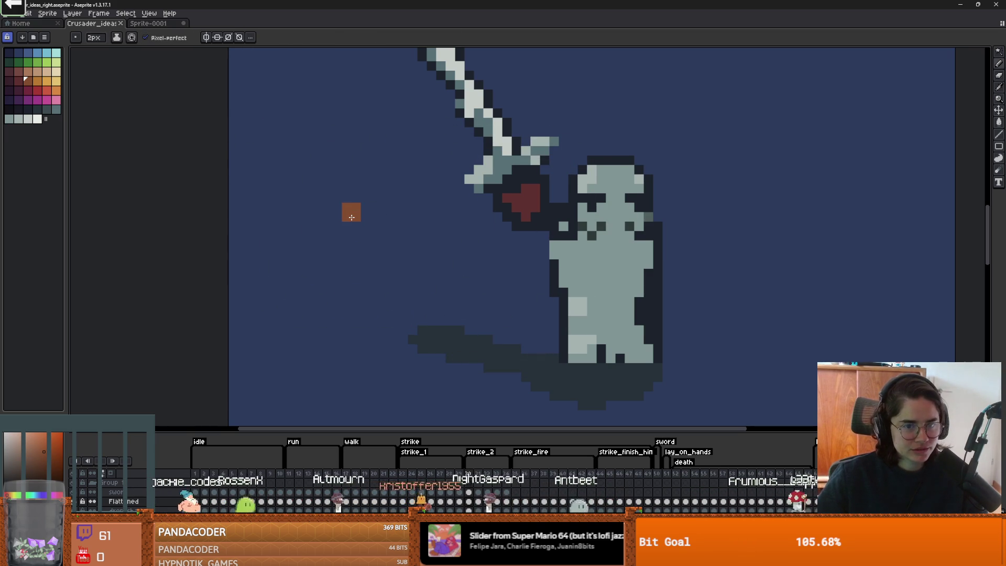
pyautogui.scroll(-3, 413, 226)
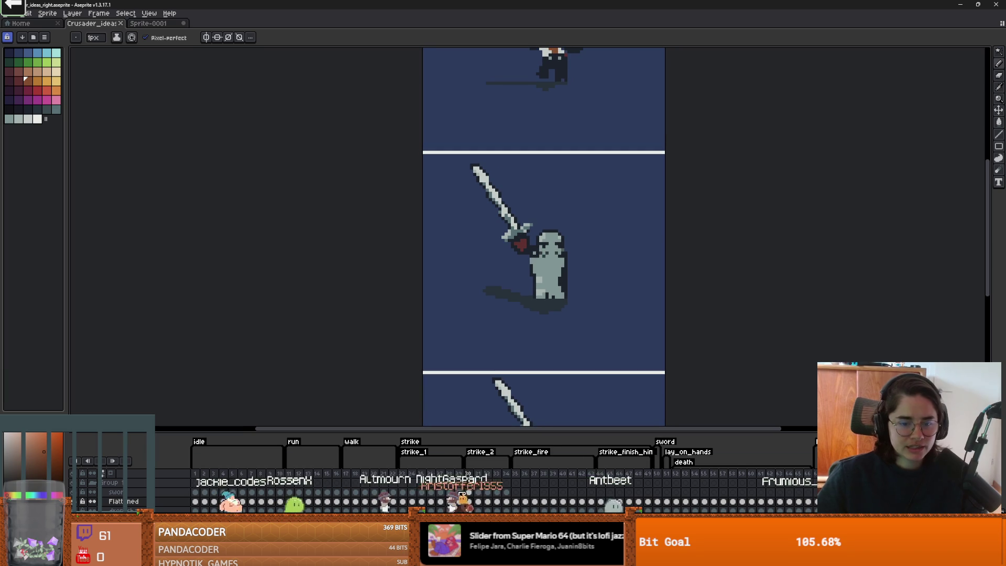
pyautogui.click(402, 493)
pyautogui.scroll(-2, 491, 299)
pyautogui.scroll(1, 480, 356)
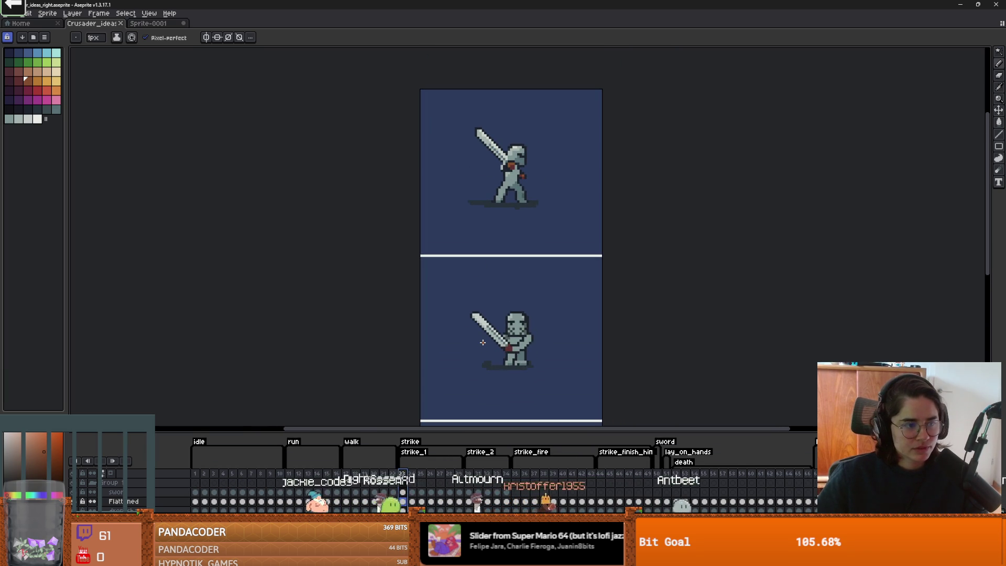
pyautogui.press('Right')
pyautogui.press('Right')
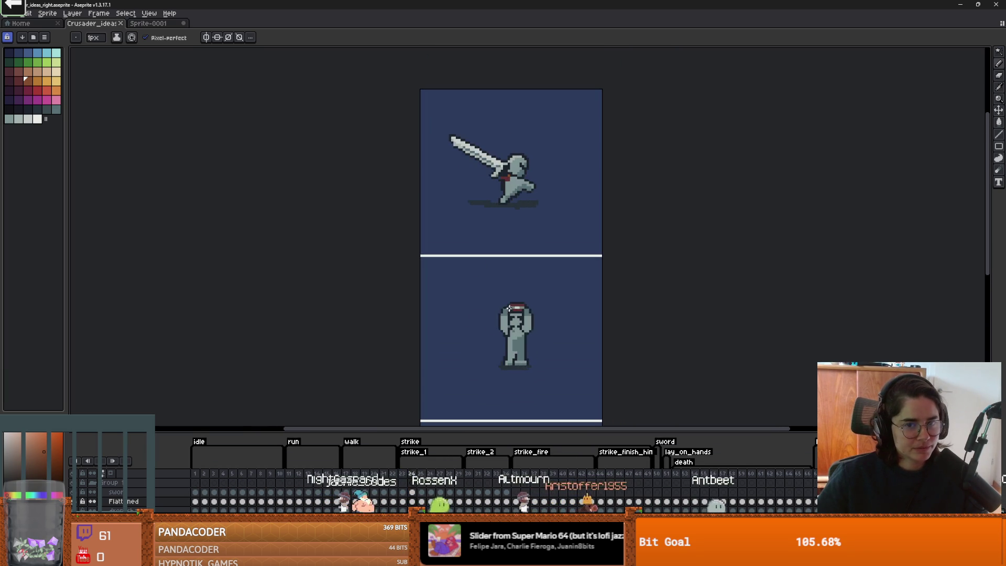
pyautogui.press('Right')
pyautogui.press('Right')
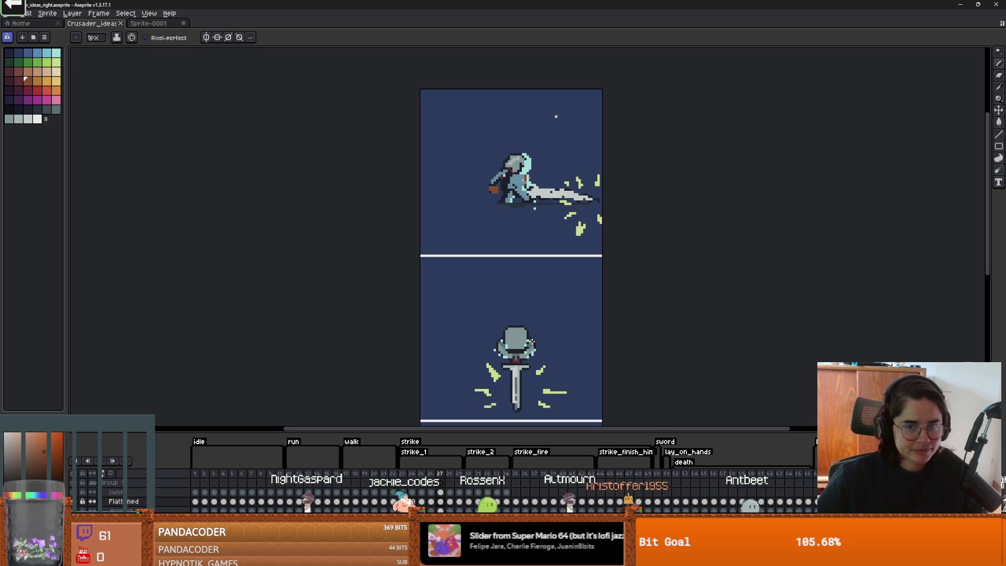
# Step: Zoom in and display strike frame 26's knight pose
pyautogui.scroll(-2, 521, 358)
pyautogui.scroll(3, 519, 347)
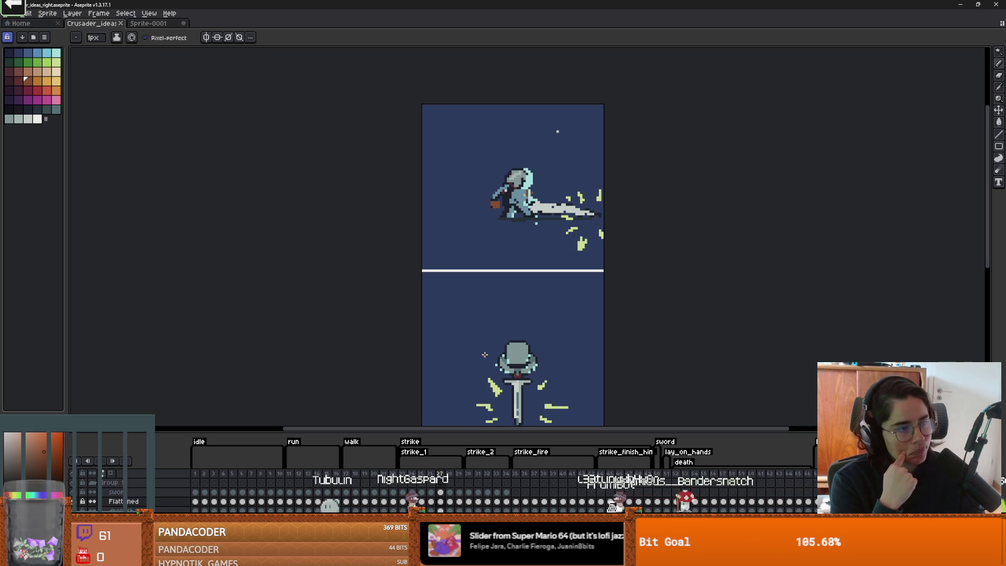
pyautogui.scroll(-1, 525, 239)
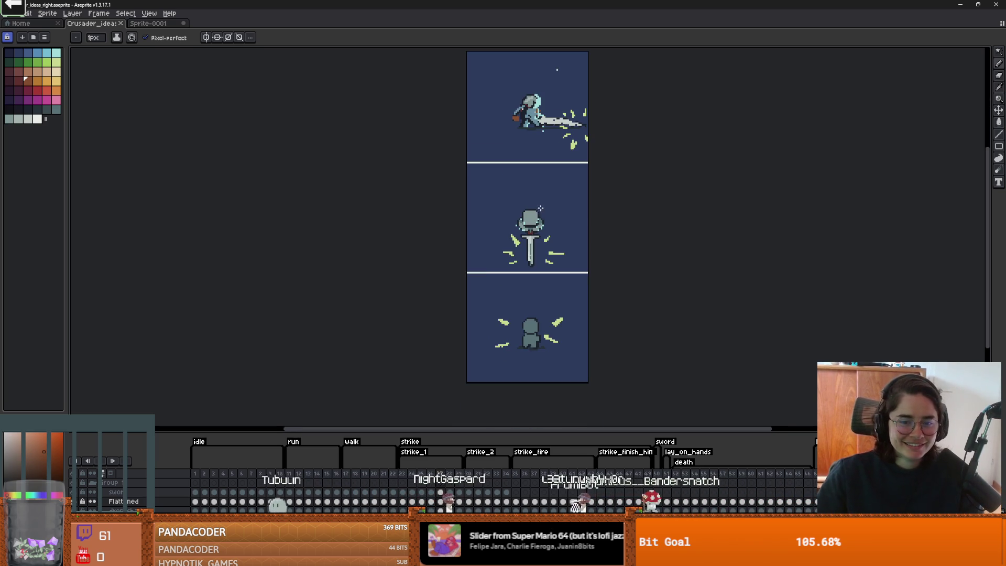
pyautogui.scroll(1, 535, 252)
pyautogui.scroll(2, 535, 252)
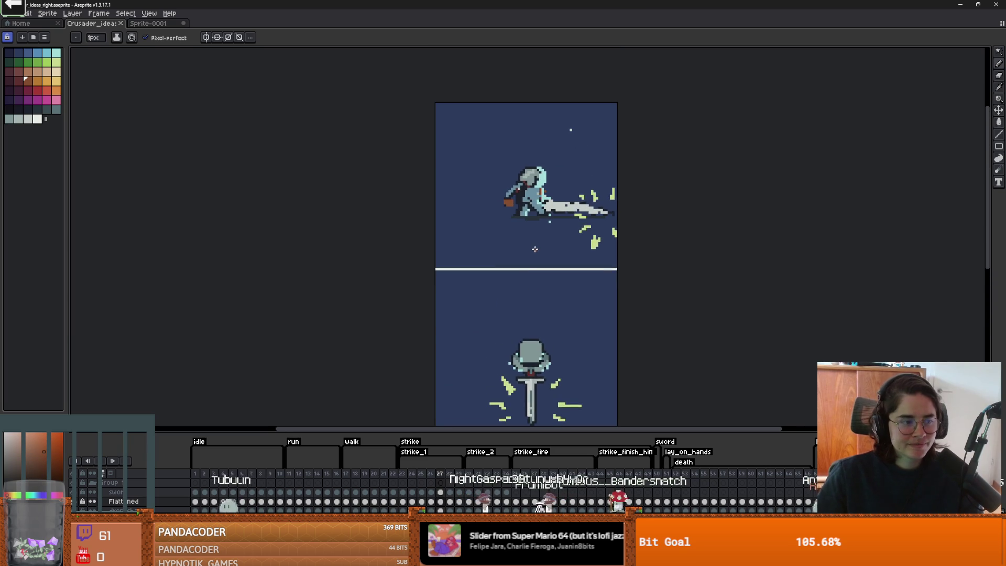
pyautogui.scroll(1, 536, 249)
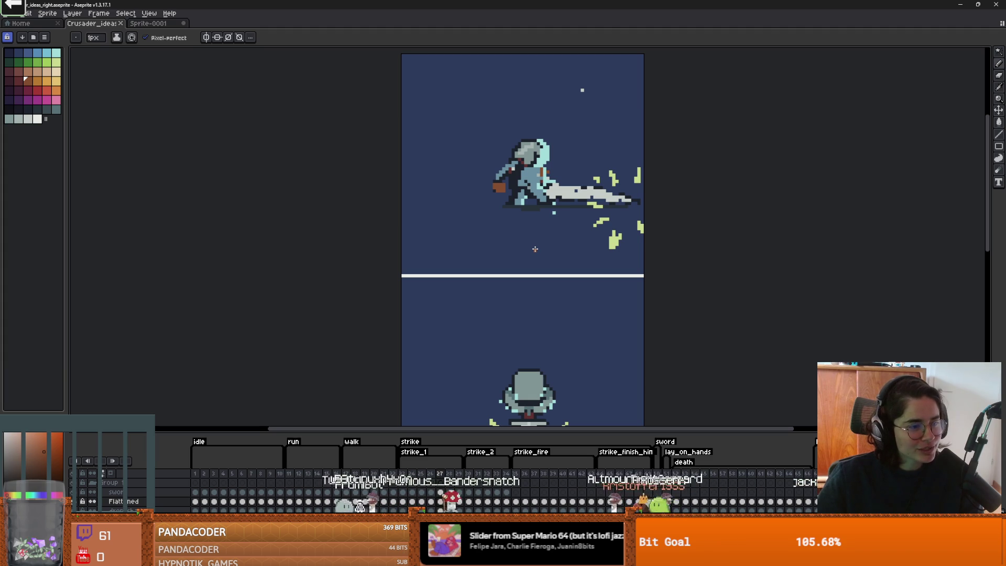
pyautogui.scroll(2, 540, 260)
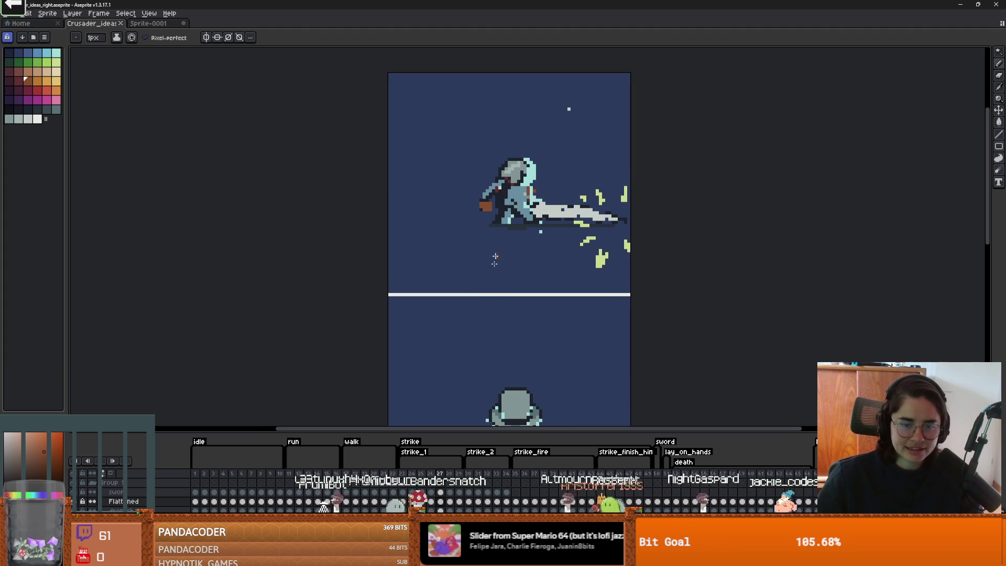
pyautogui.click(430, 475)
pyautogui.moveTo(525, 258)
pyautogui.mouseDown()
pyautogui.moveTo(525, 226)
pyautogui.moveTo(525, 246)
pyautogui.mouseUp()
pyautogui.scroll(1, 520, 223)
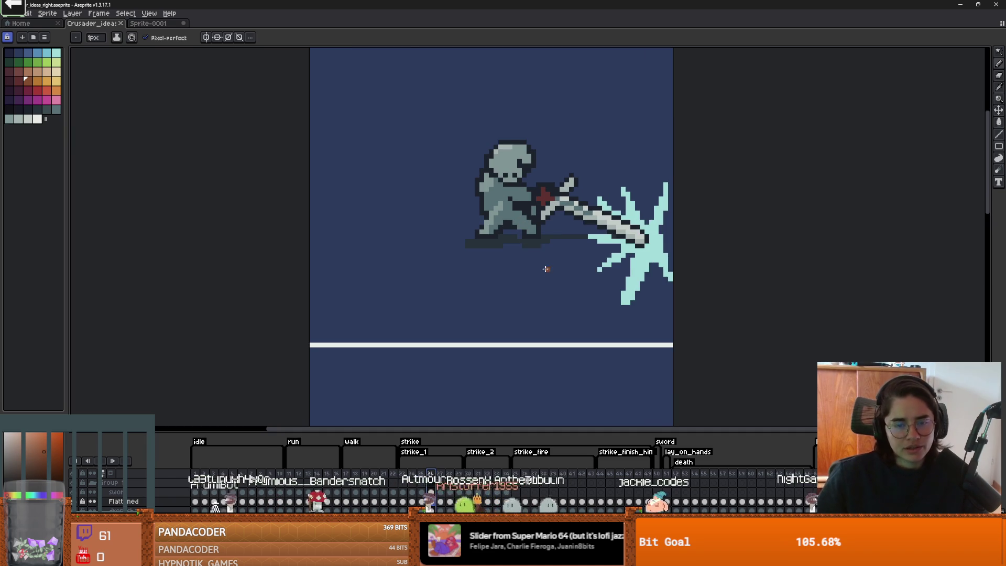
# Step: Box-select the area around the knight and compare frames 27 and 26
pyautogui.scroll(1, 489, 269)
pyautogui.press('m')
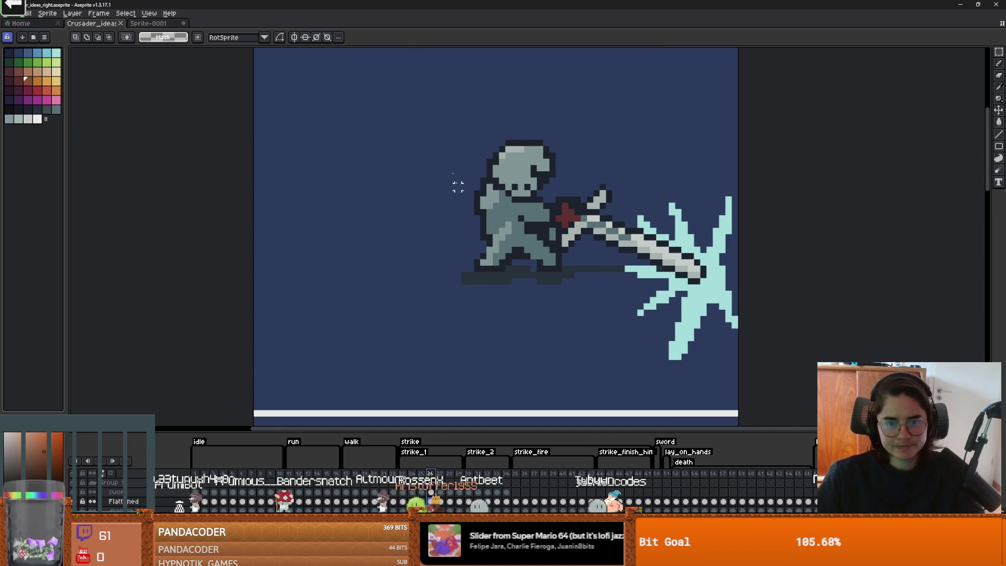
pyautogui.moveTo(429, 113); pyautogui.dragTo(614, 298)
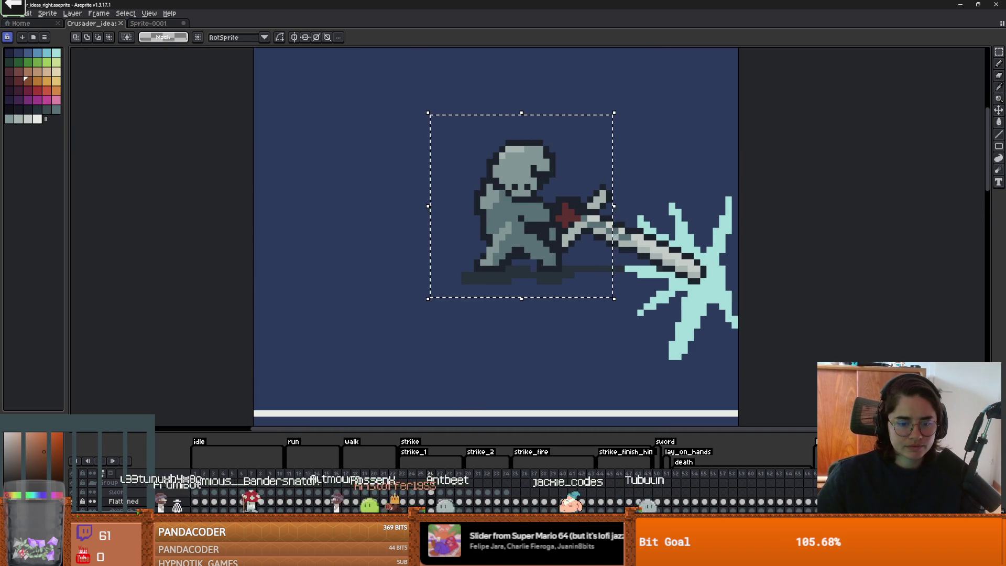
pyautogui.press('.')
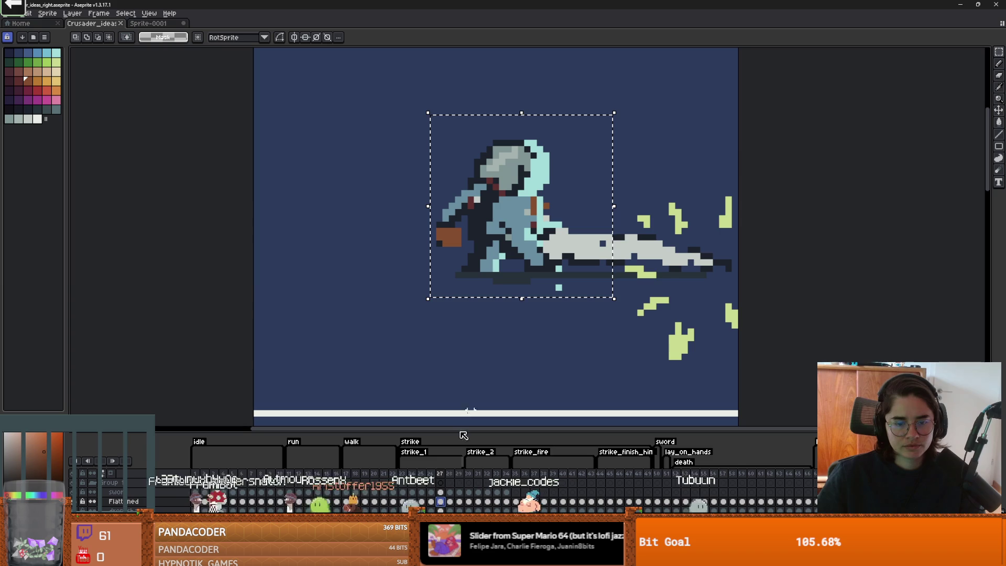
pyautogui.press(',')
# Step: Add cyan highlights along the helmet's right edge and on the shoulder
pyautogui.press('b')
pyautogui.keyDown('alt'); pyautogui.click(675, 256); pyautogui.keyUp('alt')
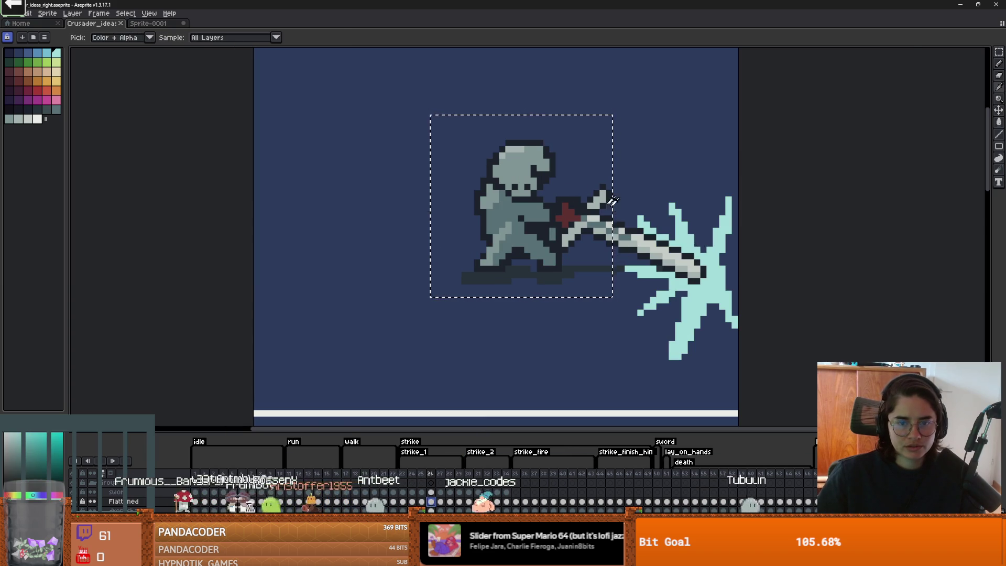
pyautogui.scroll(2, 561, 187)
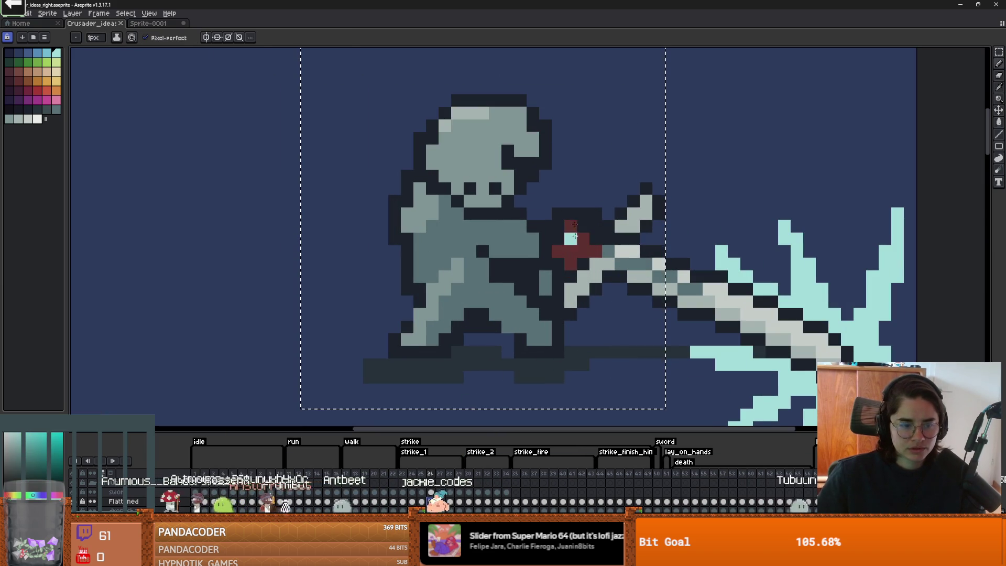
pyautogui.moveTo(533, 154); pyautogui.dragTo(524, 115)
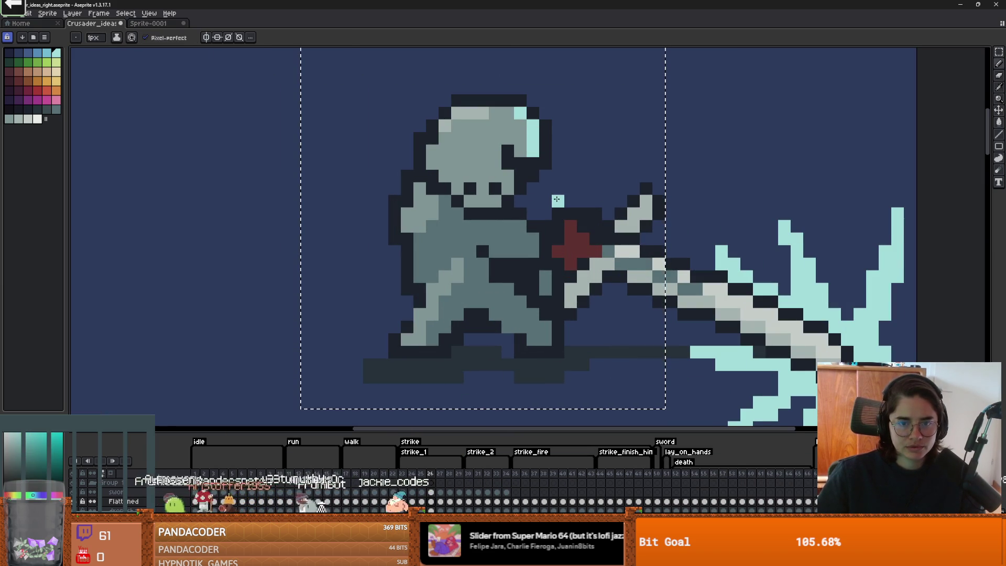
pyautogui.scroll(1, 557, 201)
pyautogui.moveTo(501, 240); pyautogui.dragTo(520, 258)
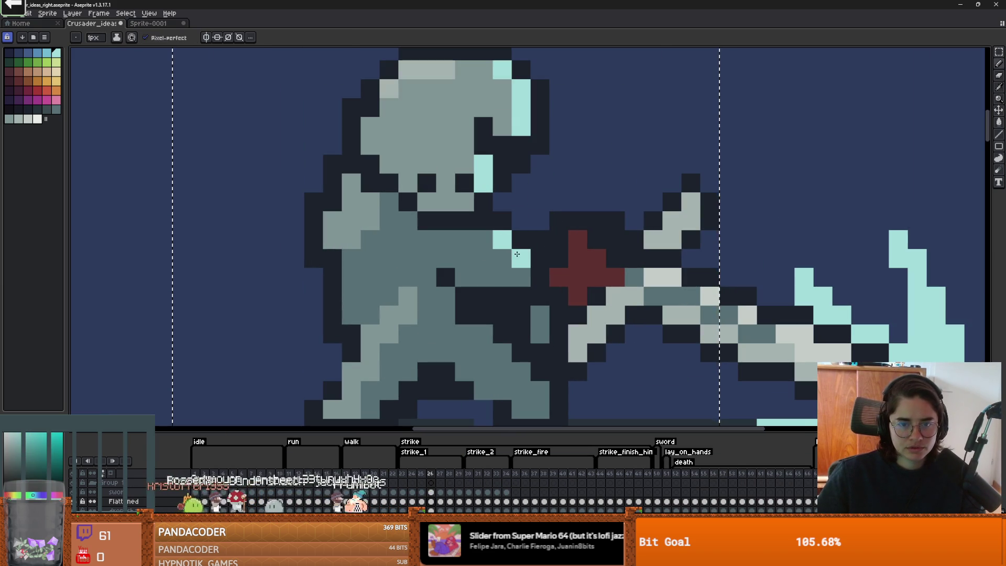
# Step: Add cyan highlight pixels on the sword hilt and the arm
pyautogui.scroll(-3, 577, 262)
pyautogui.scroll(2, 621, 287)
pyautogui.click(573, 256)
pyautogui.click(585, 268)
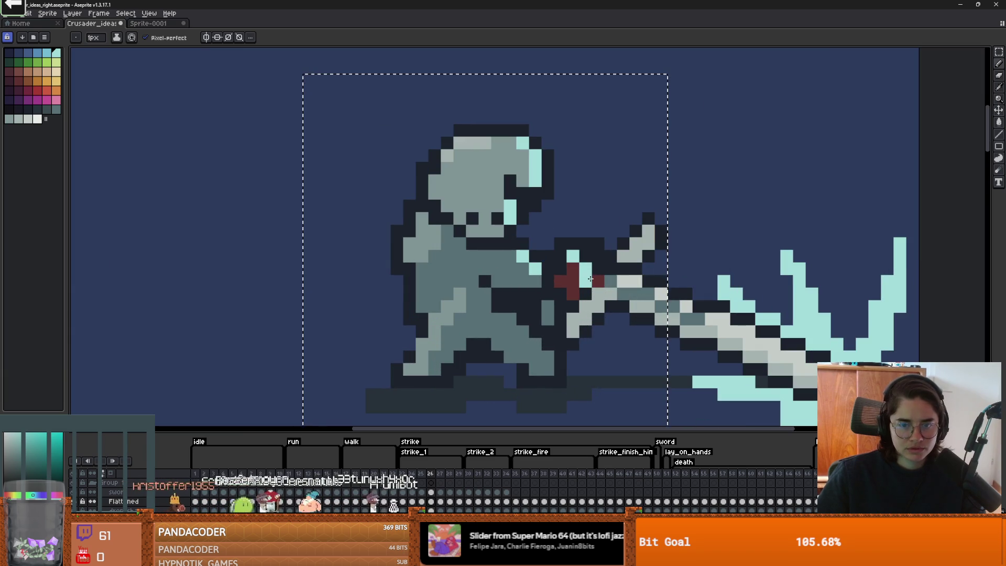
pyautogui.click(598, 281)
pyautogui.click(561, 294)
pyautogui.scroll(-1, 563, 297)
pyautogui.click(556, 313)
pyautogui.click(556, 322)
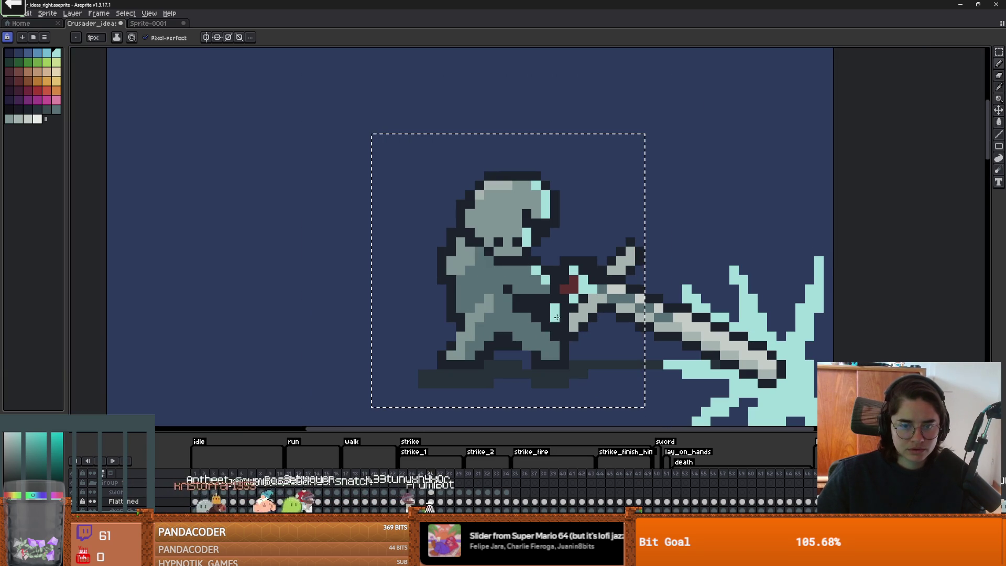
# Step: Save the sprite with the new cyan highlights
pyautogui.scroll(-5, 611, 333)
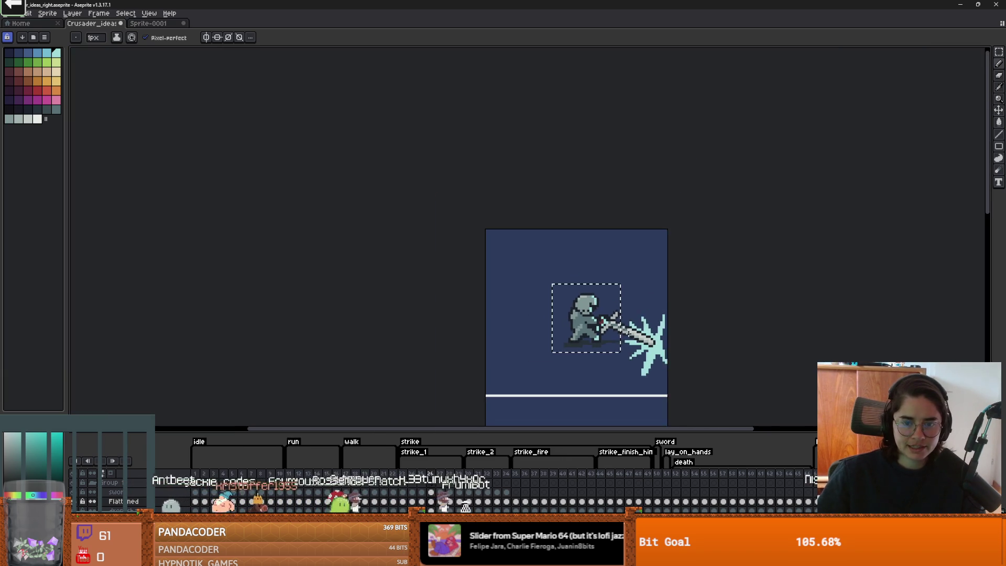
pyautogui.scroll(1, 610, 332)
pyautogui.scroll(-1, 611, 333)
pyautogui.scroll(3, 560, 252)
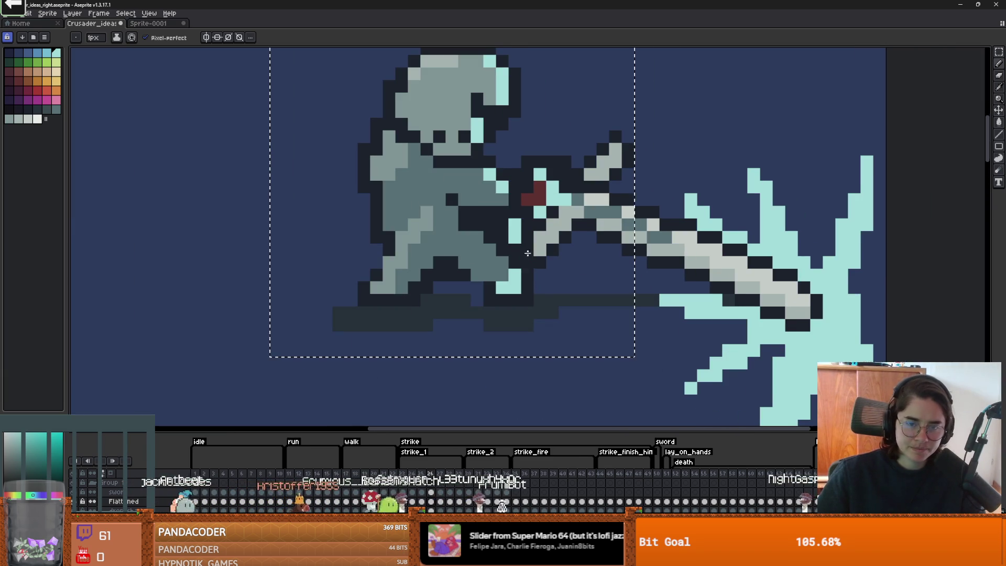
pyautogui.scroll(-1, 561, 253)
pyautogui.moveTo(561, 252); pyautogui.dragTo(554, 273)
pyautogui.hotkey('ctrl', 's')
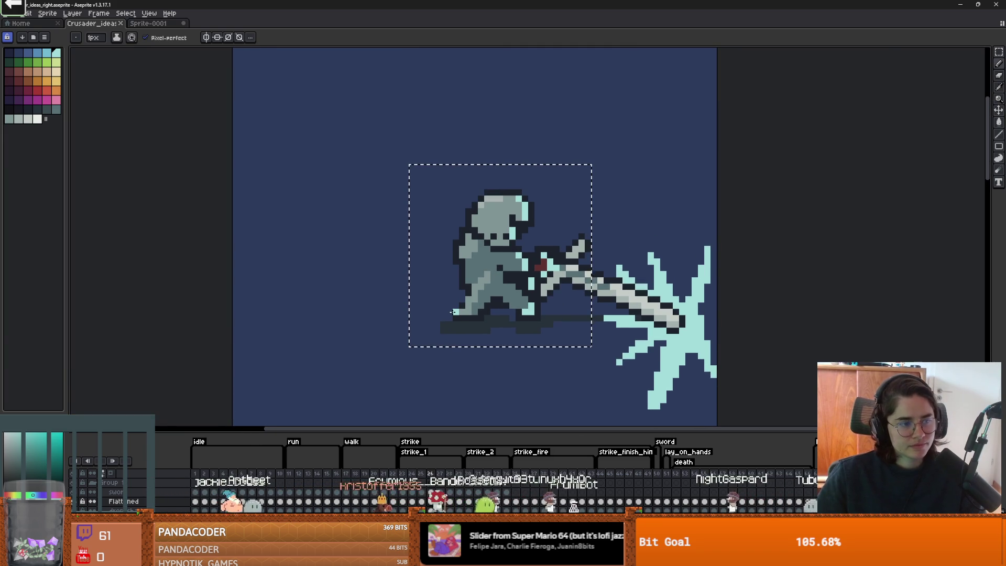
# Step: Recentre the knight and repaint its black mouth band grey
pyautogui.moveTo(487, 297); pyautogui.dragTo(441, 310)
pyautogui.scroll(3, 441, 309)
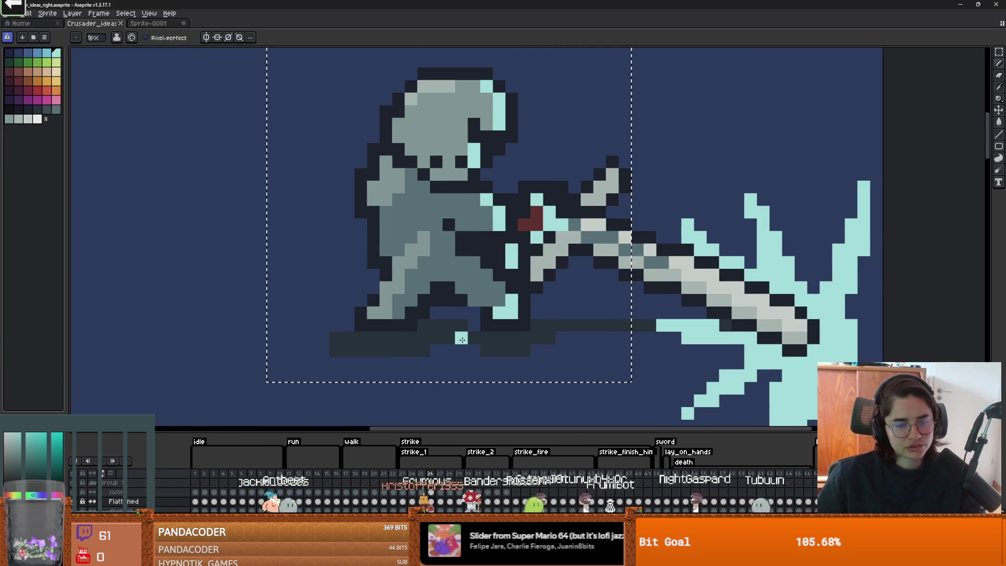
pyautogui.scroll(-1, 443, 340)
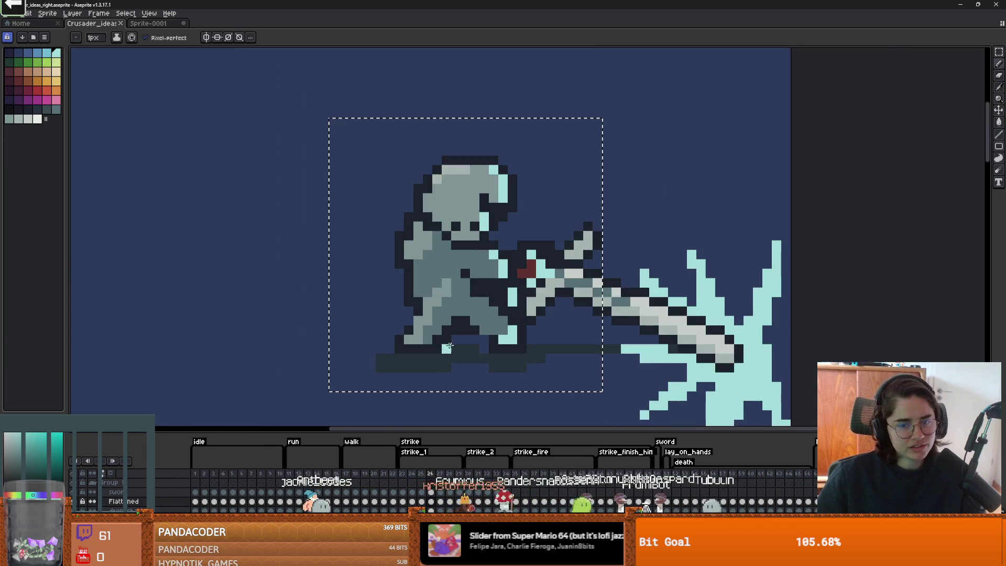
pyautogui.scroll(1, 500, 343)
pyautogui.scroll(-2, 525, 363)
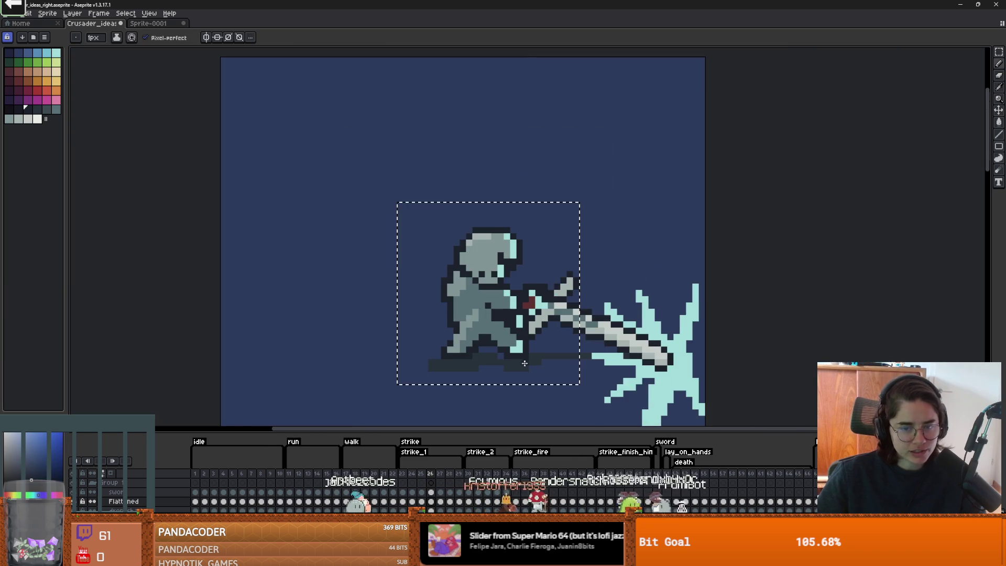
pyautogui.scroll(1, 512, 358)
pyautogui.moveTo(472, 277); pyautogui.dragTo(600, 315)
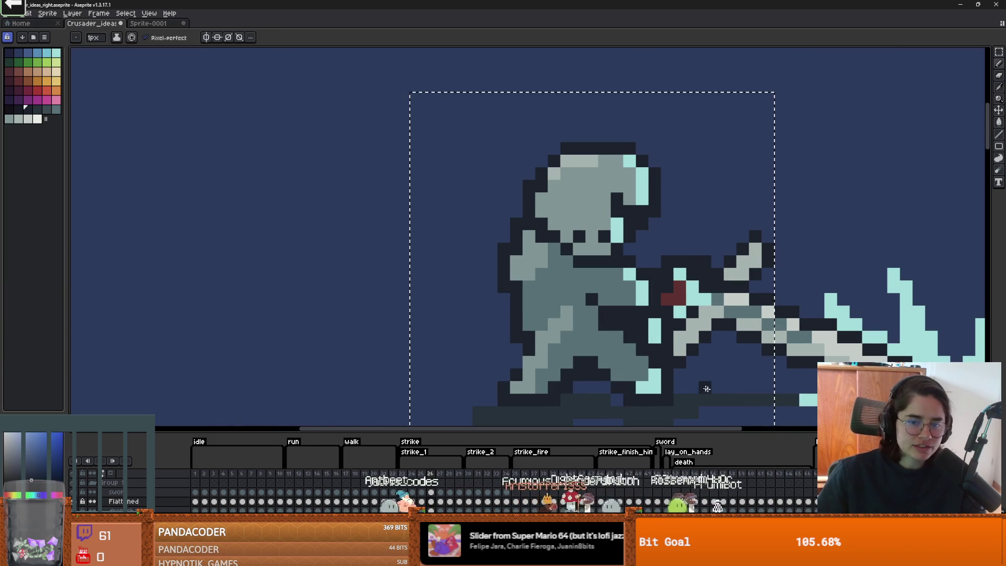
pyautogui.moveTo(668, 406); pyautogui.dragTo(472, 367)
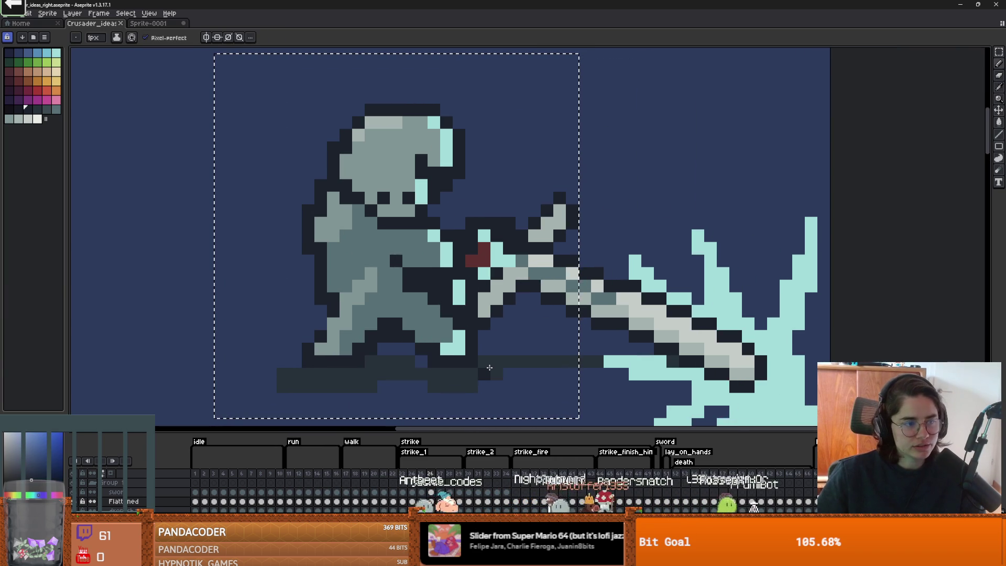
pyautogui.scroll(-2, 491, 377)
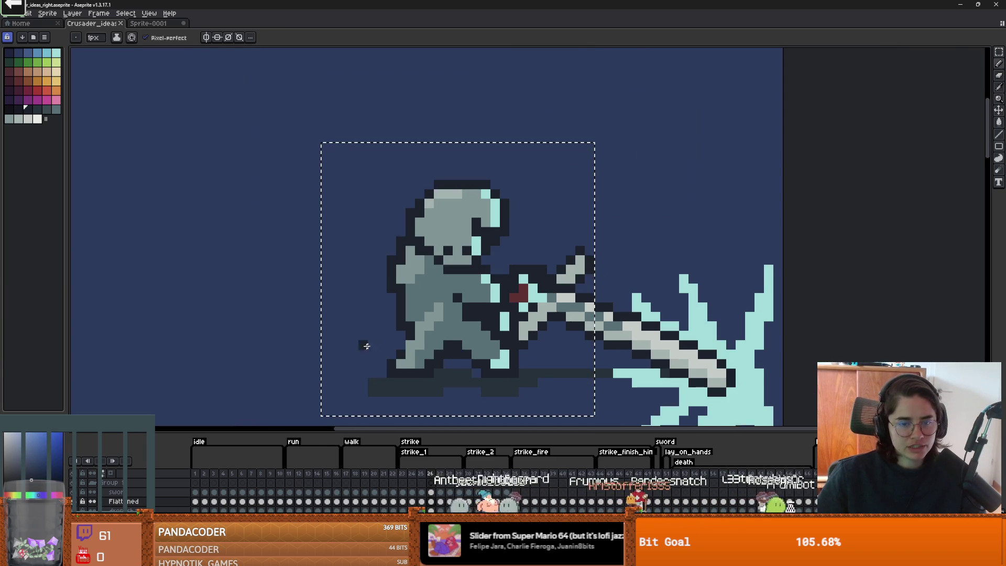
pyautogui.keyDown('alt'); pyautogui.click(501, 361); pyautogui.keyUp('alt')
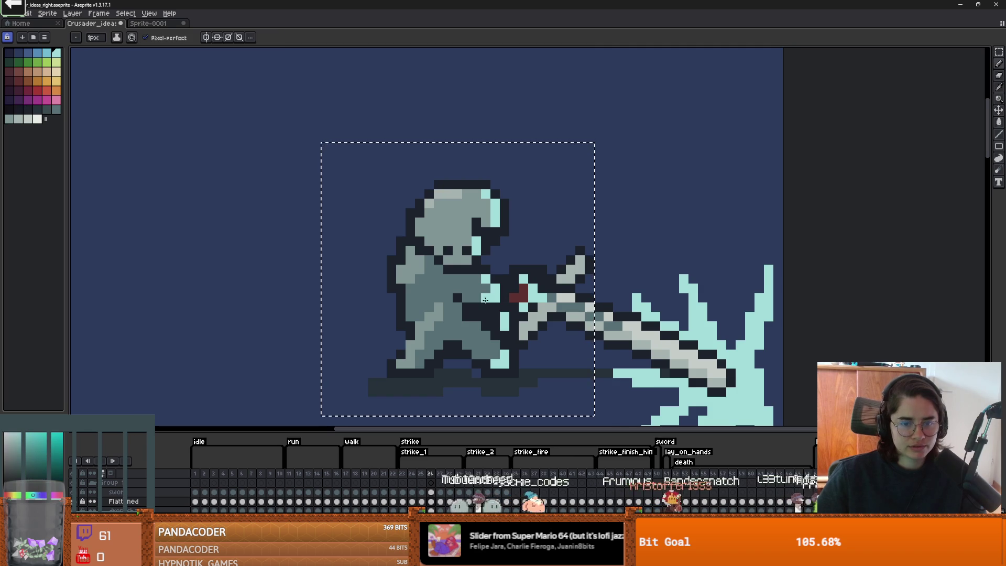
pyautogui.scroll(-2, 546, 340)
pyautogui.scroll(-2, 563, 351)
pyautogui.scroll(-1, 566, 286)
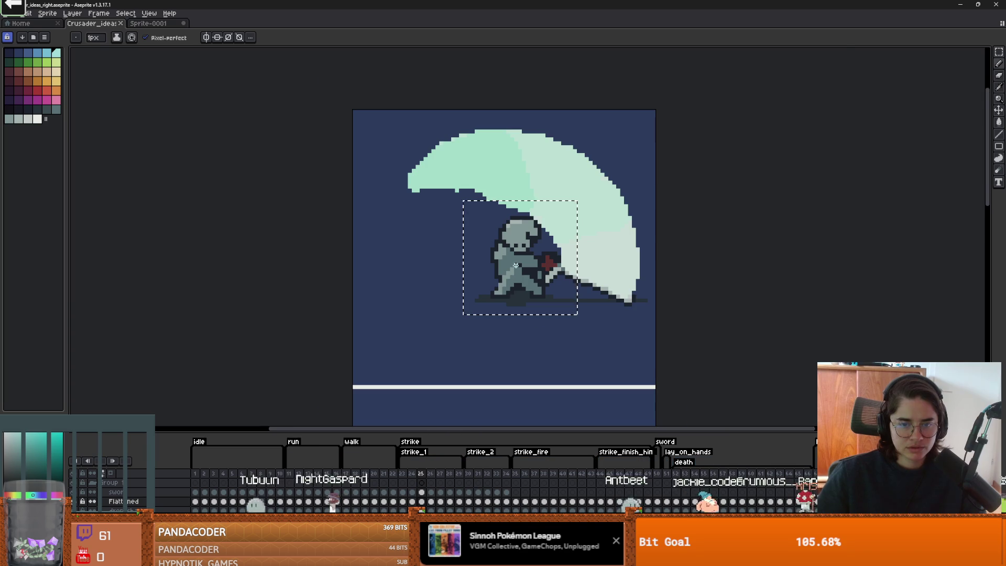
pyautogui.scroll(3, 517, 266)
pyautogui.moveTo(524, 237); pyautogui.dragTo(543, 231)
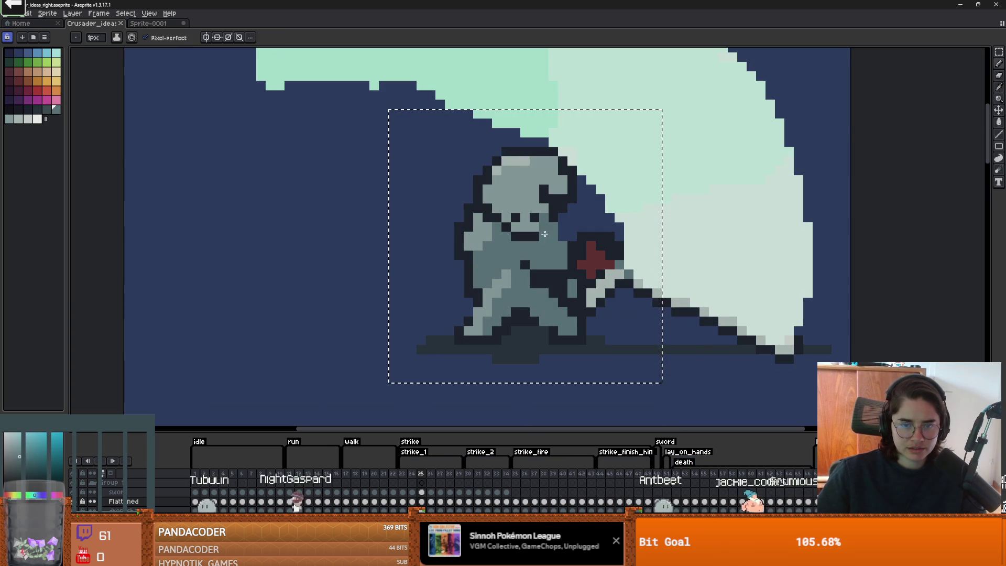
# Step: Extend the red sword hilt upward and to the right
pyautogui.keyDown('alt'); pyautogui.click(594, 246); pyautogui.keyUp('alt')
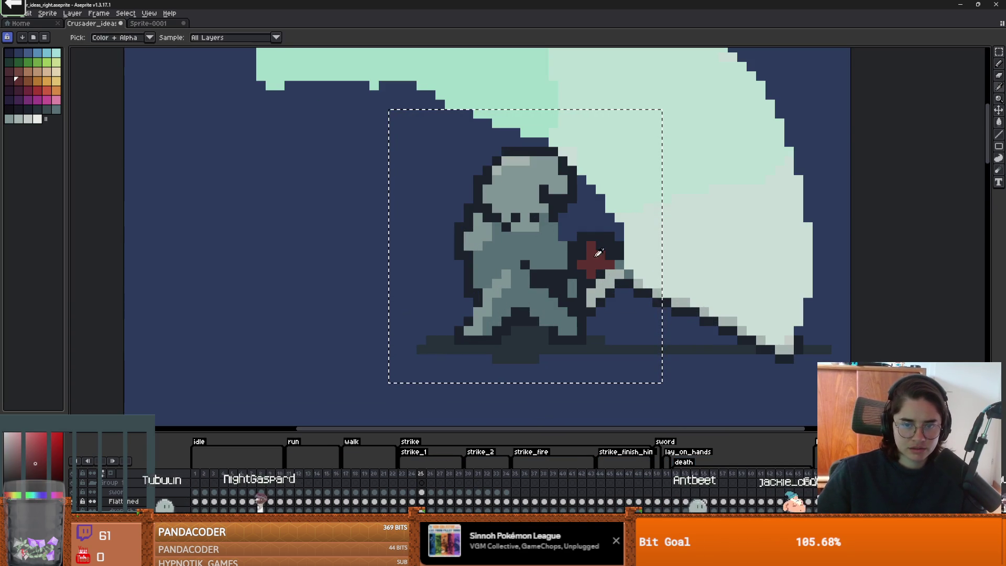
pyautogui.moveTo(586, 228); pyautogui.dragTo(611, 244)
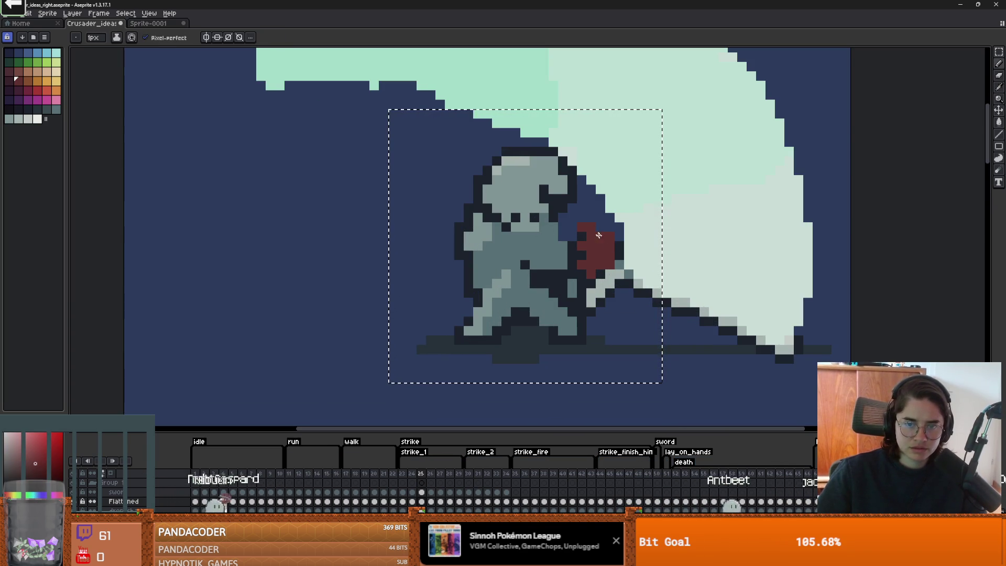
pyautogui.scroll(-3, 611, 244)
pyautogui.scroll(3, 614, 231)
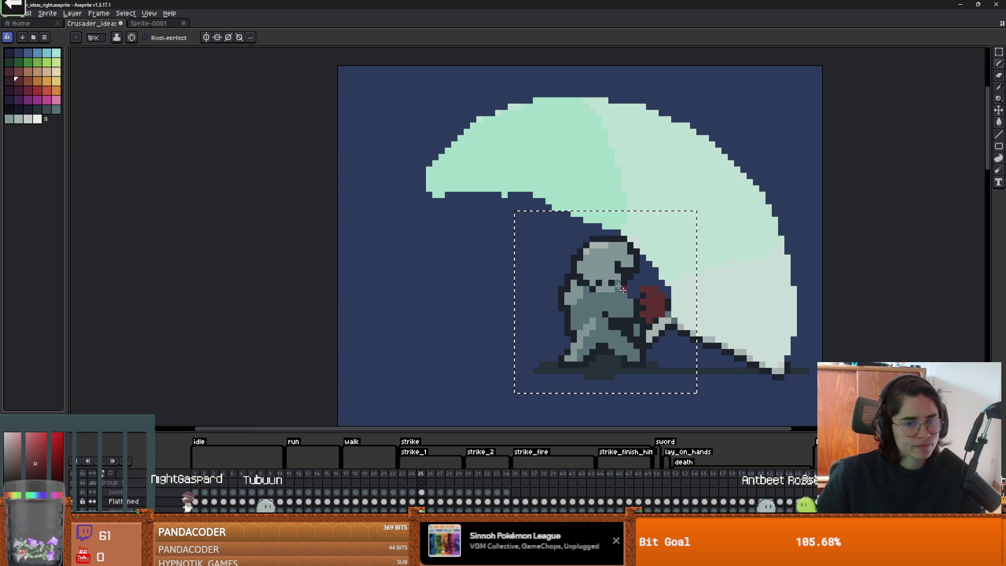
# Step: On frame 25, paint over the helmet top in the helmet grey
pyautogui.click(402, 474)
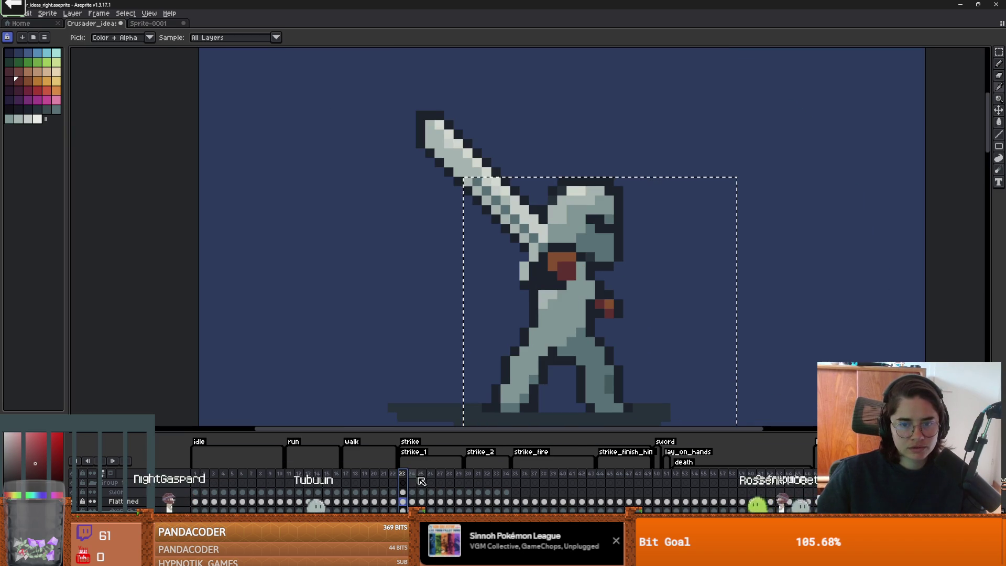
pyautogui.click(413, 474)
pyautogui.click(422, 474)
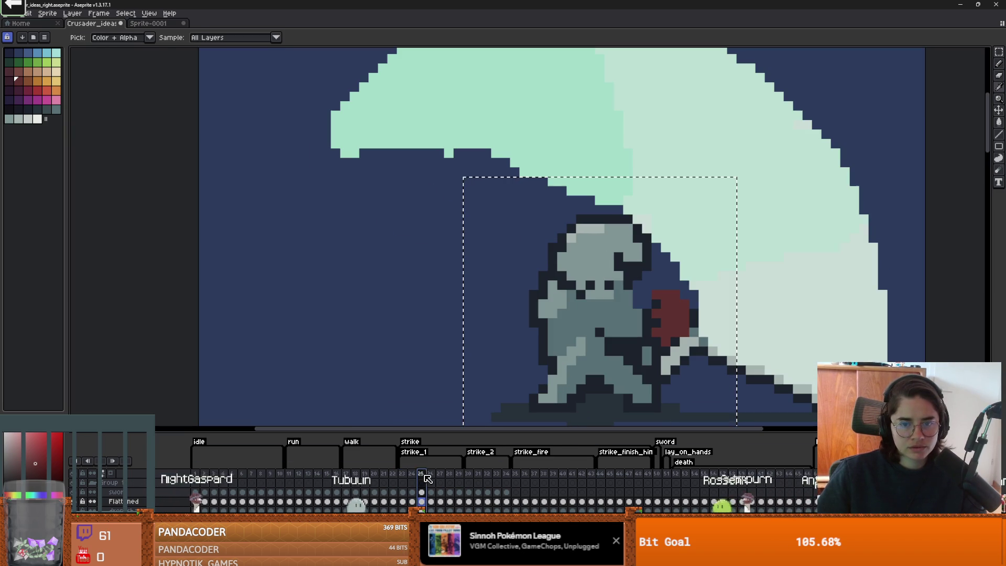
pyautogui.click(613, 239)
pyautogui.press('b')
pyautogui.moveTo(618, 219); pyautogui.dragTo(571, 231)
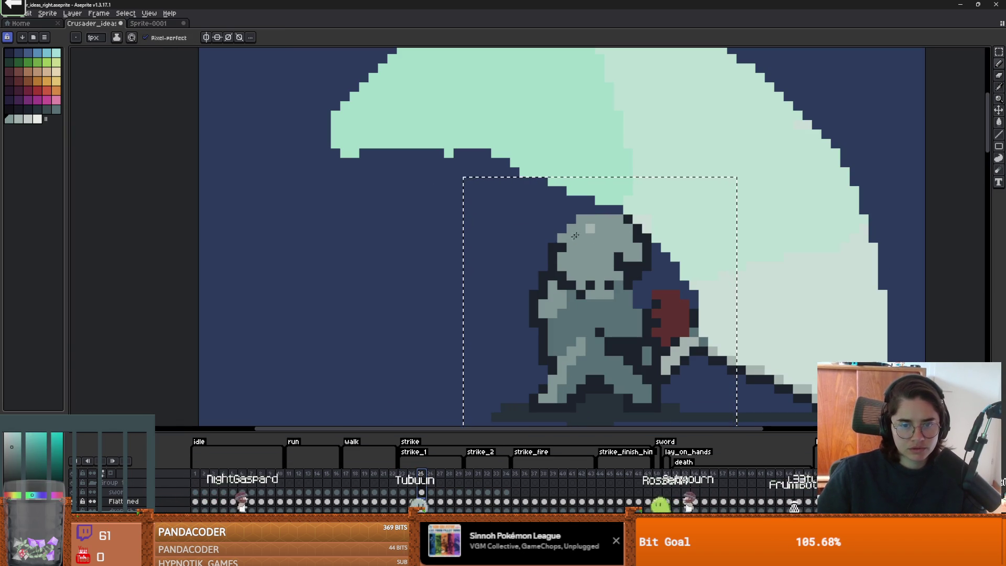
pyautogui.scroll(-3, 671, 301)
pyautogui.scroll(2, 687, 302)
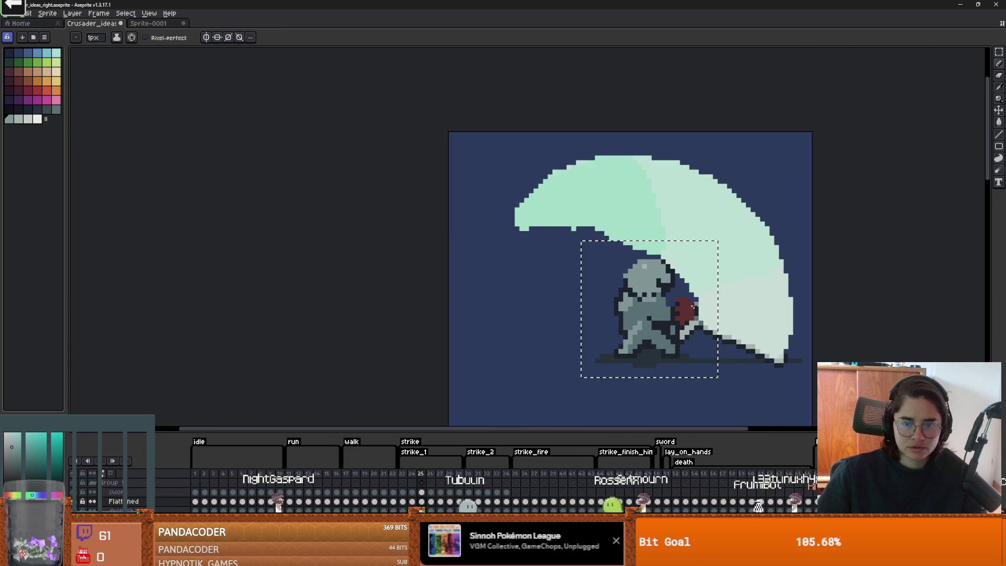
# Step: Paint the red shield larger, extending it up and left
pyautogui.keyDown('alt'); pyautogui.click(692, 303); pyautogui.keyUp('alt')
pyautogui.moveTo(666, 287); pyautogui.dragTo(674, 291)
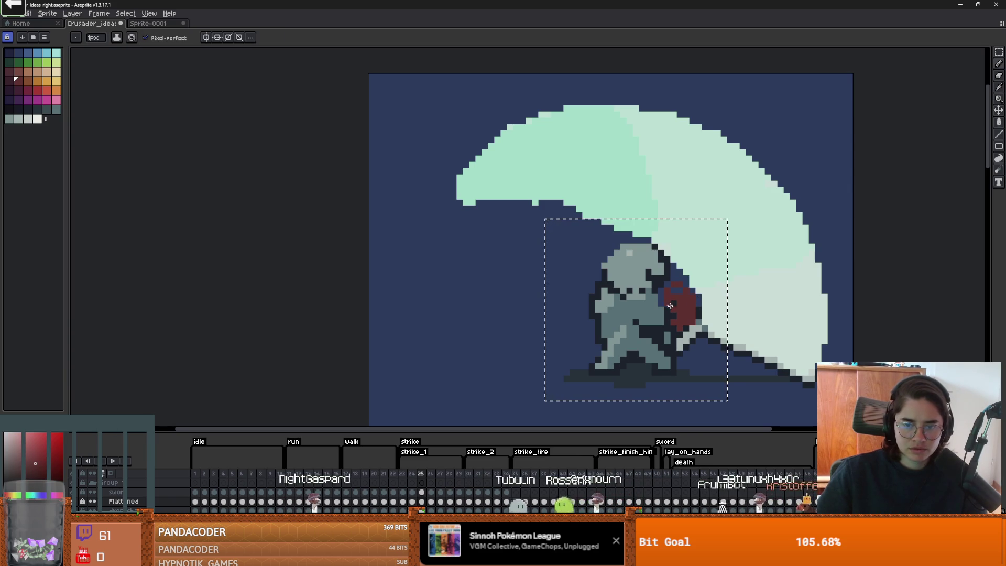
pyautogui.scroll(-1, 713, 320)
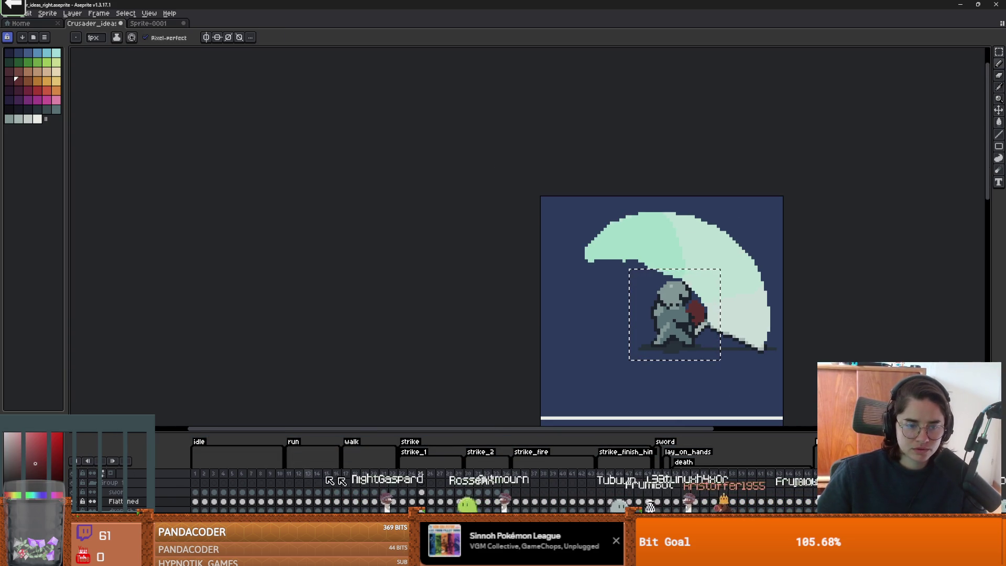
# Step: Flip between the raised-sword, impact-burst and swoosh-arc strike frames to compare them
pyautogui.press('Left')
pyautogui.press('Right')
pyautogui.press('Right')
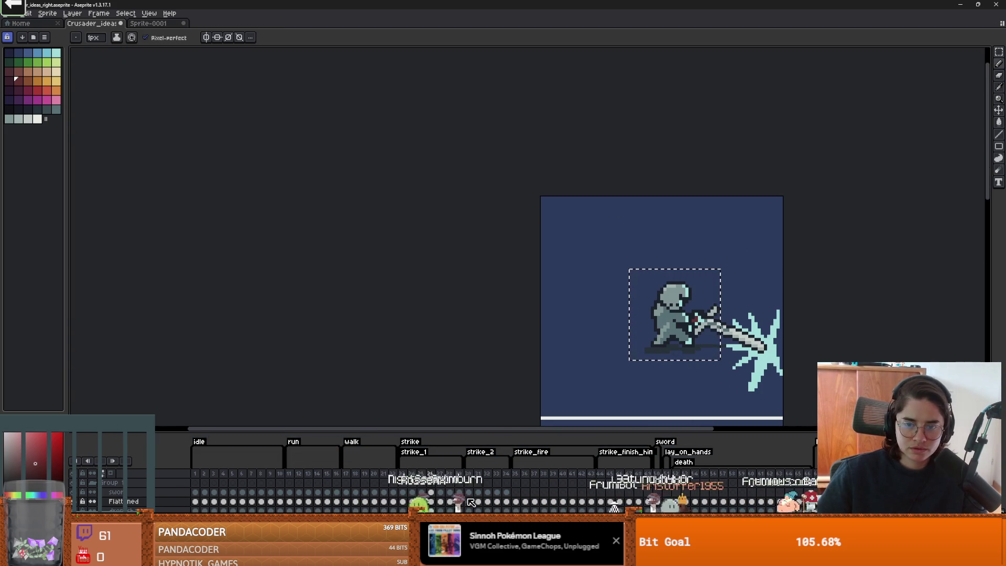
pyautogui.press('Left')
pyautogui.press('Left')
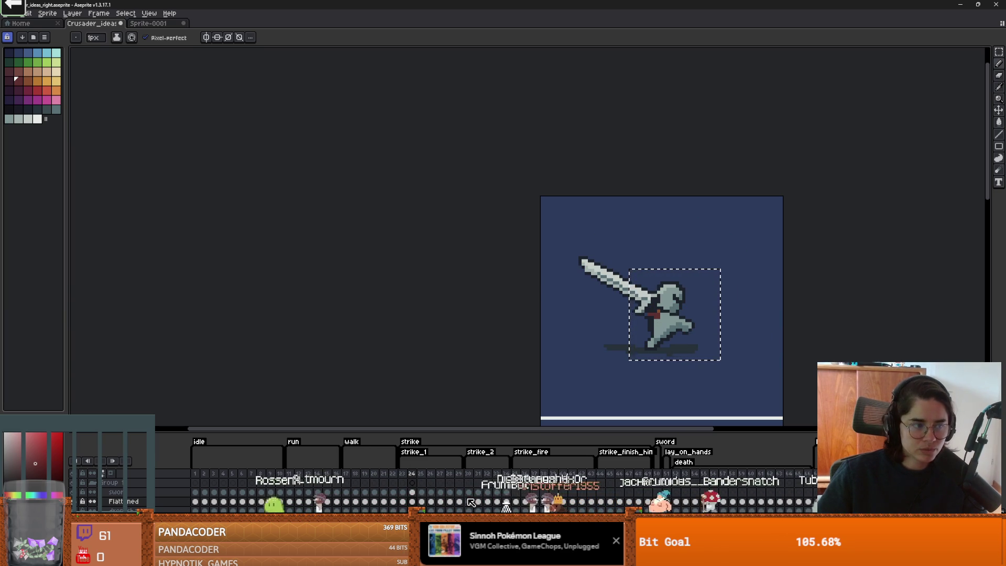
pyautogui.press('Right')
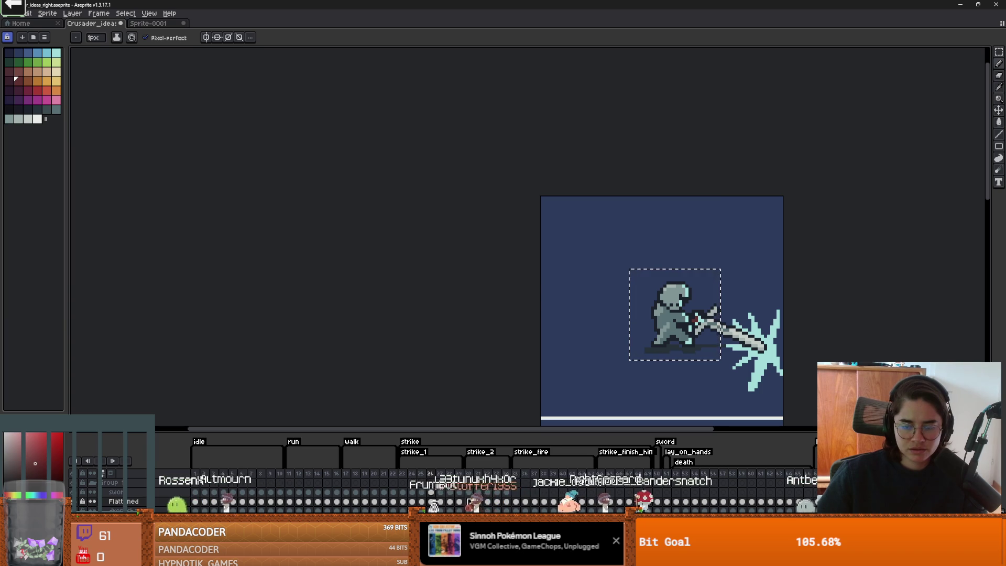
pyautogui.scroll(3, 713, 394)
pyautogui.scroll(-2, 713, 395)
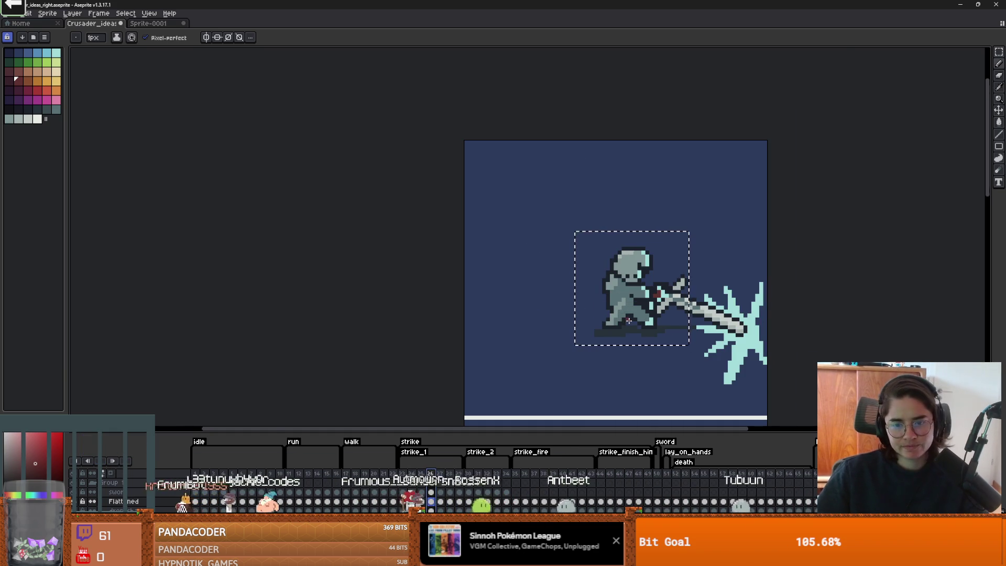
# Step: Deselect the knight and set the Pencil to a 1px brush
pyautogui.scroll(3, 629, 315)
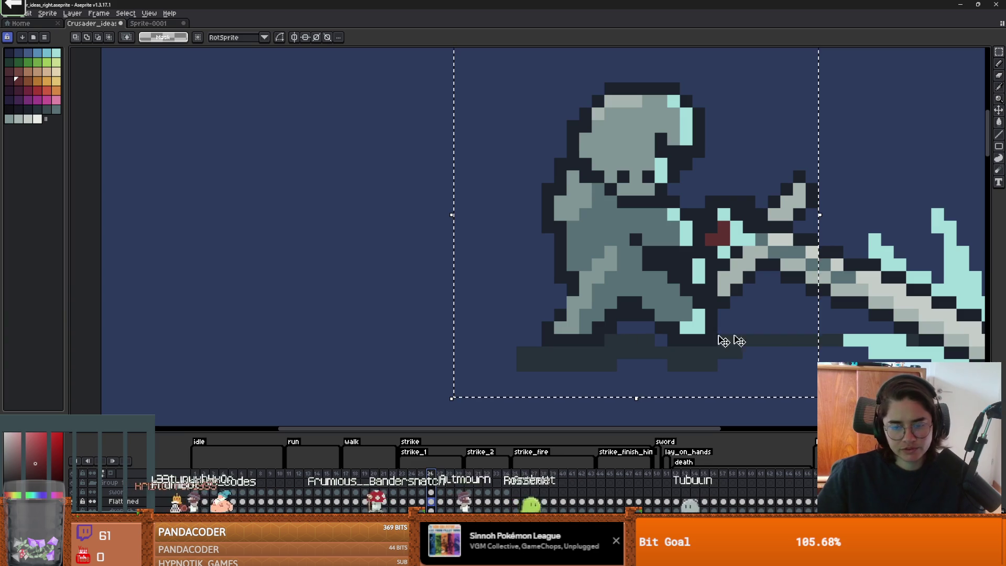
pyautogui.click(837, 314)
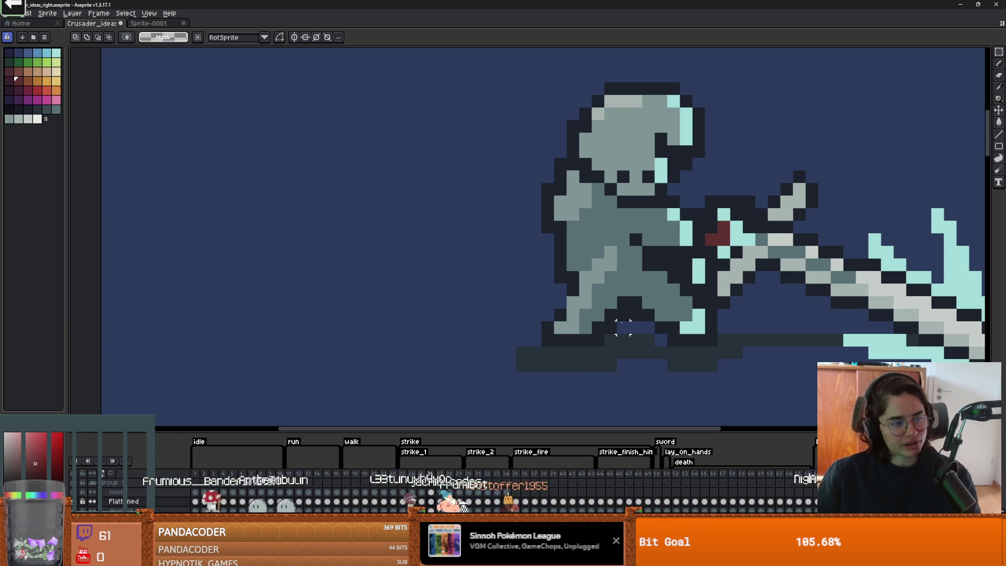
pyautogui.scroll(-3, 540, 283)
pyautogui.scroll(3, 561, 314)
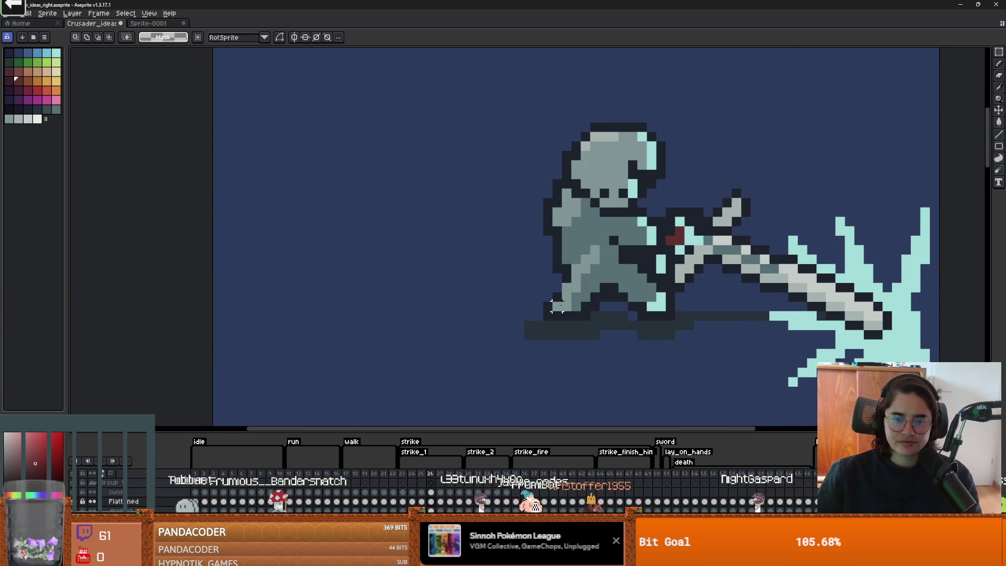
pyautogui.press('b')
pyautogui.press('-')
pyautogui.press('-')
pyautogui.press('-')
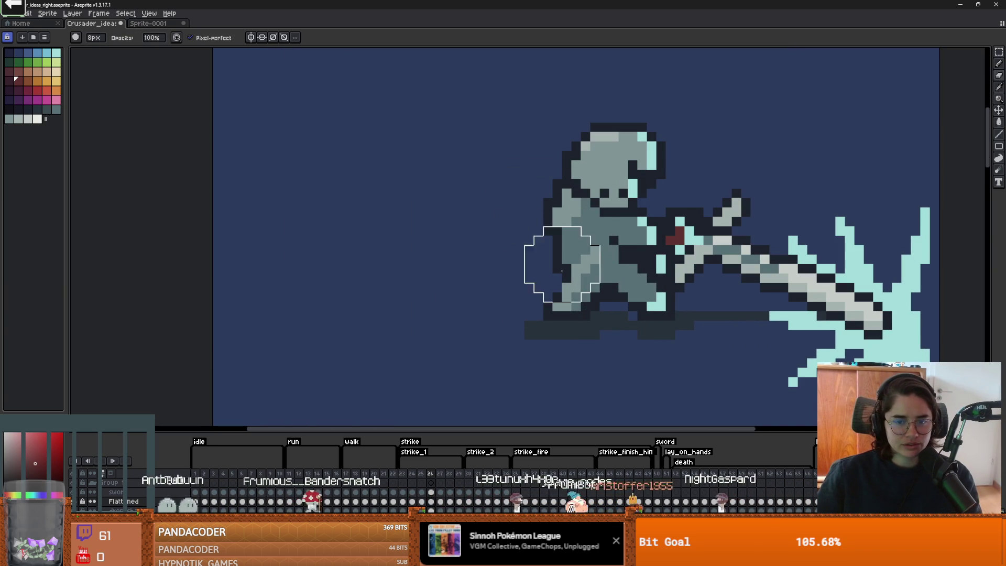
pyautogui.press('-')
pyautogui.press('-')
pyautogui.press('-')
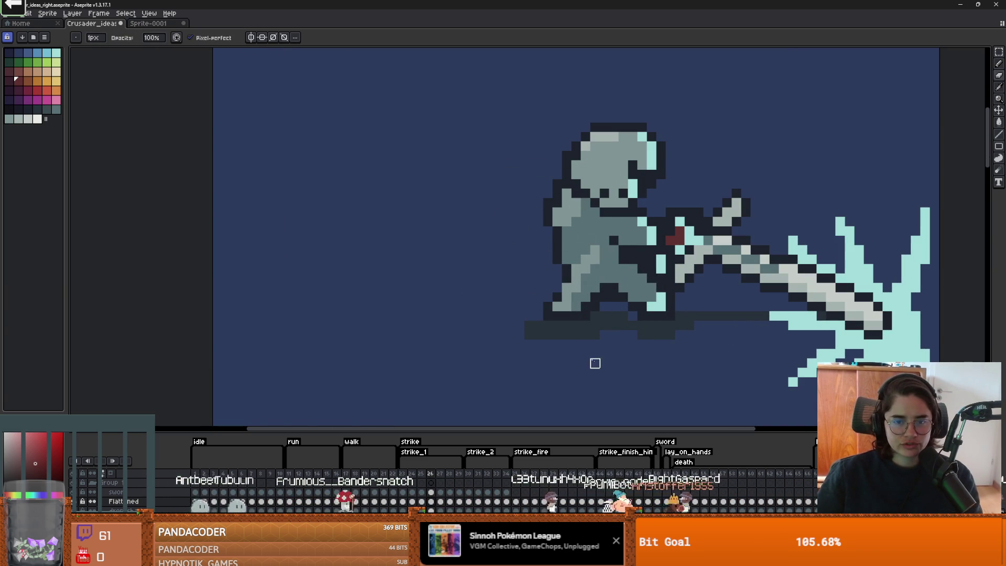
# Step: Inspect the impact frame closely and save Crusader_ideas
pyautogui.scroll(-1, 595, 363)
pyautogui.scroll(1, 543, 210)
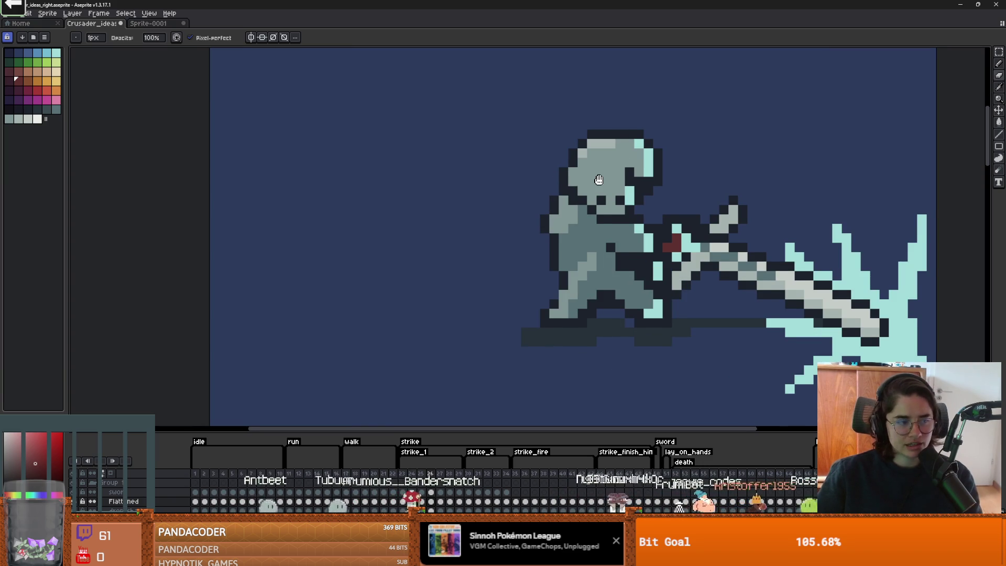
pyautogui.moveTo(599, 180); pyautogui.dragTo(605, 180)
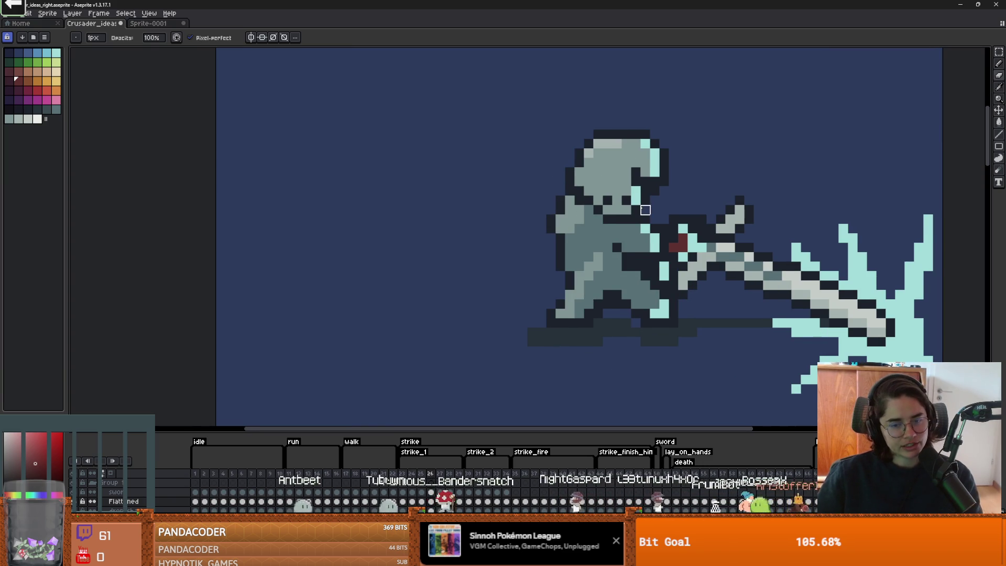
pyautogui.scroll(1, 656, 257)
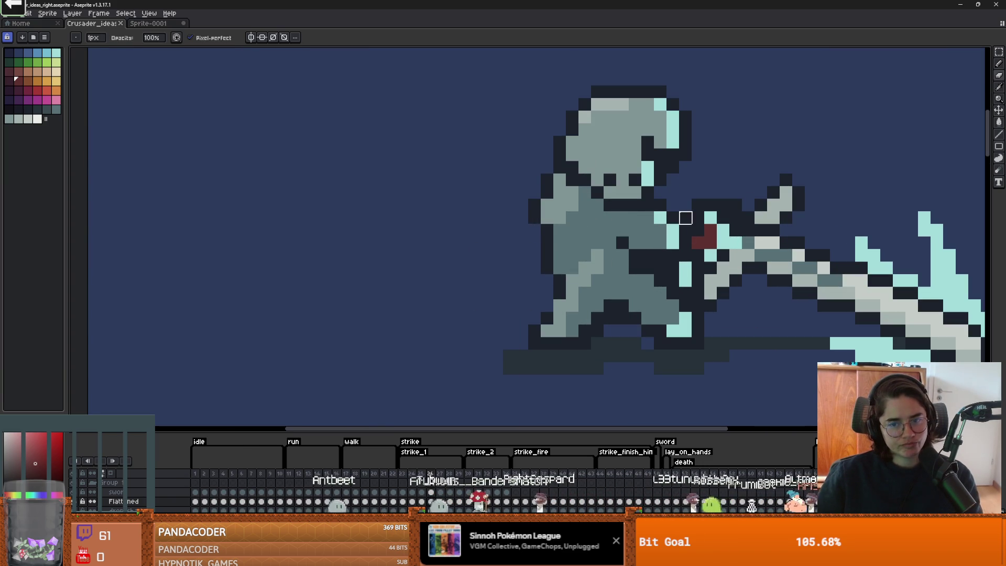
pyautogui.scroll(-1, 762, 260)
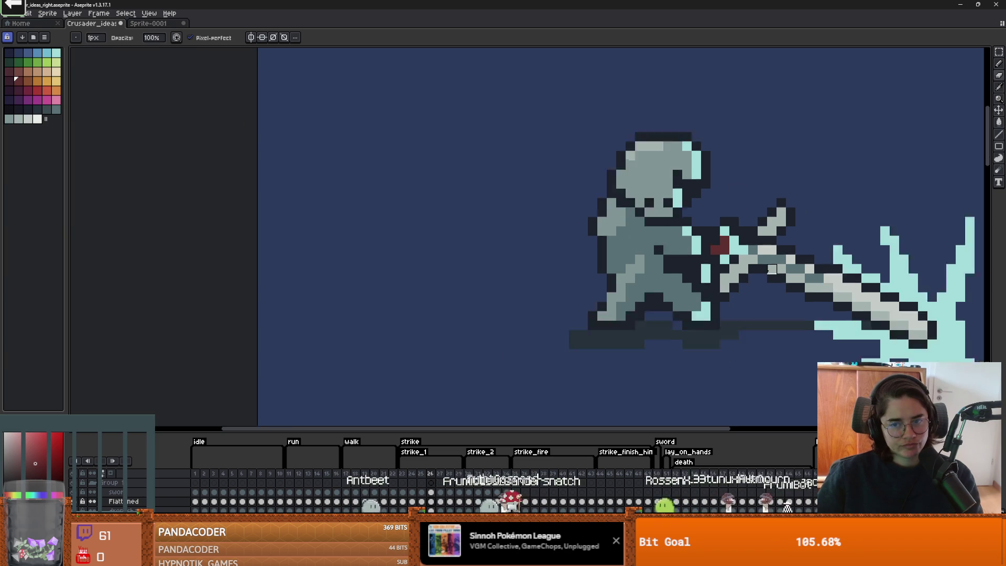
pyautogui.scroll(-2, 819, 298)
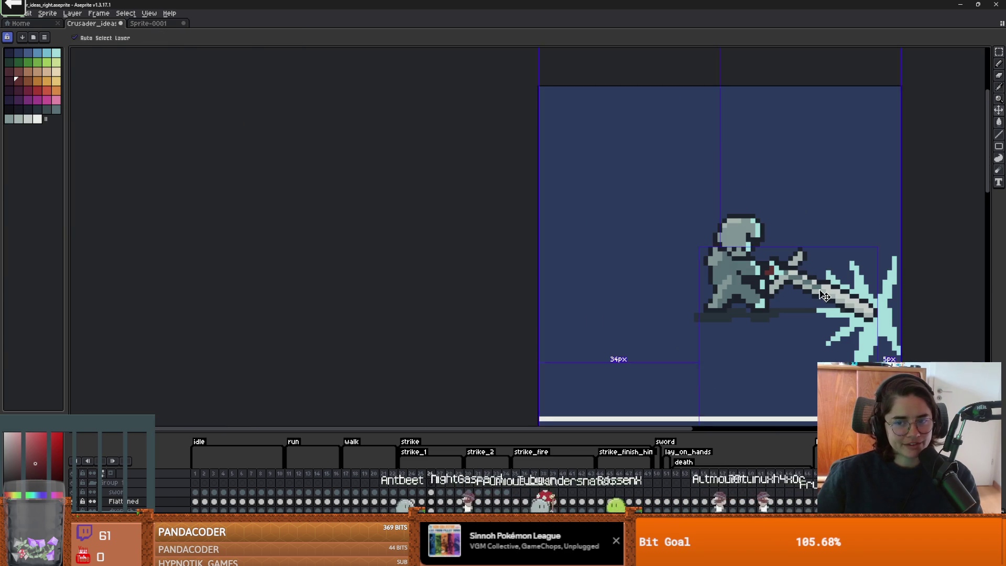
pyautogui.hscroll(3, 734, 291)
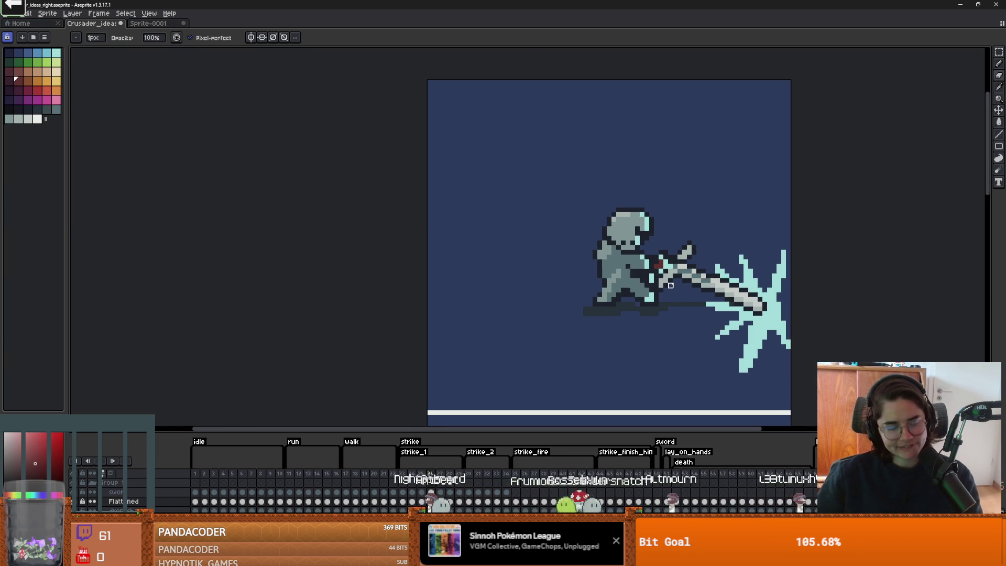
pyautogui.scroll(1, 755, 262)
pyautogui.scroll(-1, 737, 261)
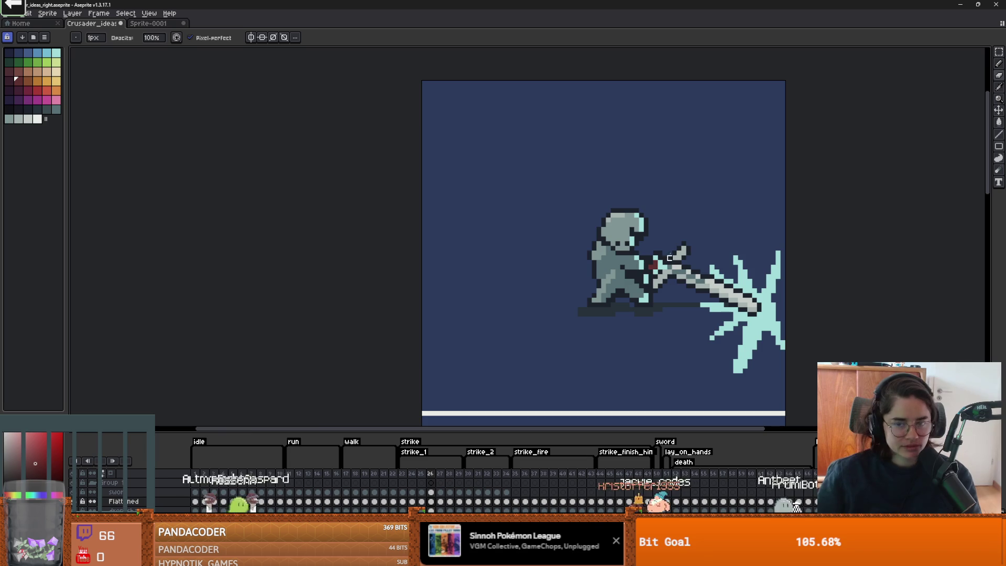
pyautogui.hotkey('ctrl', 's')
pyautogui.hscroll(2, 598, 317)
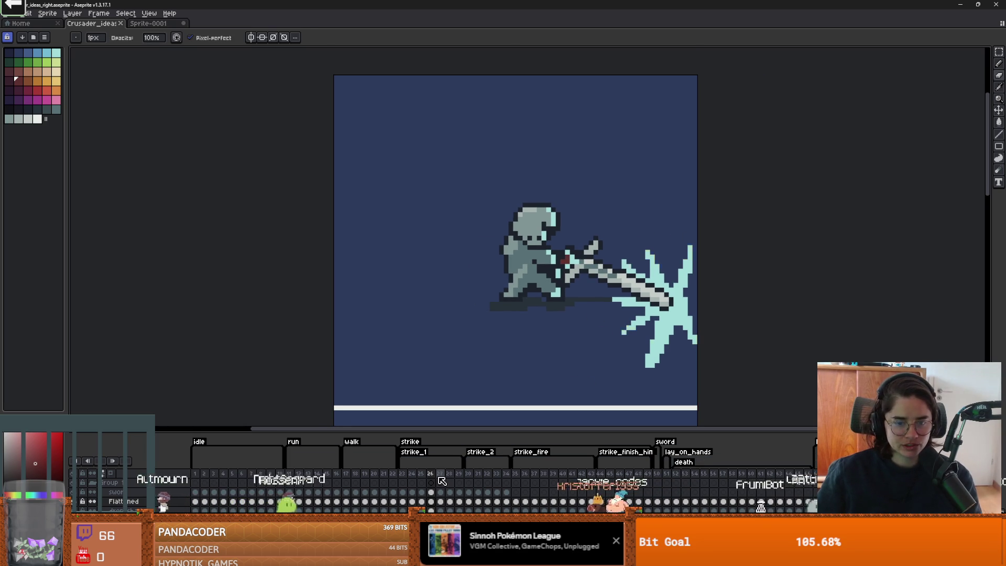
# Step: On frame 27, erase the sword and the knight's body and legs with a 4px eraser
pyautogui.click(442, 482)
pyautogui.scroll(1, 574, 291)
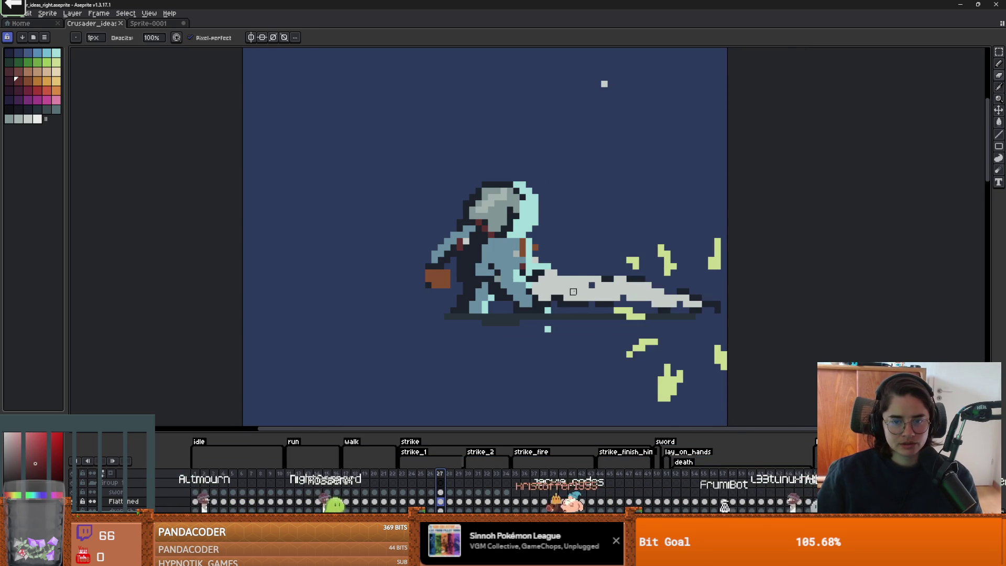
pyautogui.scroll(1, 573, 291)
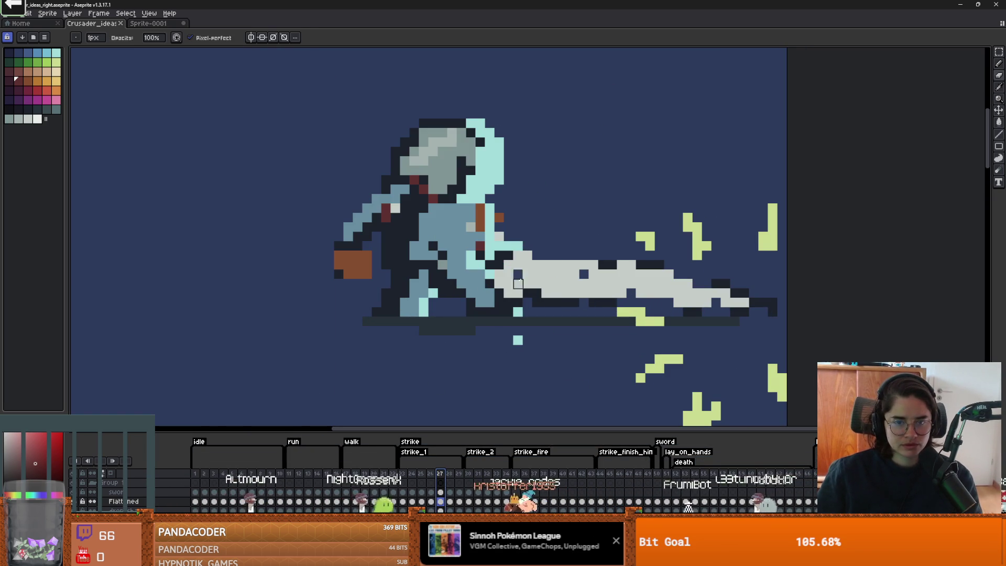
pyautogui.click(509, 284)
pyautogui.press('+')
pyautogui.press('+')
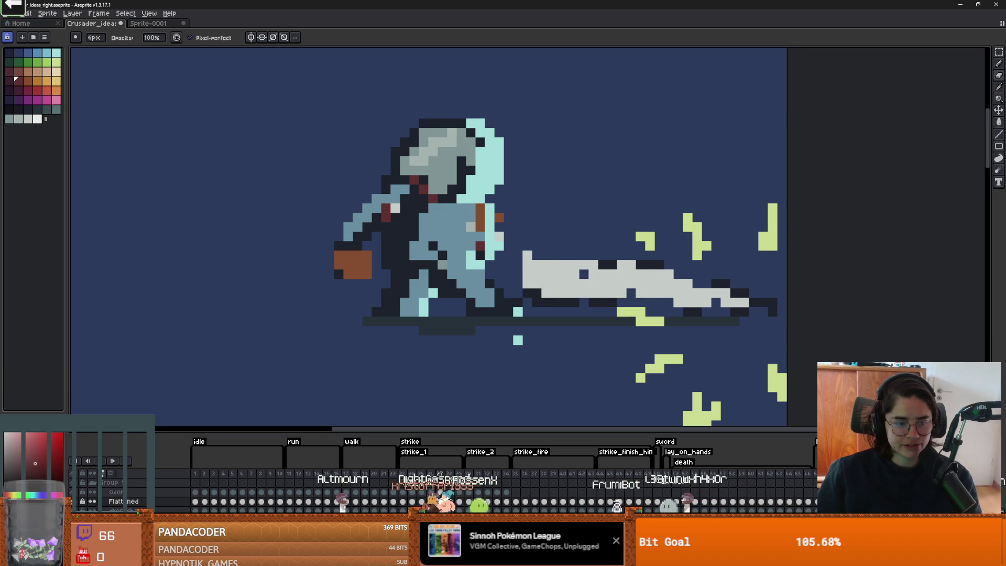
pyautogui.moveTo(524, 259)
pyautogui.mouseDown()
pyautogui.moveTo(528, 269)
pyautogui.moveTo(750, 307)
pyautogui.mouseUp()
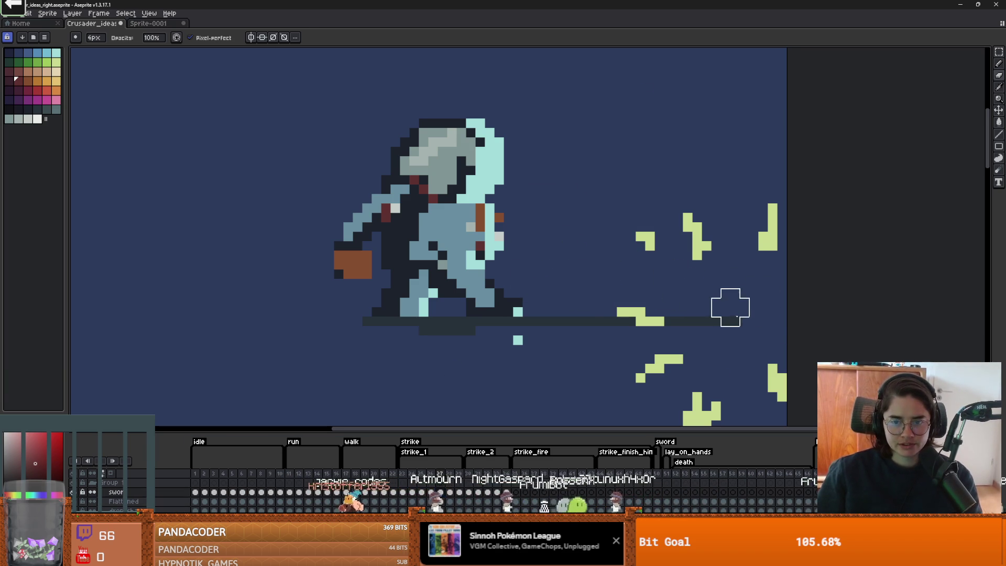
pyautogui.scroll(-2, 730, 308)
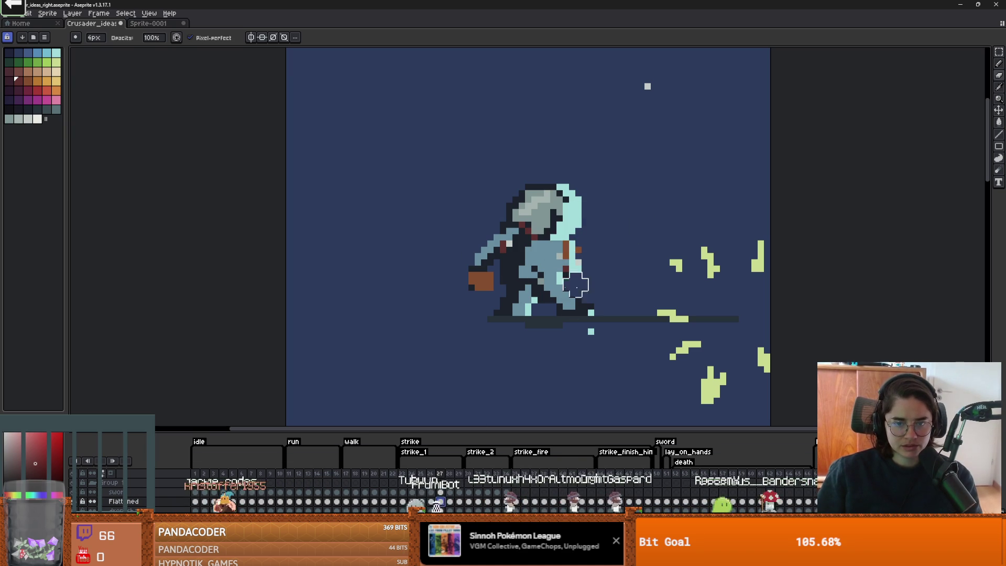
pyautogui.moveTo(576, 286)
pyautogui.mouseDown()
pyautogui.moveTo(564, 301)
pyautogui.moveTo(500, 215)
pyautogui.moveTo(495, 238)
pyautogui.mouseUp()
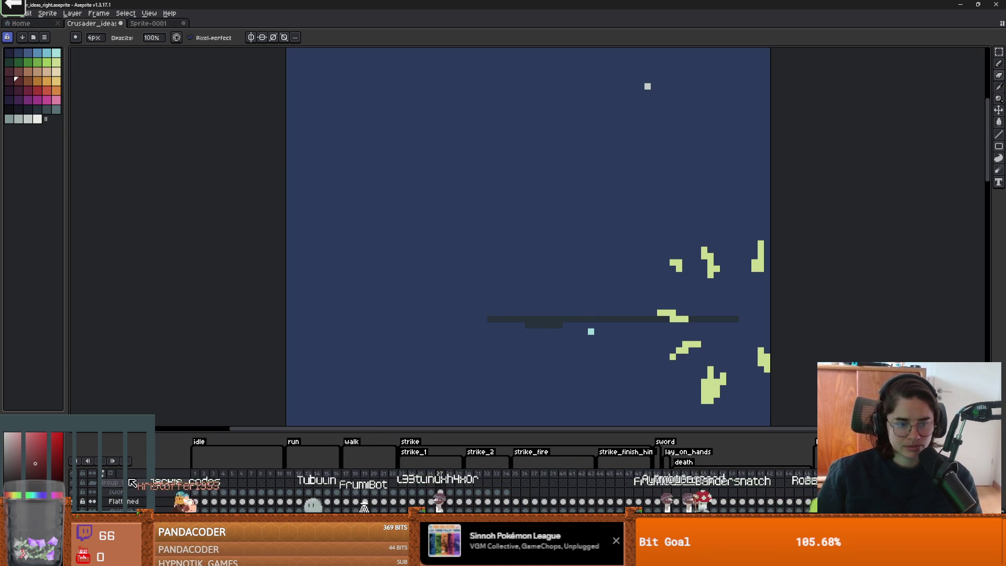
# Step: Hide the dark-blue background and show an onion-skin ghost of the neighbouring frame
pyautogui.click(92, 511)
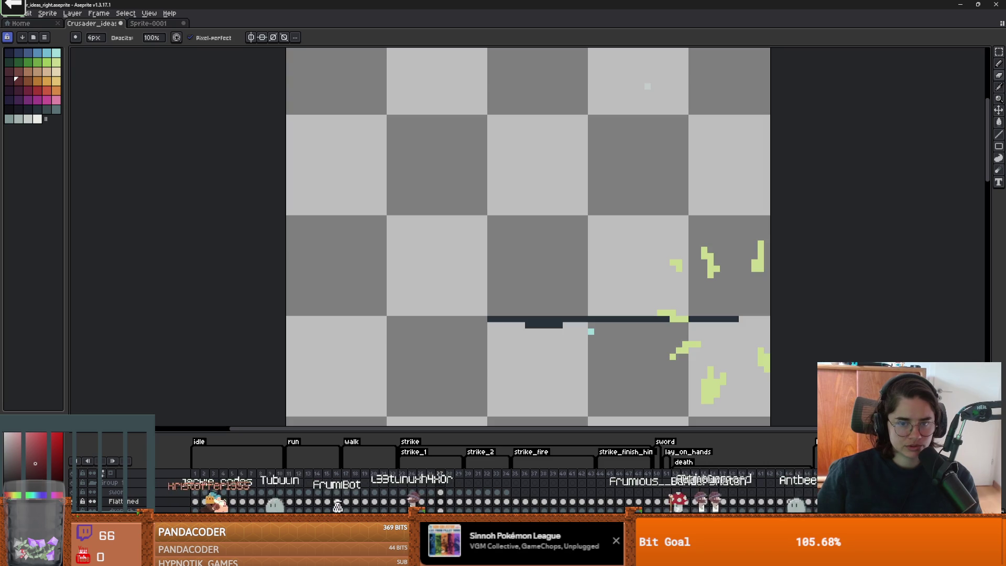
pyautogui.click(111, 473)
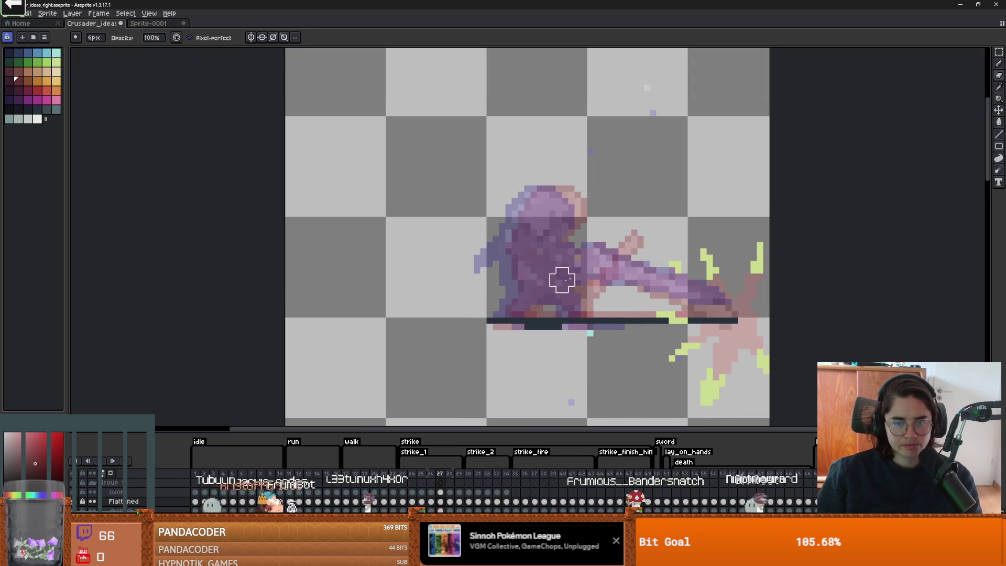
pyautogui.scroll(1, 556, 261)
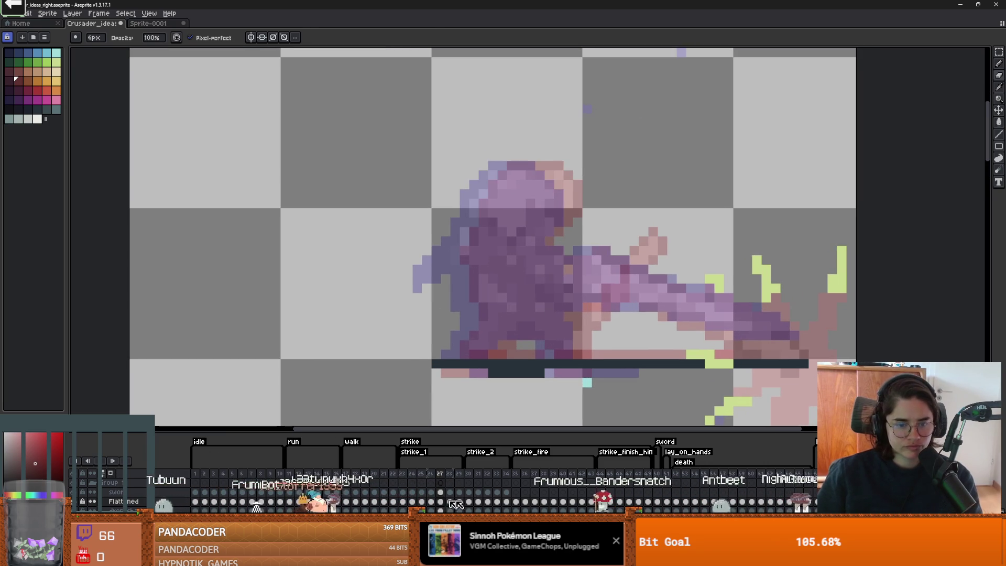
pyautogui.scroll(-3, 535, 371)
pyautogui.scroll(-3, 539, 210)
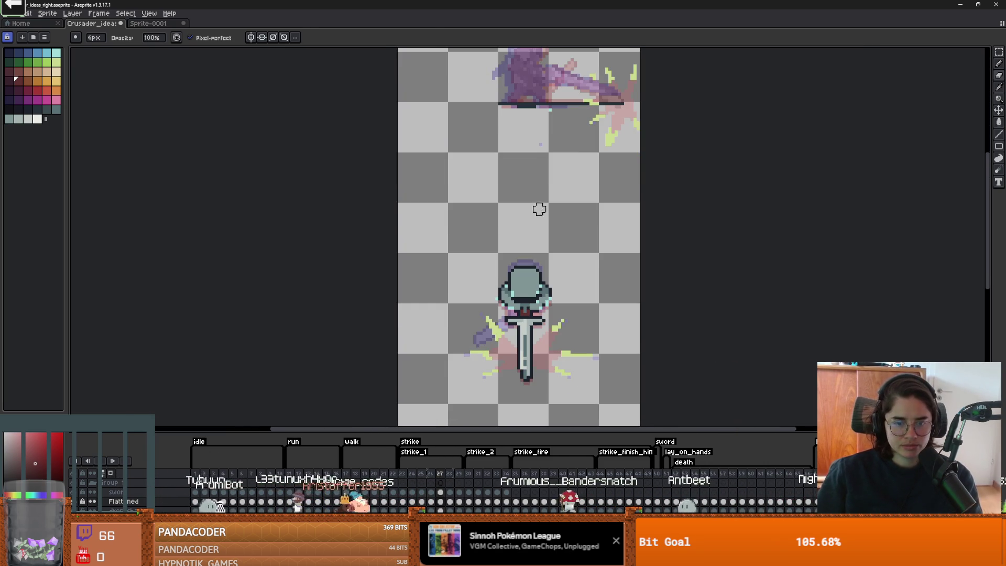
pyautogui.moveTo(534, 122); pyautogui.dragTo(534, 185)
pyautogui.scroll(1, 544, 152)
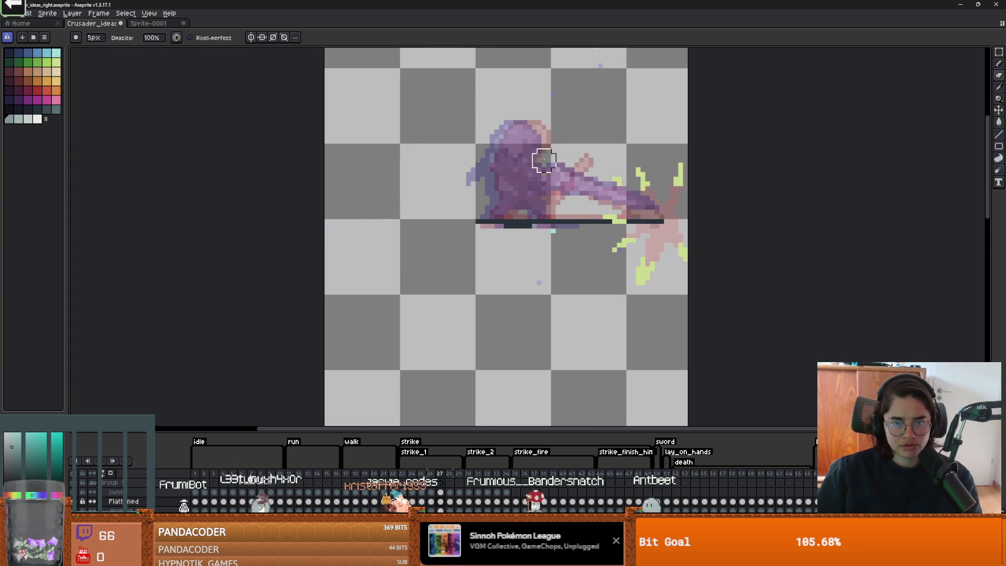
# Step: Paint grey-teal armour over the purple arm area, redoing the first stroke
pyautogui.press('e')
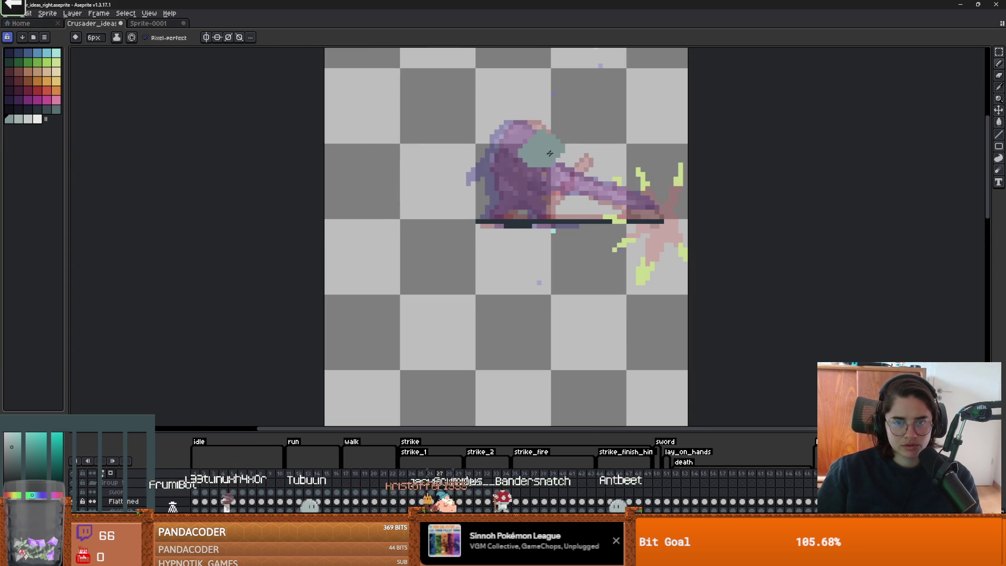
pyautogui.moveTo(549, 179); pyautogui.dragTo(576, 182)
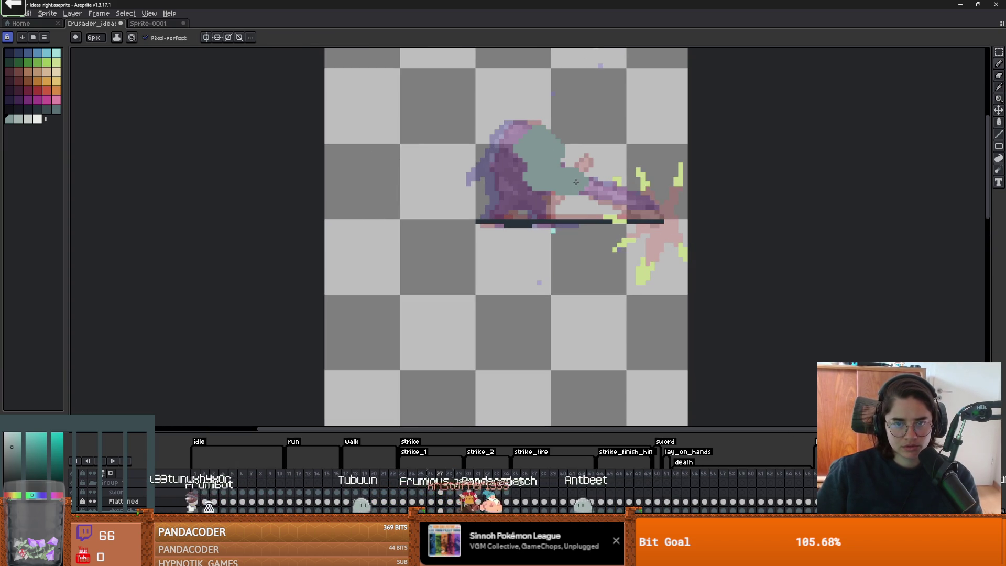
pyautogui.hotkey('ctrl', 'z')
pyautogui.scroll(2, 552, 183)
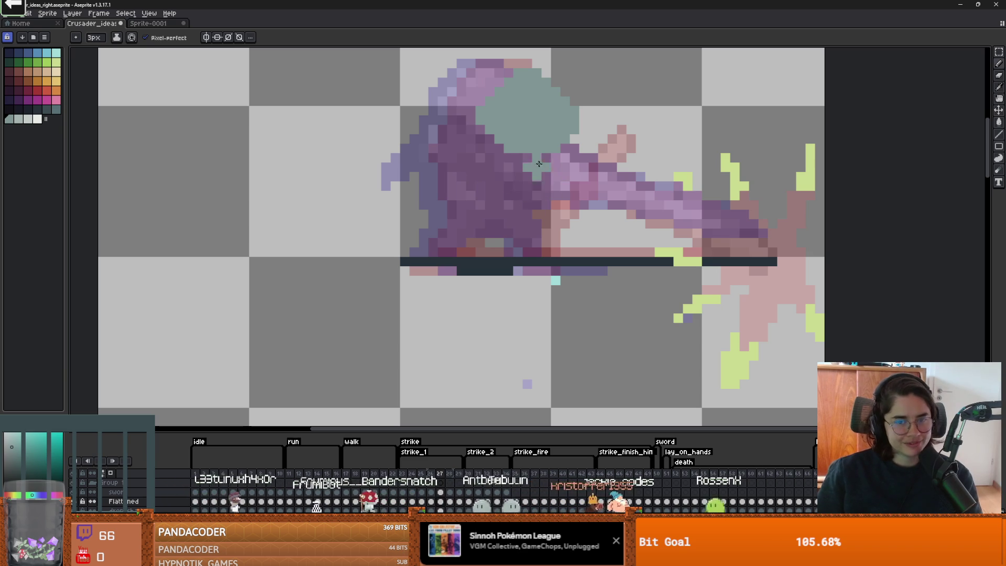
pyautogui.moveTo(540, 164)
pyautogui.mouseDown()
pyautogui.moveTo(545, 194)
pyautogui.moveTo(619, 202)
pyautogui.moveTo(501, 142)
pyautogui.moveTo(500, 181)
pyautogui.moveTo(545, 204)
pyautogui.moveTo(493, 185)
pyautogui.moveTo(540, 215)
pyautogui.moveTo(468, 235)
pyautogui.moveTo(454, 210)
pyautogui.moveTo(456, 220)
pyautogui.moveTo(536, 251)
pyautogui.moveTo(539, 266)
pyautogui.moveTo(482, 265)
pyautogui.moveTo(467, 247)
pyautogui.mouseUp()
pyautogui.scroll(1, 545, 205)
# Step: With a 1px brush, repaint the remaining purple arm pixels teal, switching between Pencil and Eraser
pyautogui.press('-')
pyautogui.press('-')
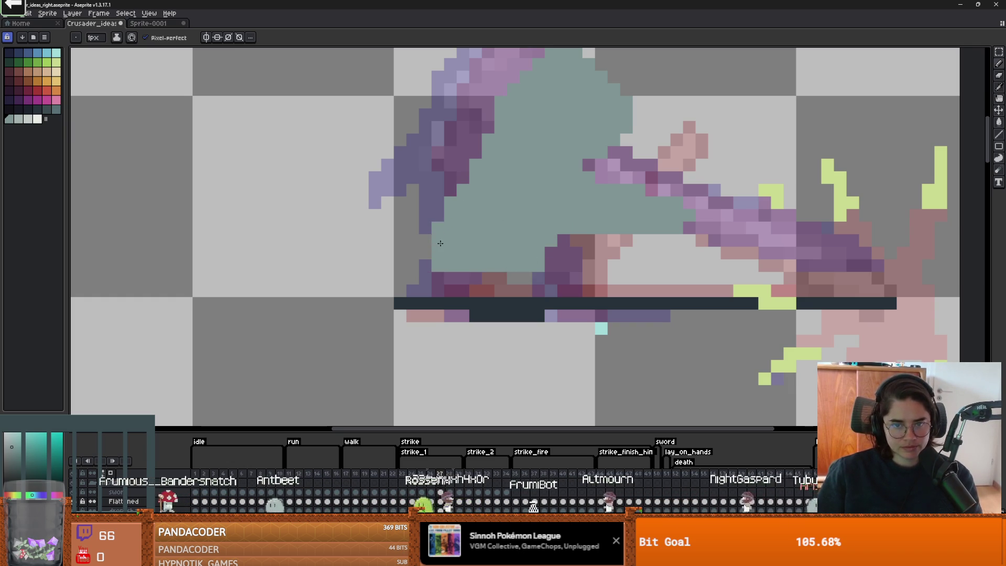
pyautogui.scroll(-4, 440, 243)
pyautogui.scroll(4, 419, 236)
pyautogui.moveTo(511, 217)
pyautogui.mouseDown()
pyautogui.moveTo(502, 182)
pyautogui.moveTo(527, 153)
pyautogui.mouseUp()
pyautogui.scroll(-1, 529, 152)
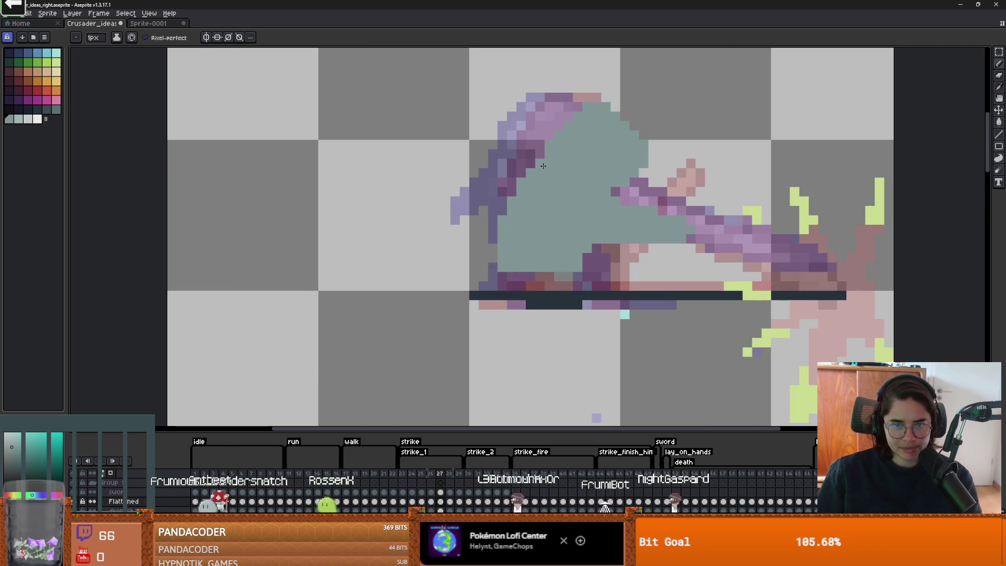
pyautogui.scroll(-2, 540, 186)
pyautogui.scroll(1, 537, 188)
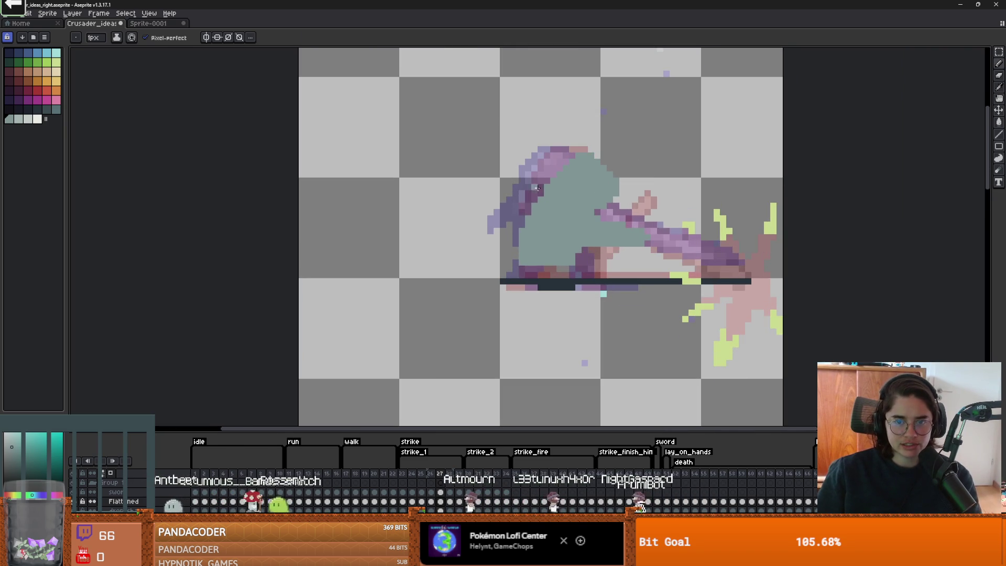
pyautogui.press('b')
pyautogui.scroll(2, 538, 187)
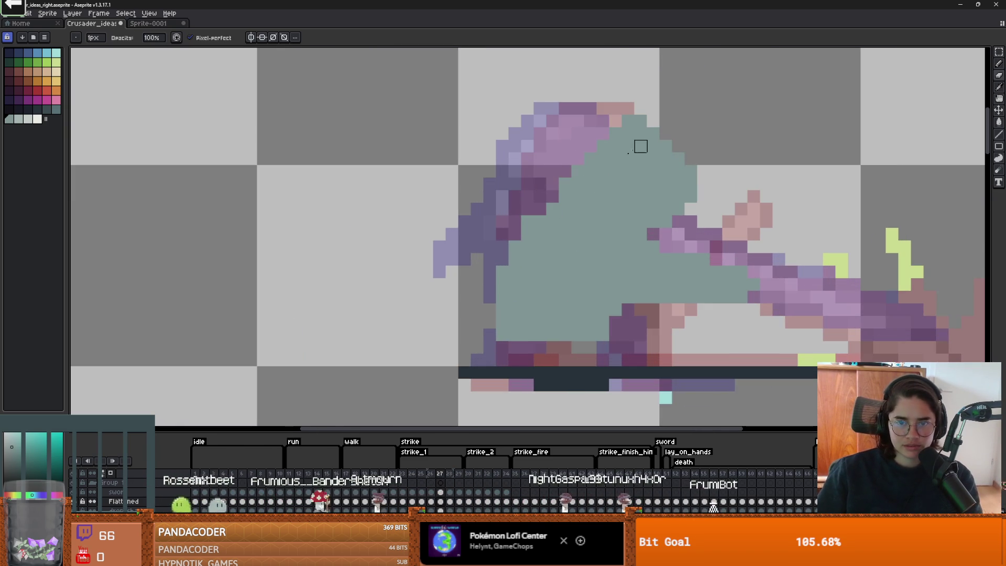
pyautogui.press('e')
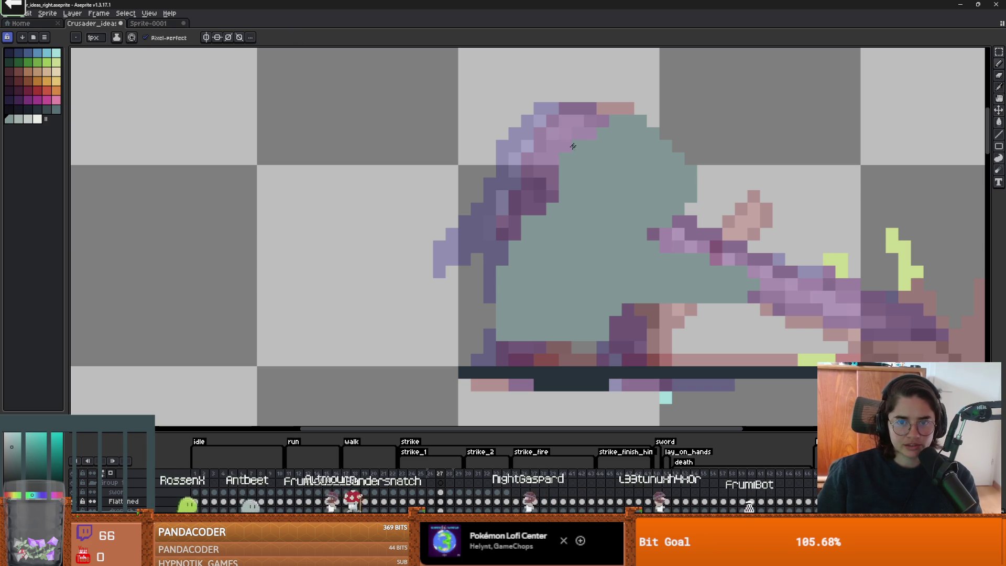
pyautogui.press('b')
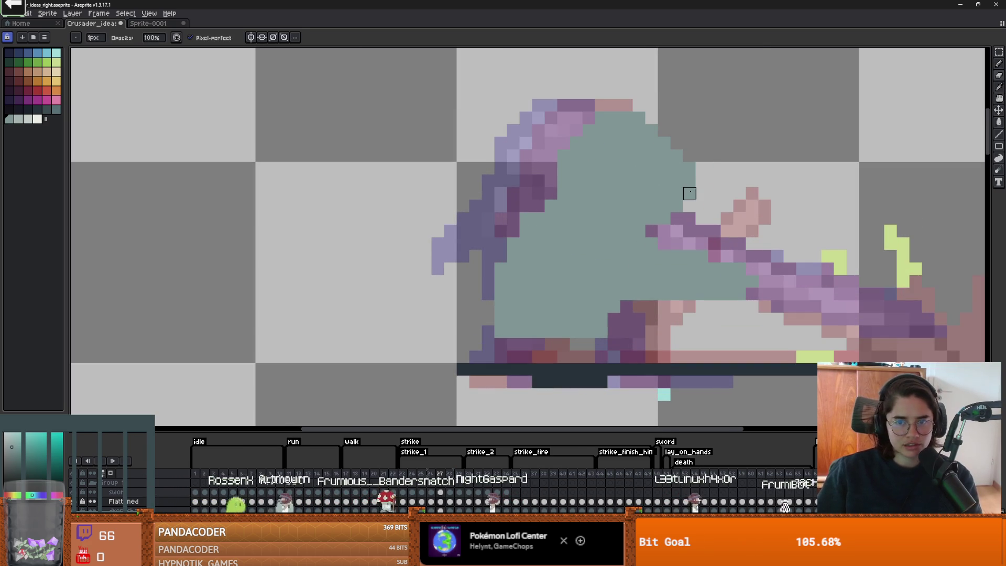
pyautogui.scroll(-1, 667, 191)
pyautogui.scroll(1, 621, 221)
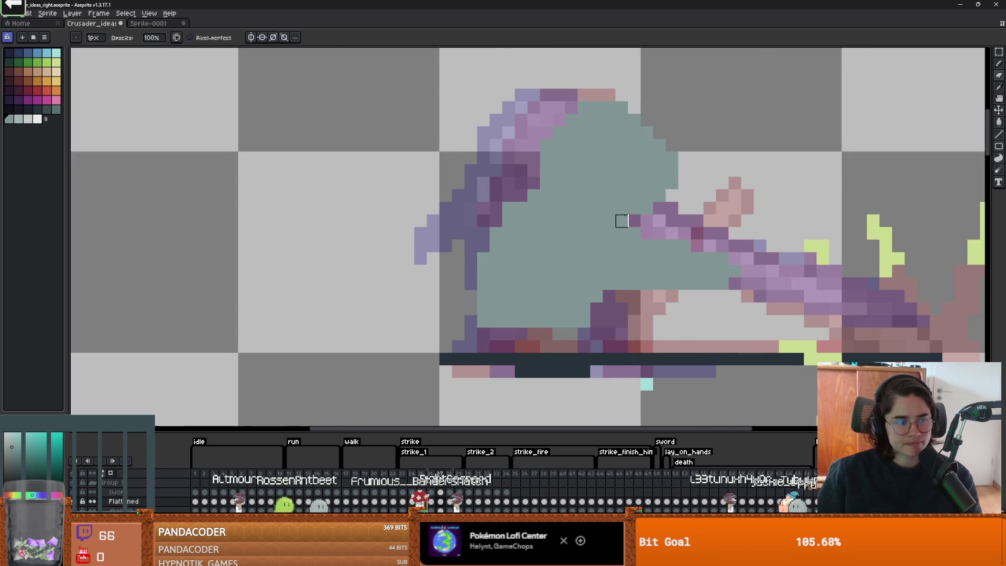
pyautogui.scroll(1, 706, 214)
pyautogui.scroll(-1, 707, 214)
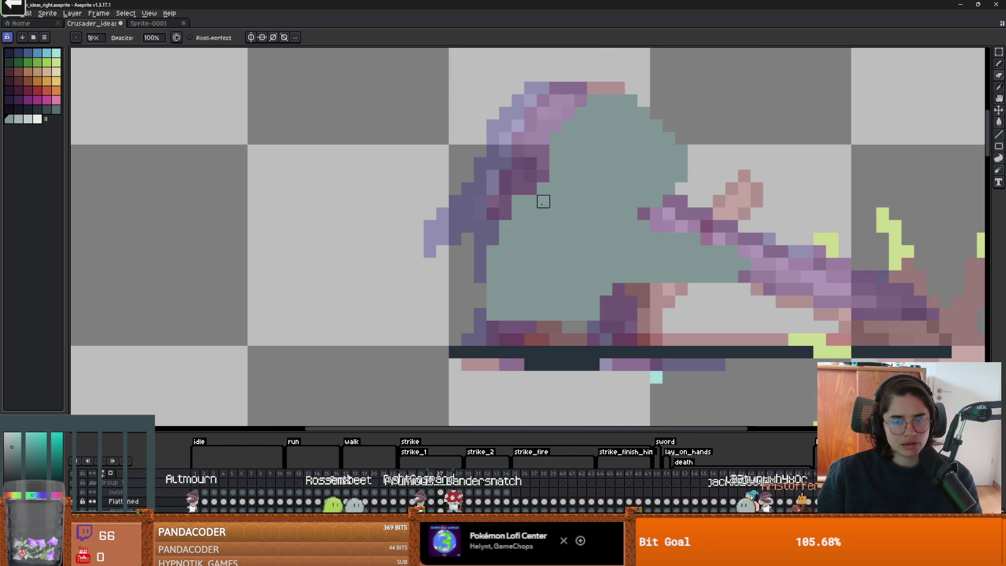
pyautogui.scroll(-1, 576, 302)
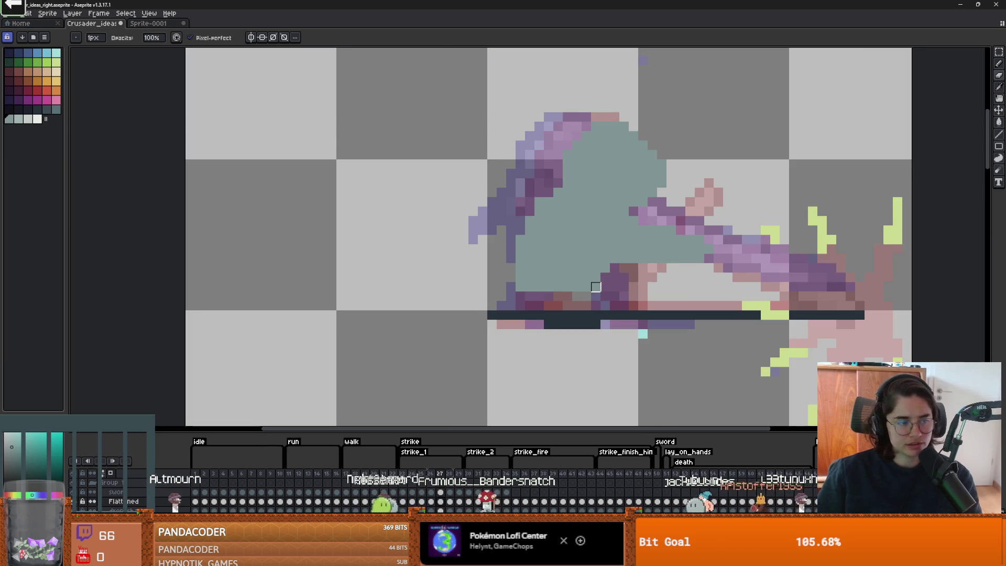
pyautogui.scroll(1, 659, 273)
pyautogui.press('i')
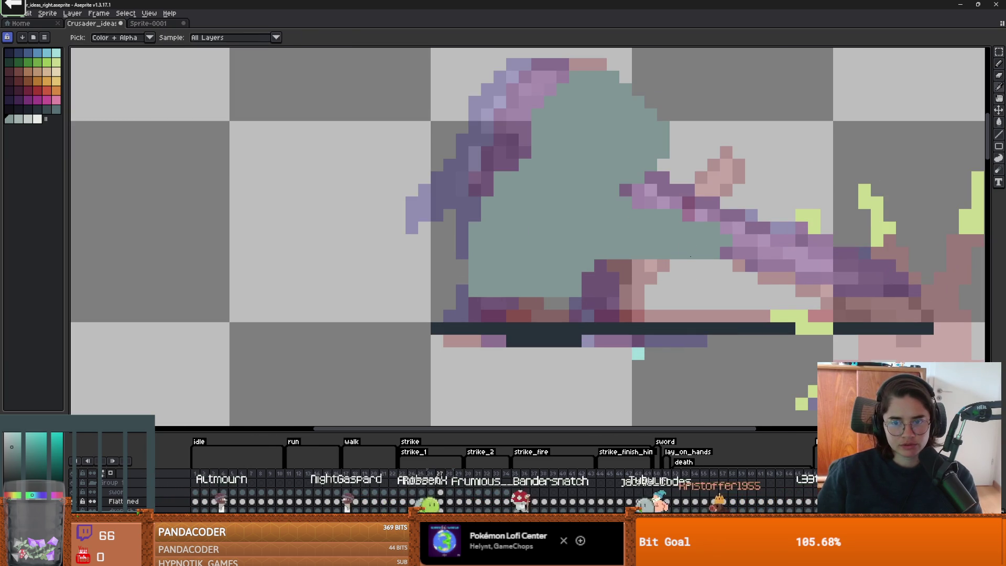
pyautogui.press('b')
pyautogui.scroll(-1, 664, 254)
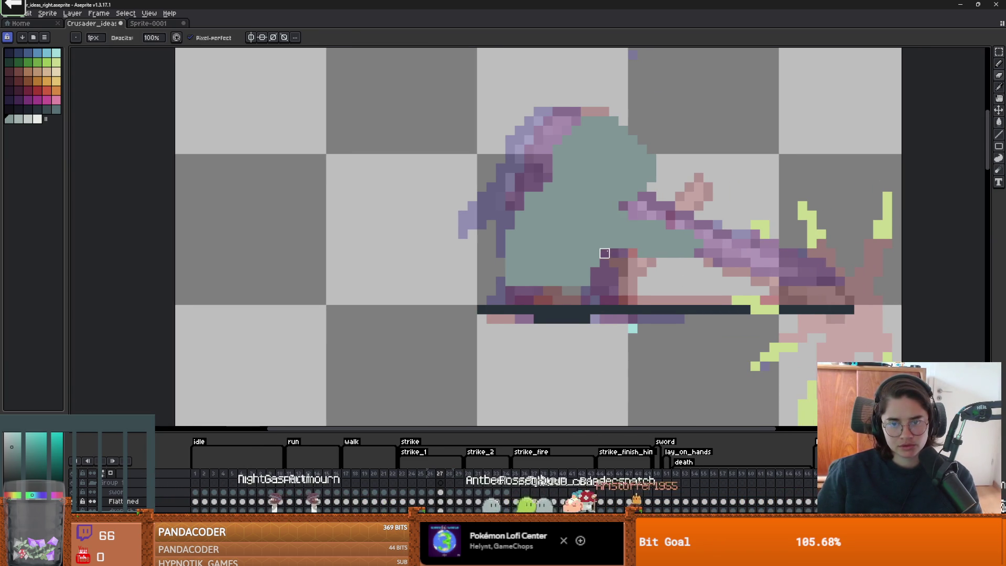
pyautogui.scroll(-2, 656, 254)
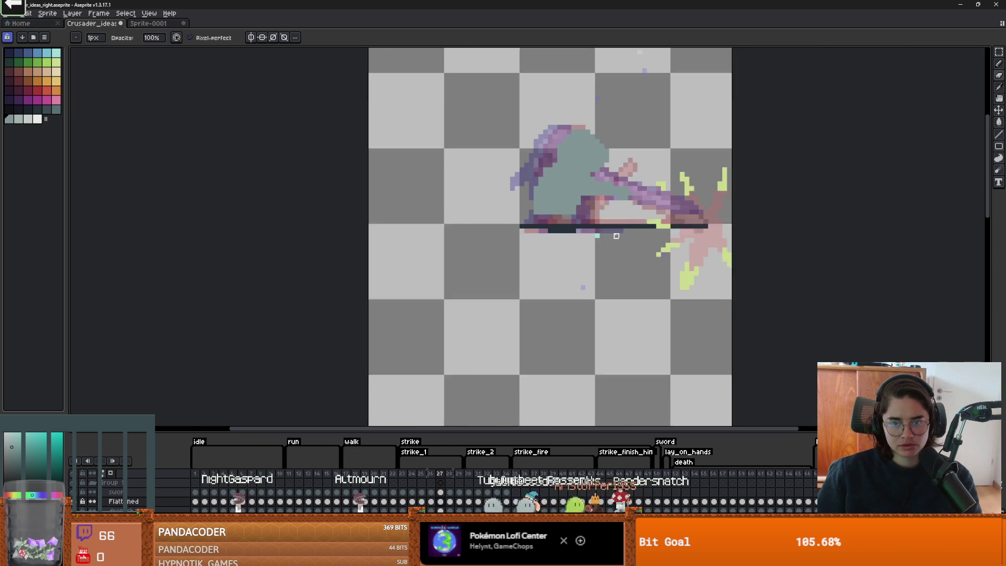
pyautogui.scroll(-1, 573, 307)
pyautogui.scroll(-2, 572, 306)
pyautogui.scroll(1, 550, 325)
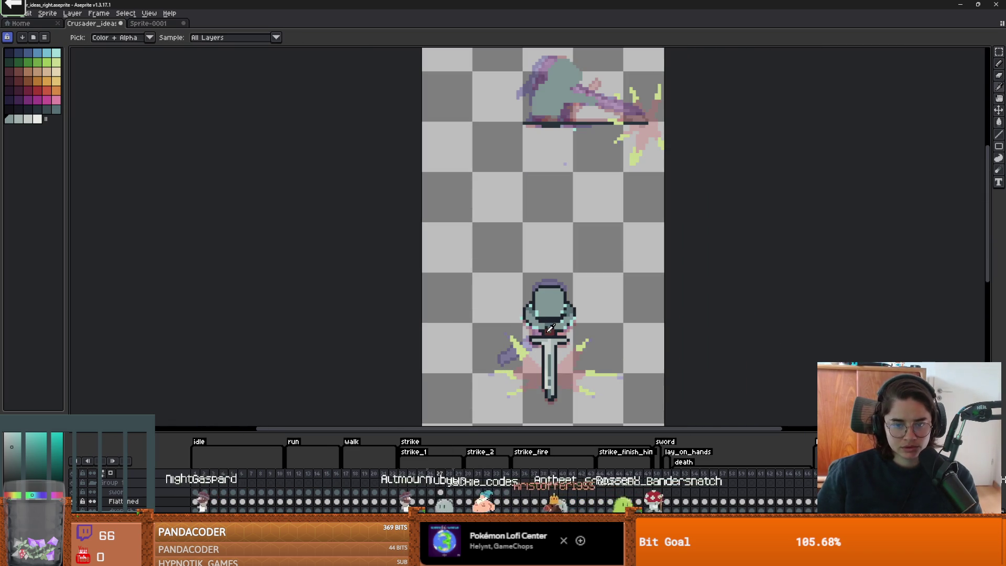
# Step: Eyedrop the dark red and paint a 3px hand blob on the sword grip
pyautogui.keyDown('alt'); pyautogui.click(549, 329); pyautogui.keyUp('alt')
pyautogui.scroll(3, 500, 194)
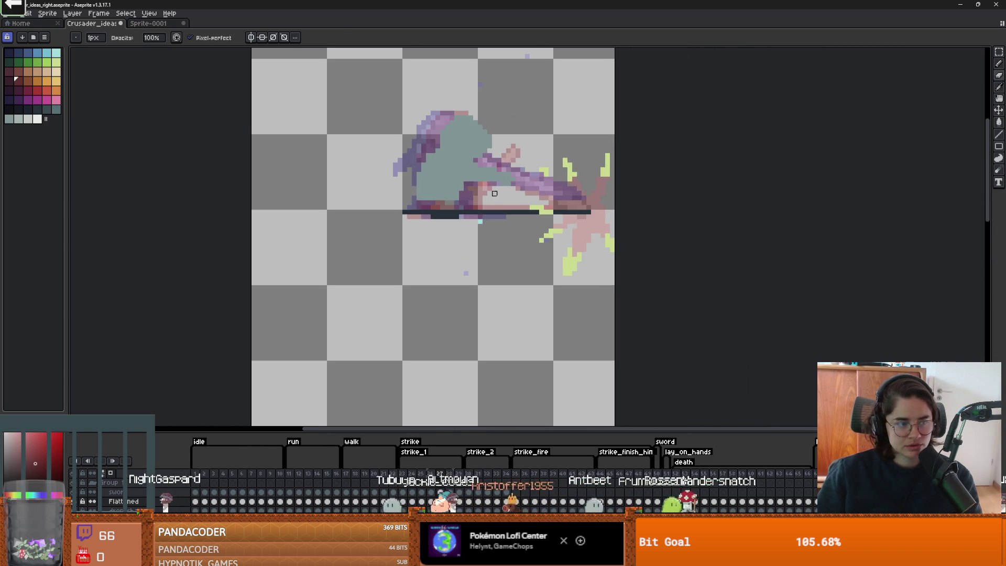
pyautogui.scroll(2, 500, 194)
pyautogui.press('+')
pyautogui.press('+')
pyautogui.moveTo(497, 204); pyautogui.dragTo(494, 212)
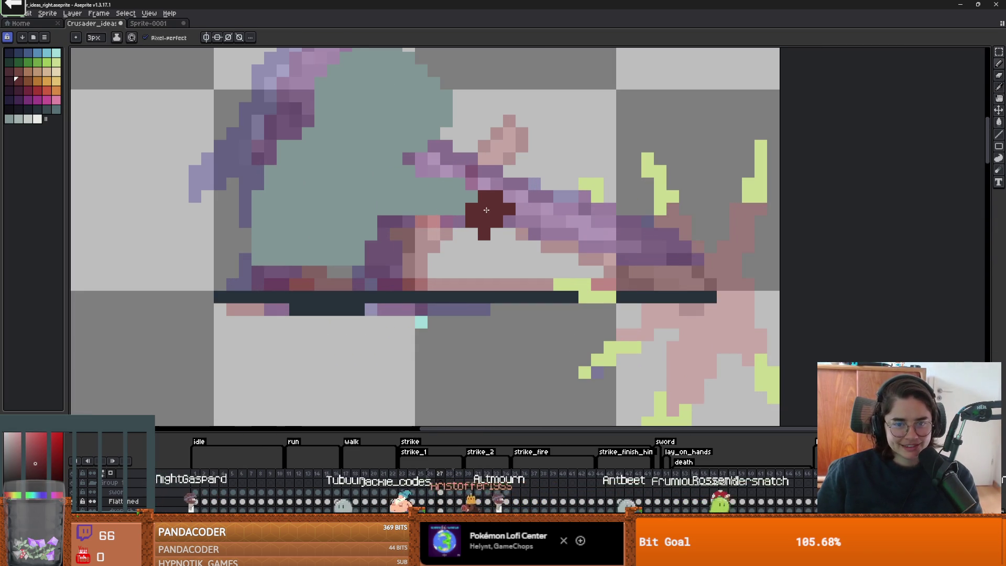
pyautogui.scroll(-2, 514, 230)
pyautogui.scroll(-2, 379, 350)
pyautogui.scroll(-1, 433, 203)
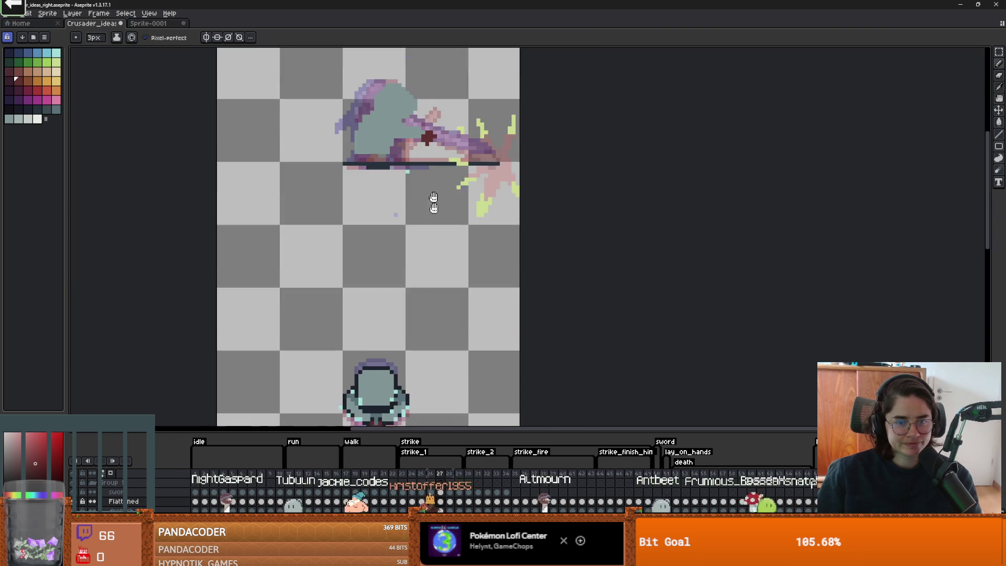
pyautogui.scroll(1, 425, 331)
pyautogui.scroll(-3, 397, 299)
# Step: Paint the light grey sword blade rightward from the hand
pyautogui.keyDown('alt'); pyautogui.click(382, 287); pyautogui.keyUp('alt')
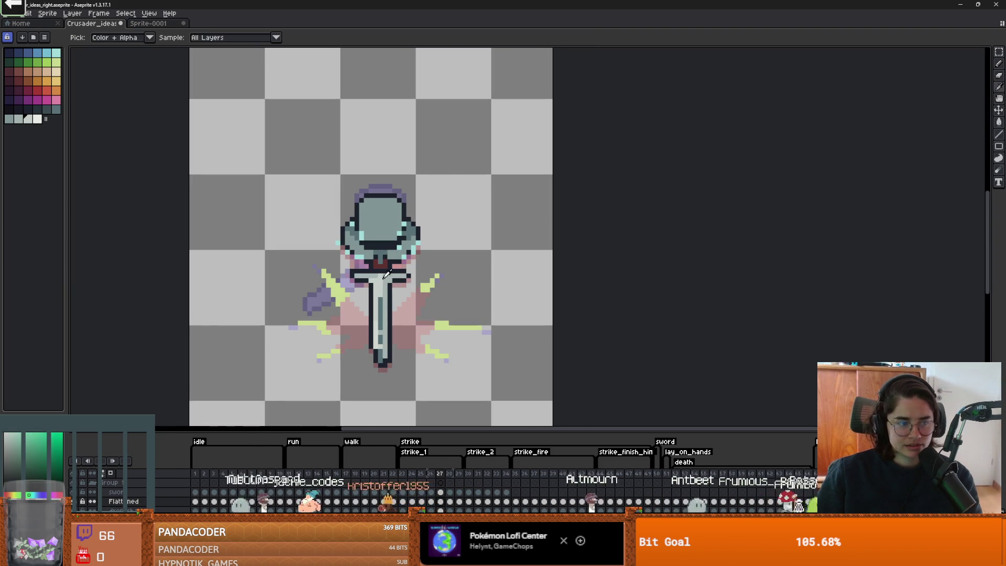
pyautogui.scroll(2, 398, 293)
pyautogui.scroll(1, 430, 296)
pyautogui.moveTo(391, 193); pyautogui.dragTo(463, 223)
pyautogui.scroll(-2, 483, 229)
pyautogui.scroll(4, 440, 227)
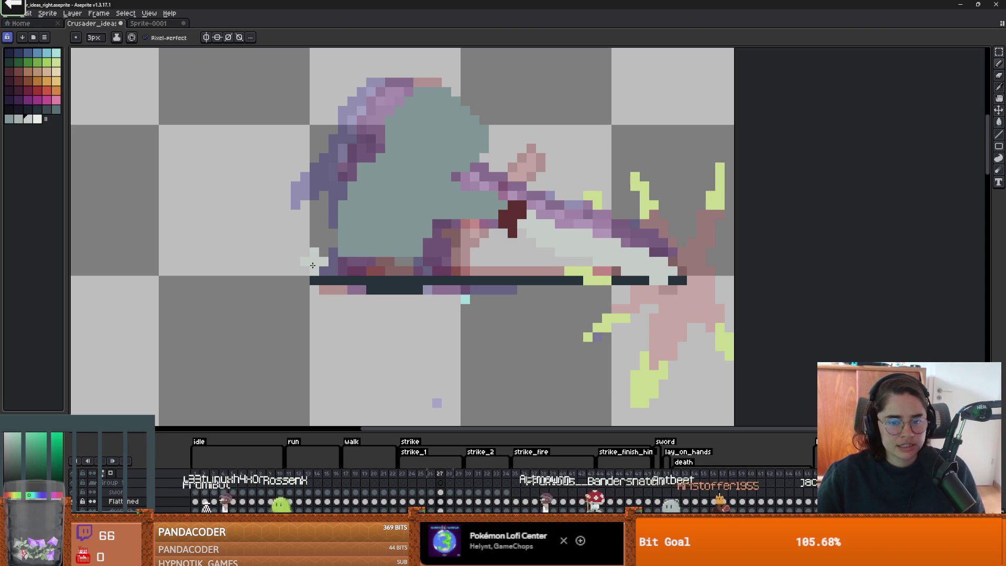
pyautogui.scroll(1, 533, 232)
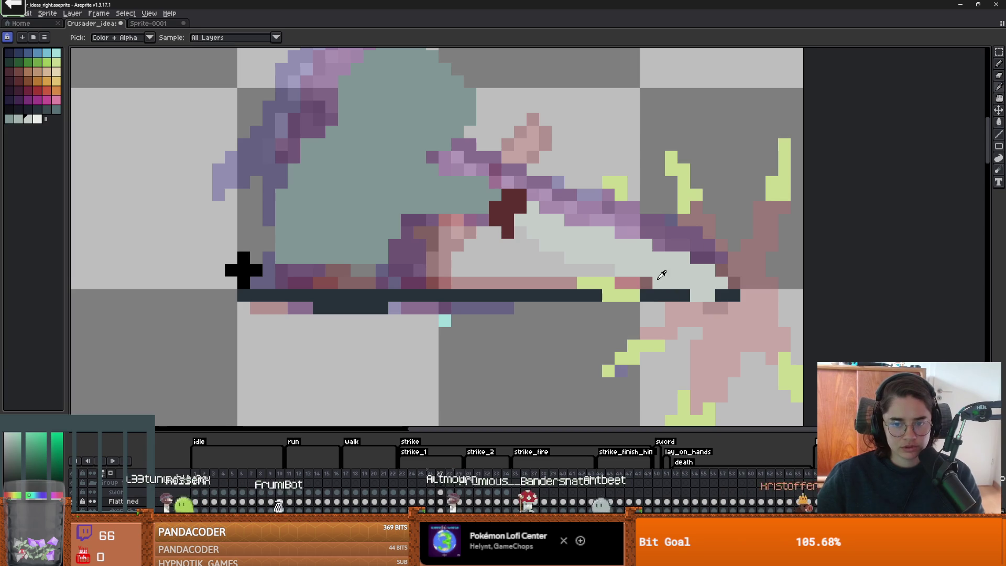
# Step: Close gaps in the blade's dark edge with single dark navy pixels
pyautogui.click(659, 296)
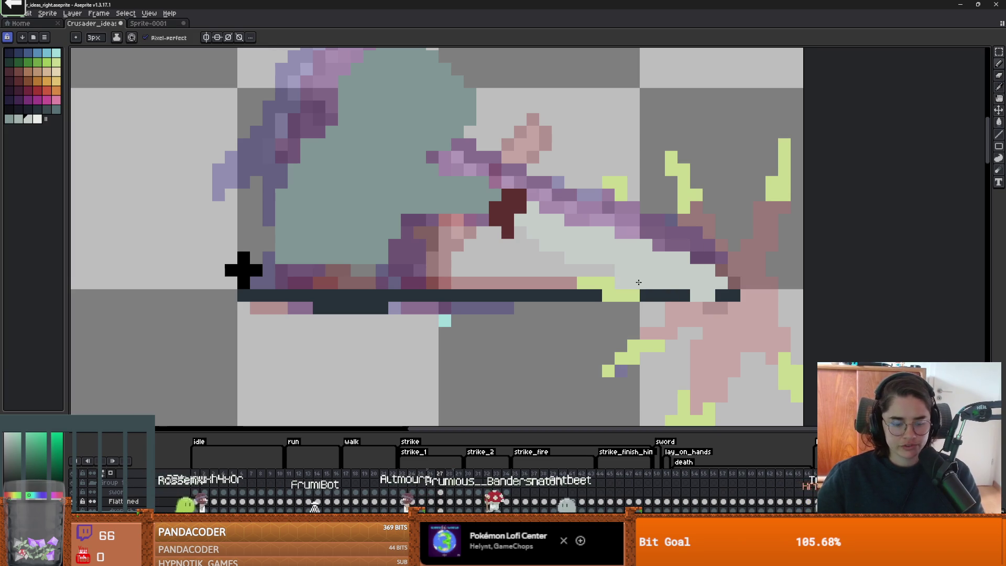
pyautogui.hotkey('ctrl', 'z')
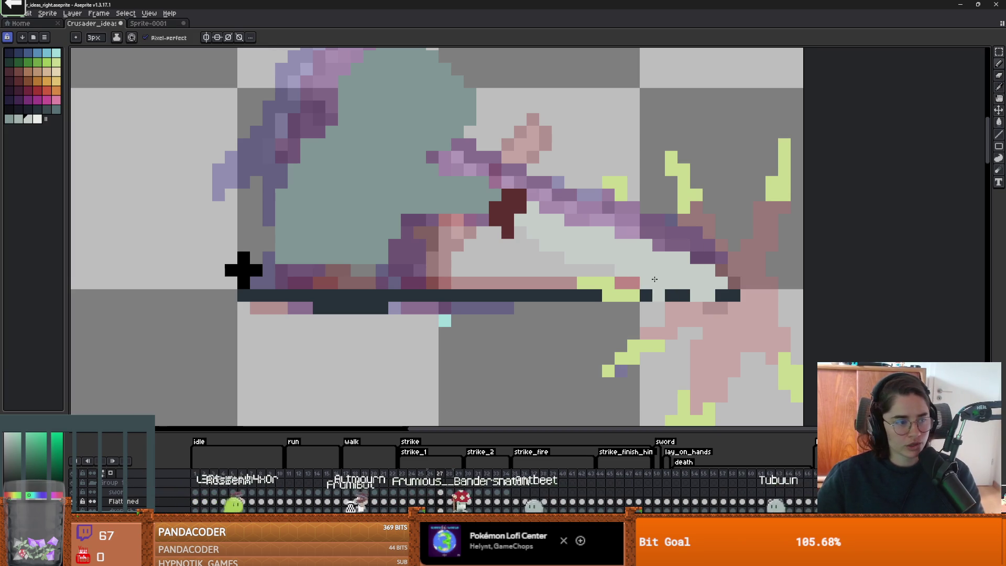
pyautogui.hotkey('ctrl', 'y')
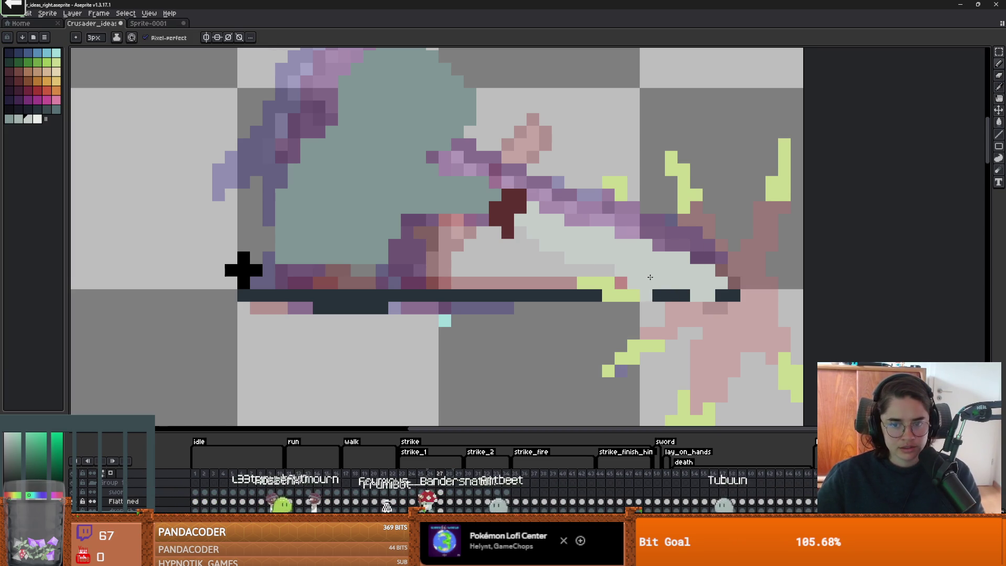
pyautogui.press('+')
pyautogui.press('+')
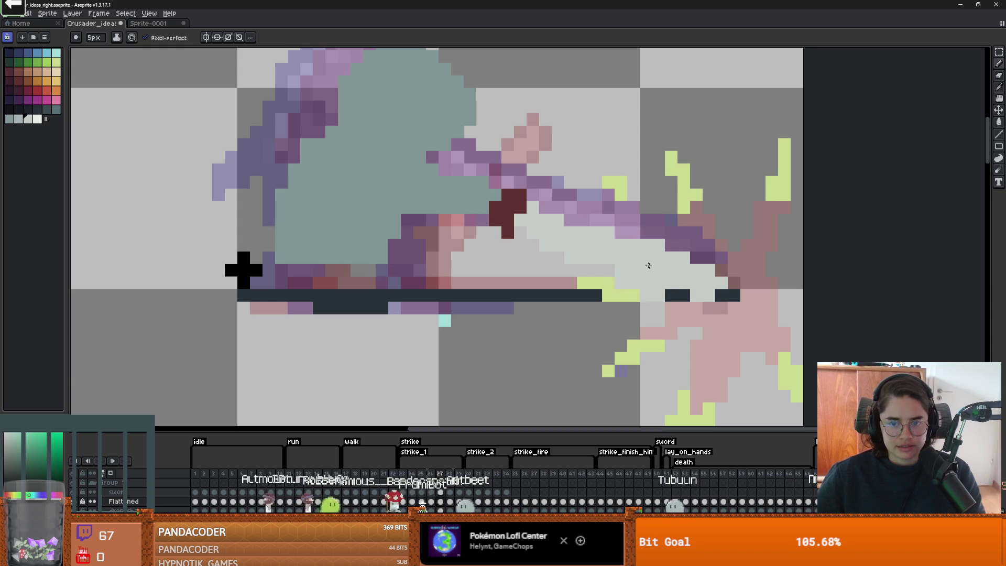
pyautogui.press('-')
pyautogui.press('-')
pyautogui.press('-')
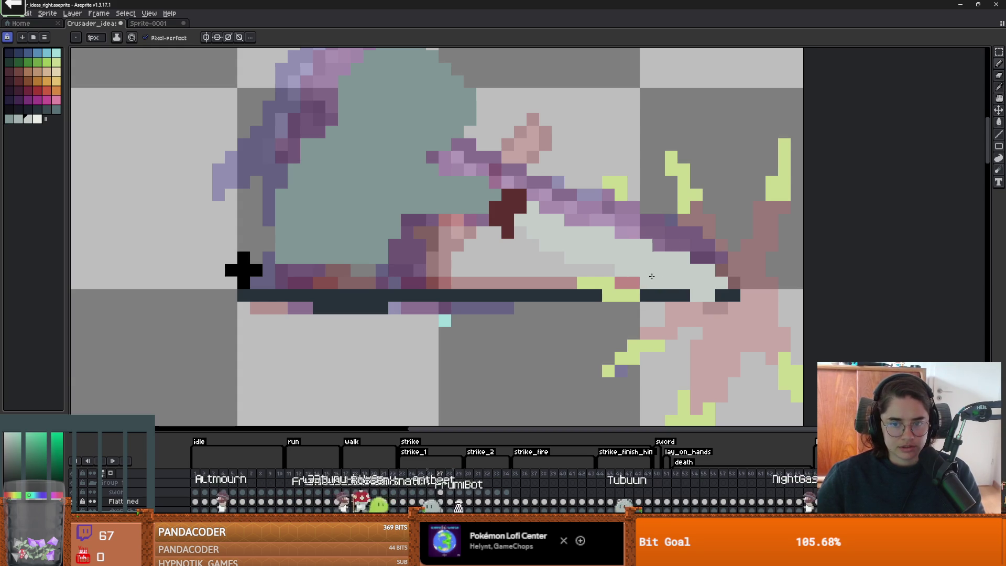
pyautogui.scroll(-1, 648, 277)
pyautogui.scroll(1, 681, 301)
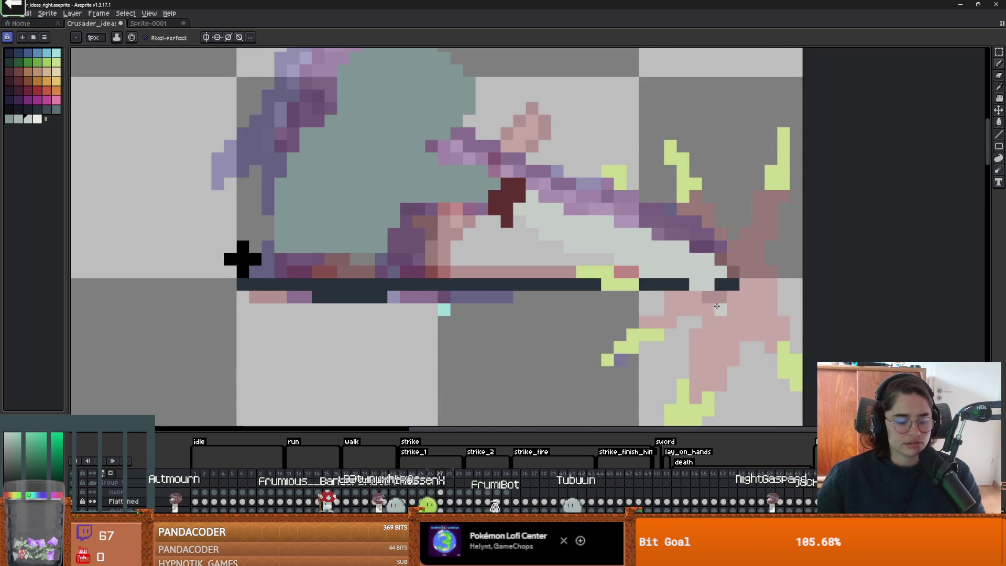
pyautogui.press('e')
pyautogui.scroll(1, 671, 303)
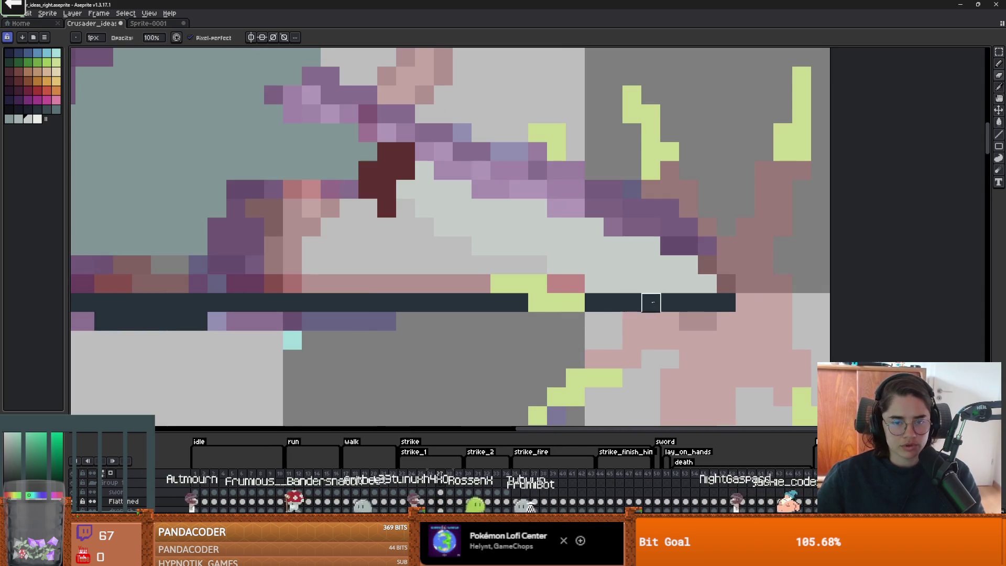
pyautogui.scroll(-1, 573, 268)
pyautogui.press('b')
pyautogui.keyDown('alt'); pyautogui.click(640, 291); pyautogui.keyUp('alt')
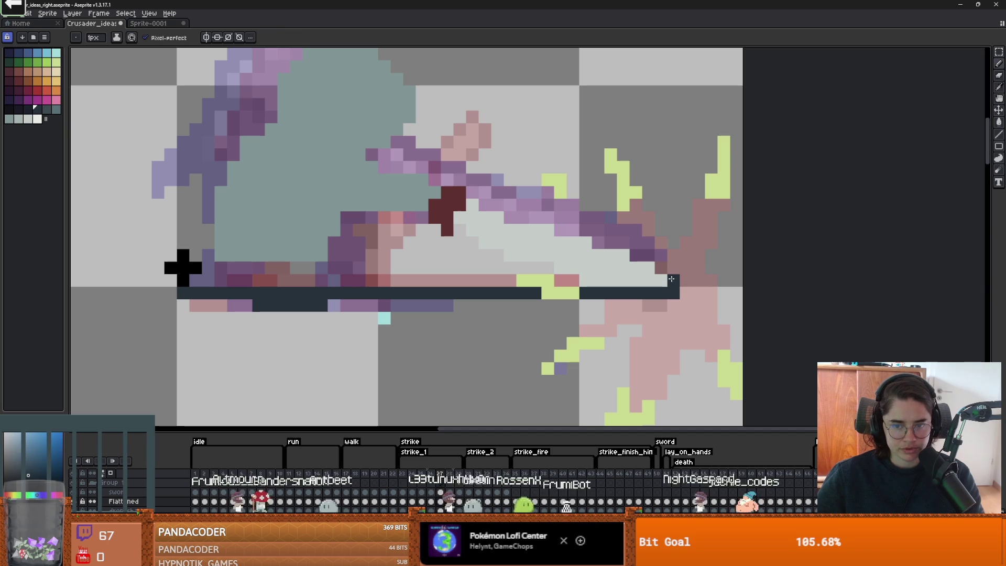
pyautogui.click(674, 281)
# Step: Draw stepped 1px dark navy outline pixels along the sword blade, undoing the last stray ones
pyautogui.moveTo(657, 266)
pyautogui.mouseDown()
pyautogui.moveTo(497, 206)
pyautogui.moveTo(461, 229)
pyautogui.moveTo(492, 254)
pyautogui.moveTo(600, 282)
pyautogui.mouseUp()
pyautogui.scroll(-3, 600, 283)
pyautogui.scroll(1, 599, 295)
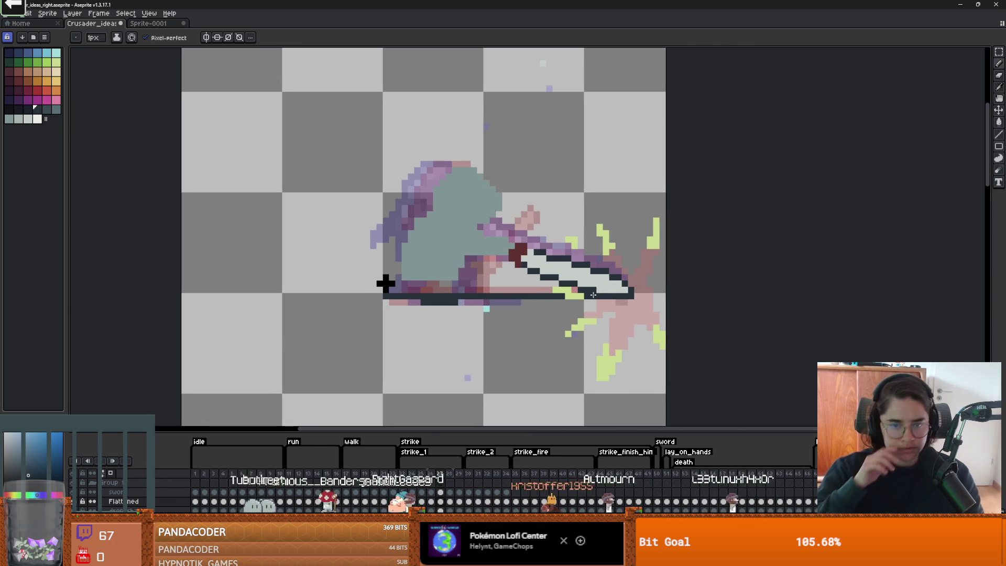
pyautogui.scroll(2, 549, 265)
pyautogui.moveTo(553, 289); pyautogui.dragTo(557, 300)
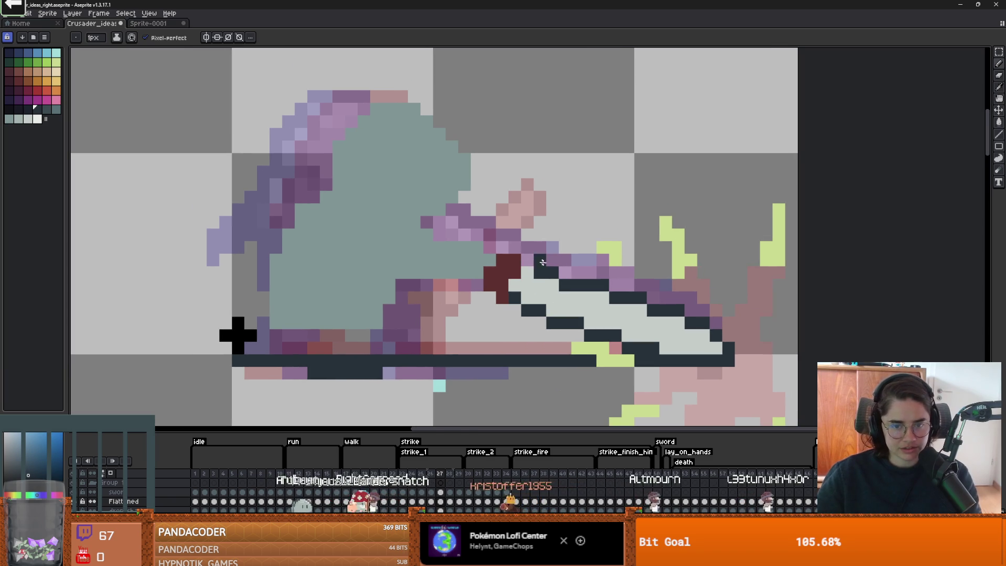
pyautogui.click(540, 261)
pyautogui.click(527, 259)
pyautogui.moveTo(527, 269)
pyautogui.mouseDown()
pyautogui.moveTo(476, 292)
pyautogui.moveTo(502, 311)
pyautogui.mouseUp()
pyautogui.hotkey('ctrl', 'z')
pyautogui.scroll(-1, 553, 313)
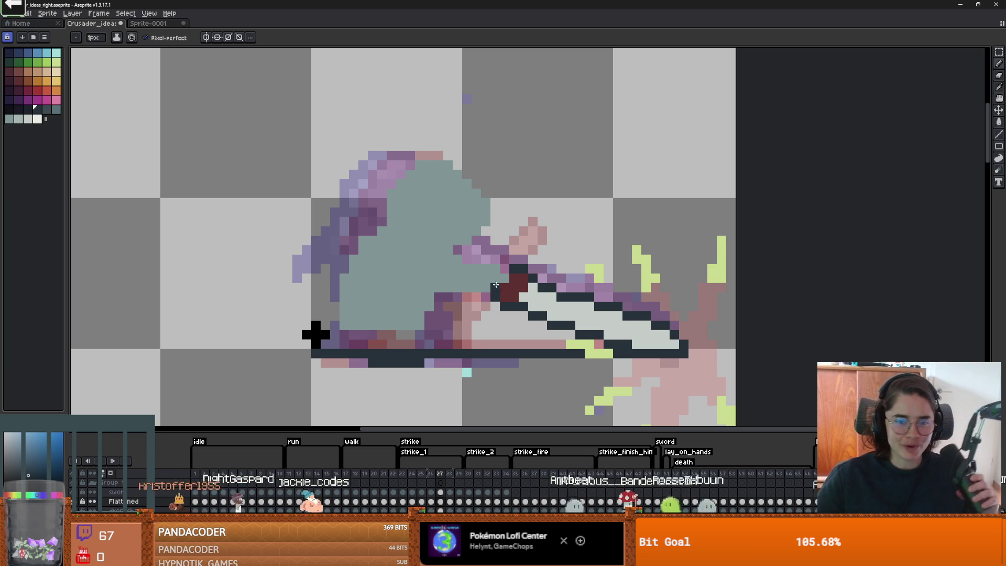
# Step: Outline the hood's top edge in dark pixels and draw a dark line across the lower body
pyautogui.moveTo(494, 259); pyautogui.dragTo(460, 256)
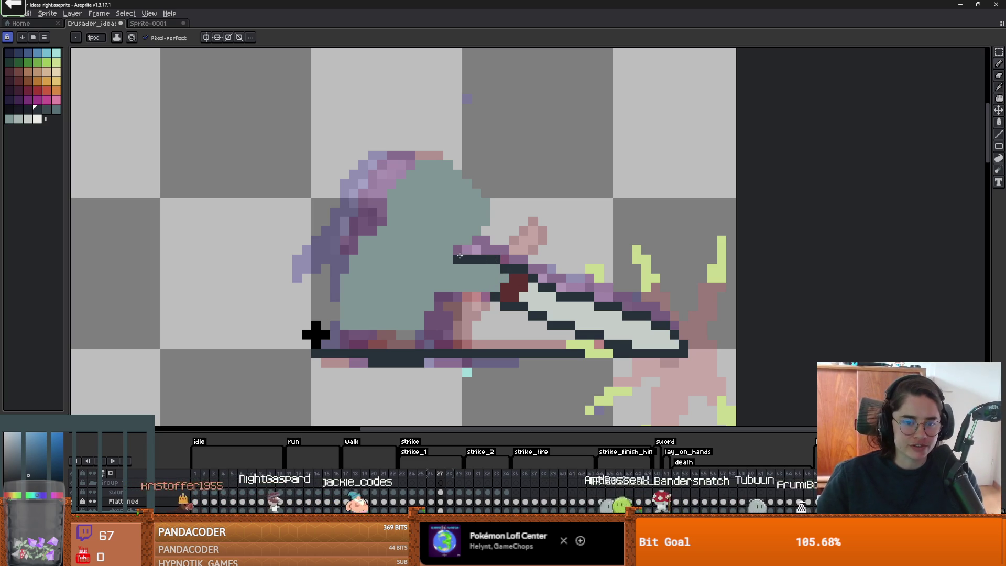
pyautogui.hotkey('ctrl', 'z')
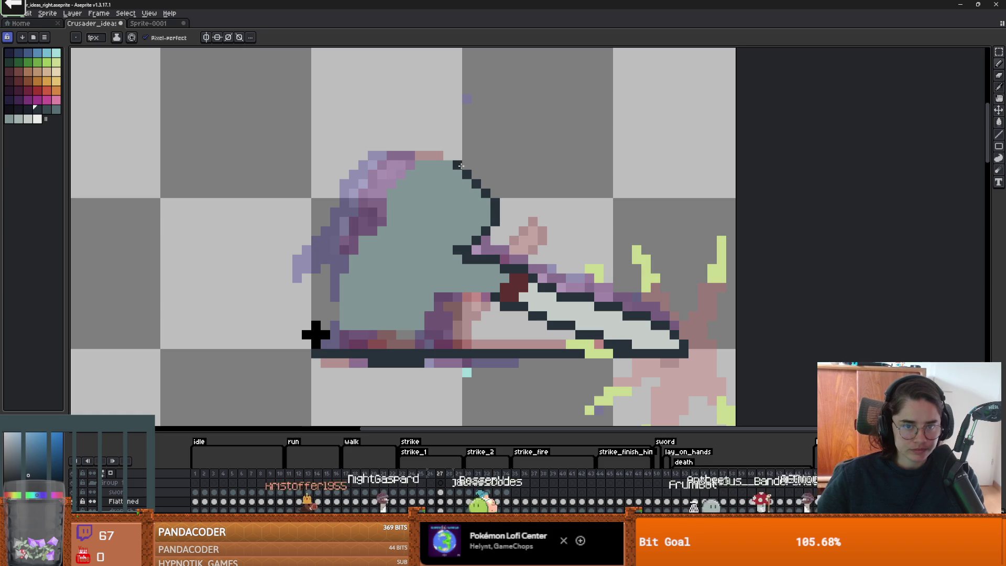
pyautogui.moveTo(450, 158)
pyautogui.mouseDown()
pyautogui.moveTo(438, 165)
pyautogui.moveTo(434, 155)
pyautogui.mouseUp()
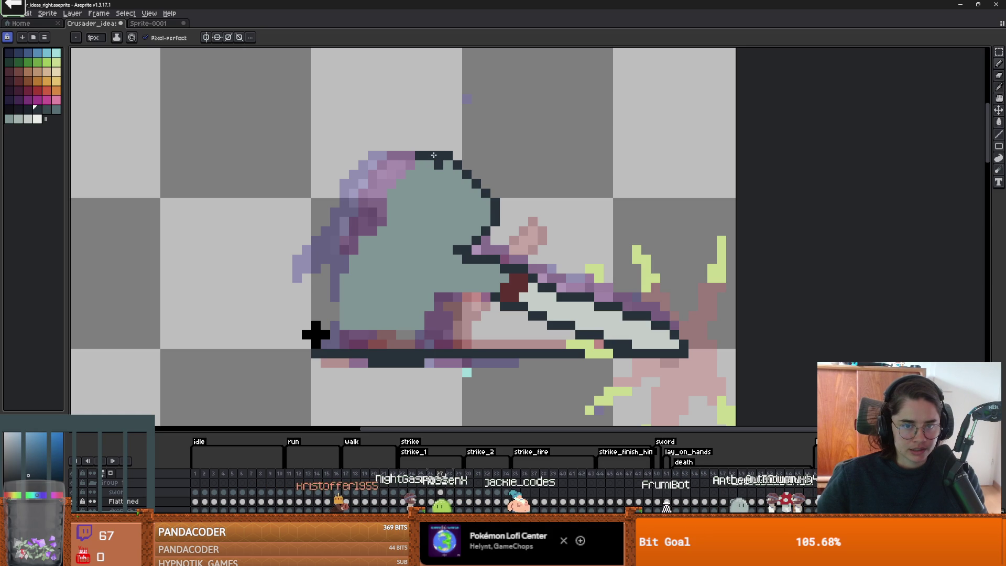
pyautogui.click(410, 165)
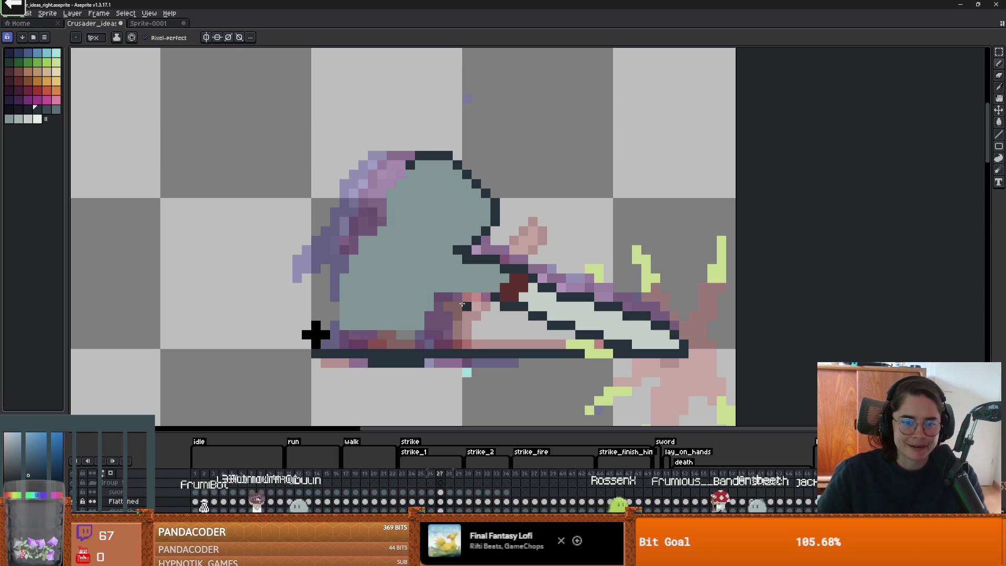
pyautogui.moveTo(483, 294)
pyautogui.mouseDown()
pyautogui.moveTo(440, 291)
pyautogui.moveTo(453, 333)
pyautogui.moveTo(405, 331)
pyautogui.moveTo(370, 305)
pyautogui.moveTo(333, 351)
pyautogui.mouseUp()
# Step: Draw the bent-leg and back outlines in dark navy, erasing a stray vertical line
pyautogui.press('b')
pyautogui.press('e')
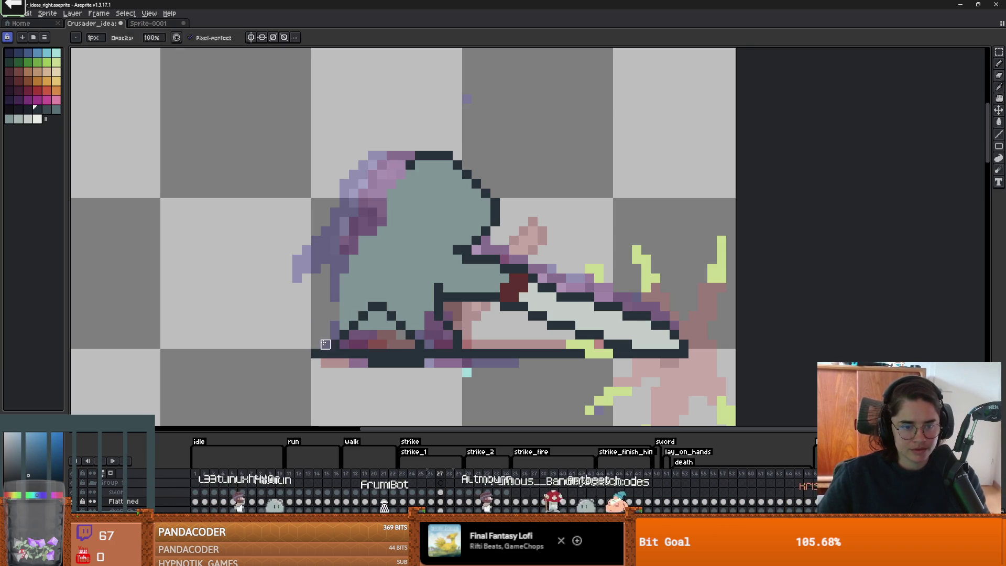
pyautogui.moveTo(297, 324)
pyautogui.mouseDown()
pyautogui.moveTo(308, 278)
pyautogui.moveTo(336, 261)
pyautogui.moveTo(297, 298)
pyautogui.mouseUp()
pyautogui.press('e')
pyautogui.moveTo(297, 335)
pyautogui.mouseDown()
pyautogui.moveTo(294, 303)
pyautogui.moveTo(325, 341)
pyautogui.moveTo(314, 296)
pyautogui.moveTo(336, 276)
pyautogui.mouseUp()
pyautogui.press('b')
pyautogui.click(297, 344)
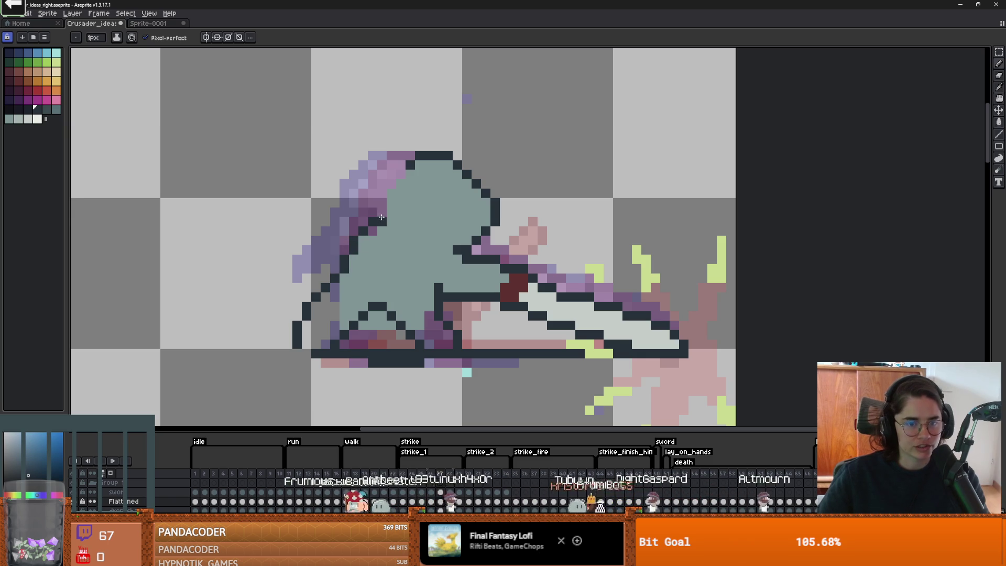
pyautogui.moveTo(391, 183); pyautogui.dragTo(404, 172)
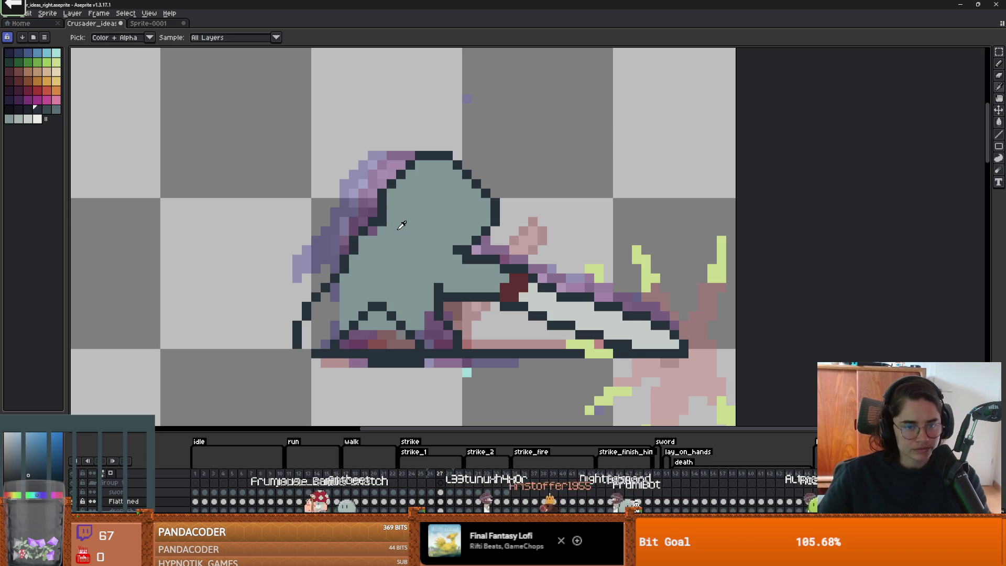
# Step: Eyedrop the teal-grey and repaint the purple lower body and its left edge
pyautogui.keyDown('alt'); pyautogui.click(383, 223); pyautogui.keyUp('alt')
pyautogui.moveTo(338, 285); pyautogui.dragTo(334, 333)
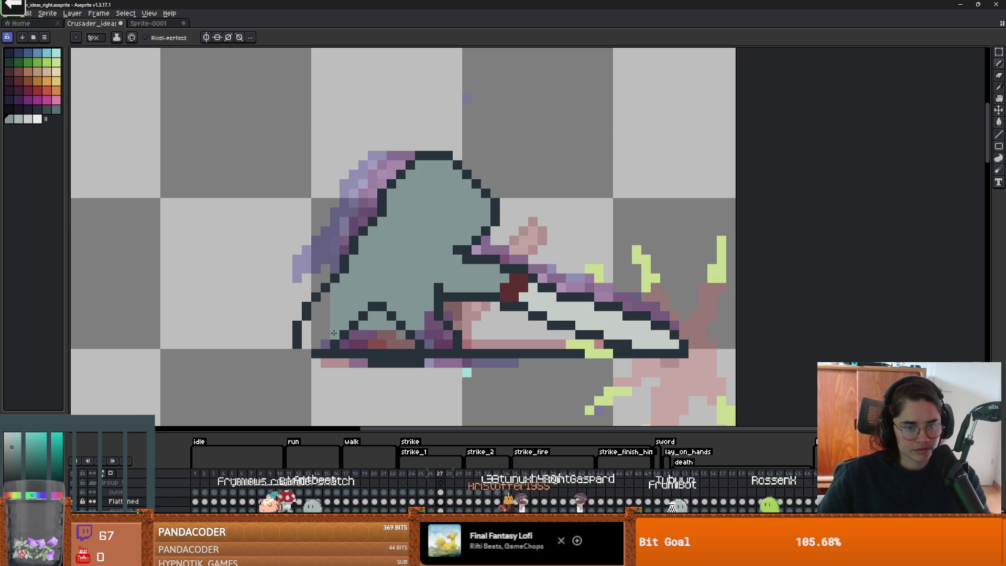
pyautogui.moveTo(326, 299)
pyautogui.mouseDown()
pyautogui.moveTo(326, 342)
pyautogui.moveTo(317, 342)
pyautogui.mouseUp()
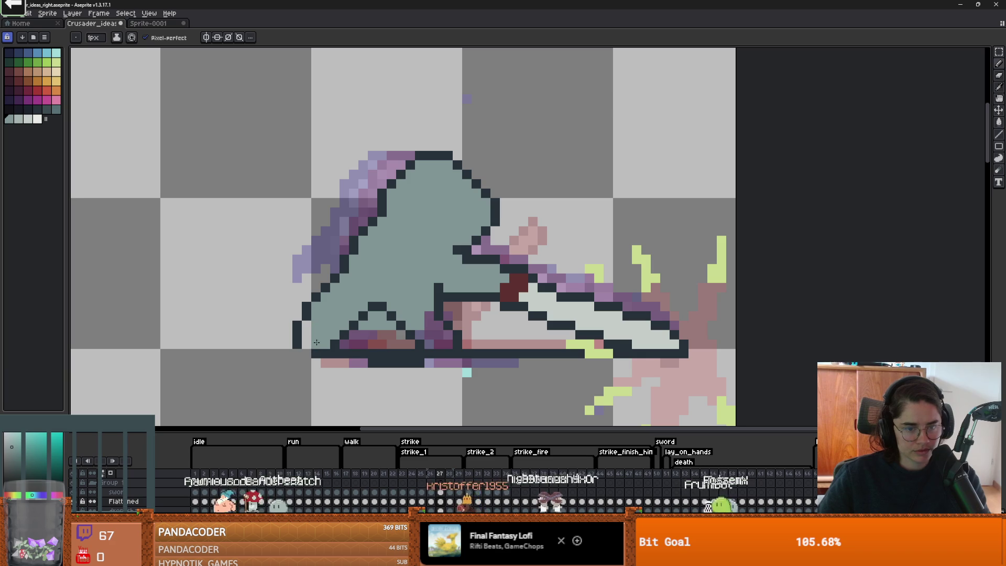
pyautogui.scroll(1, 370, 325)
pyautogui.hscroll(-2, 409, 315)
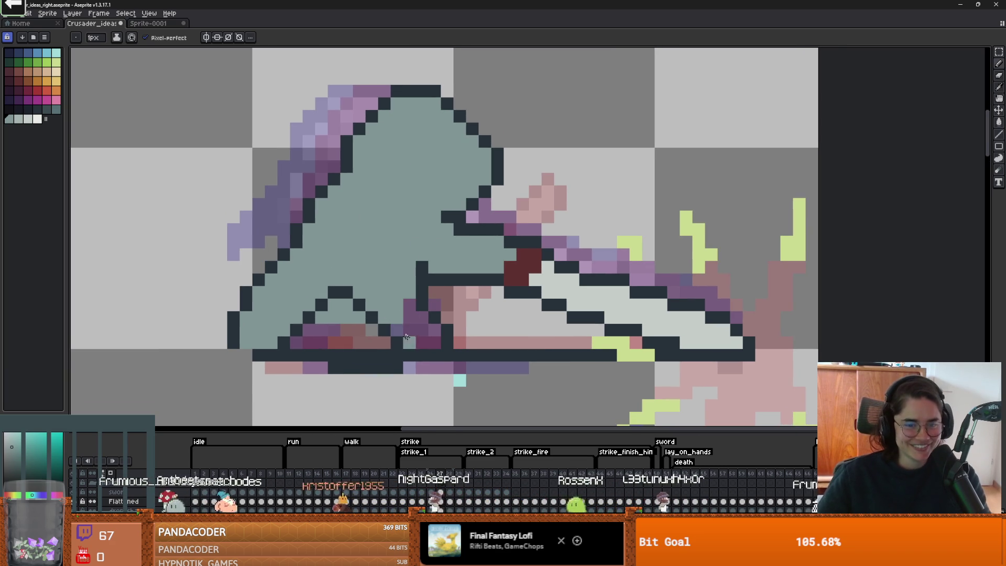
pyautogui.moveTo(409, 304)
pyautogui.mouseDown()
pyautogui.moveTo(410, 338)
pyautogui.moveTo(422, 317)
pyautogui.moveTo(435, 342)
pyautogui.mouseUp()
pyautogui.scroll(-3, 434, 343)
pyautogui.scroll(2, 438, 267)
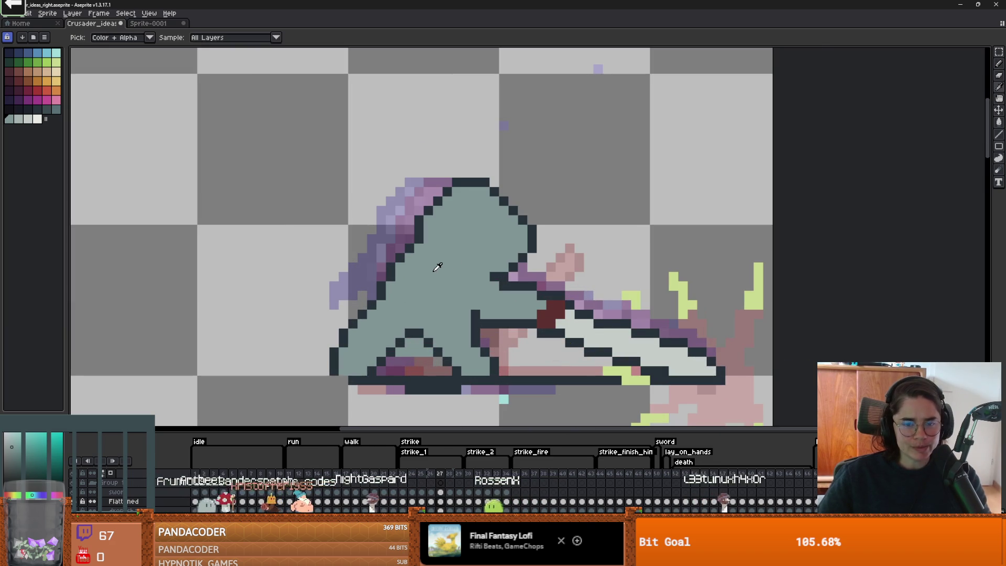
# Step: Pick the dark outline colour and draw a small dark eye bar on the face
pyautogui.keyDown('alt'); pyautogui.click(508, 266); pyautogui.keyUp('alt')
pyautogui.scroll(1, 505, 254)
pyautogui.click(505, 252)
pyautogui.hotkey('ctrl', 'z')
pyautogui.moveTo(490, 260); pyautogui.dragTo(473, 270)
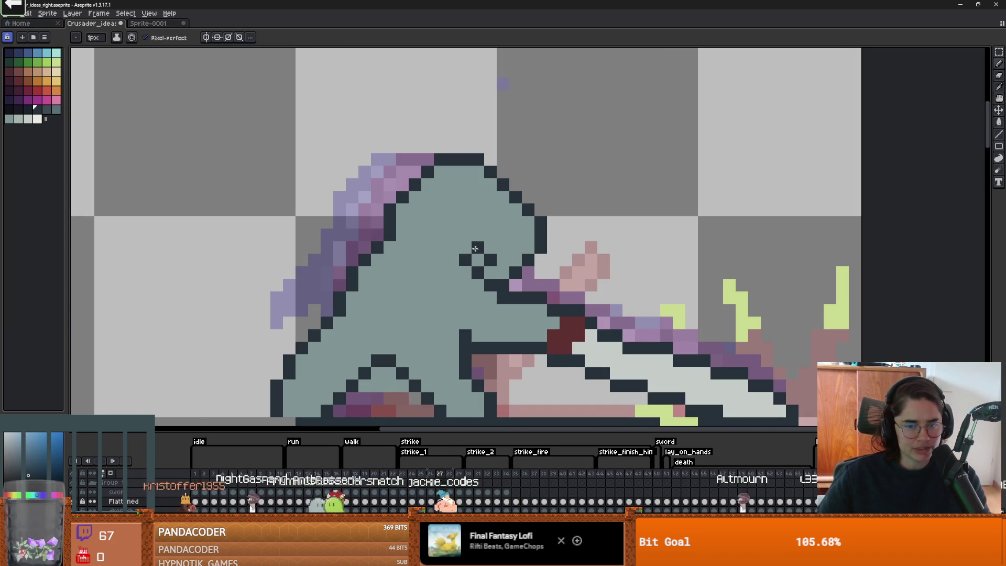
pyautogui.scroll(-1, 528, 286)
pyautogui.scroll(1, 522, 256)
pyautogui.click(523, 256)
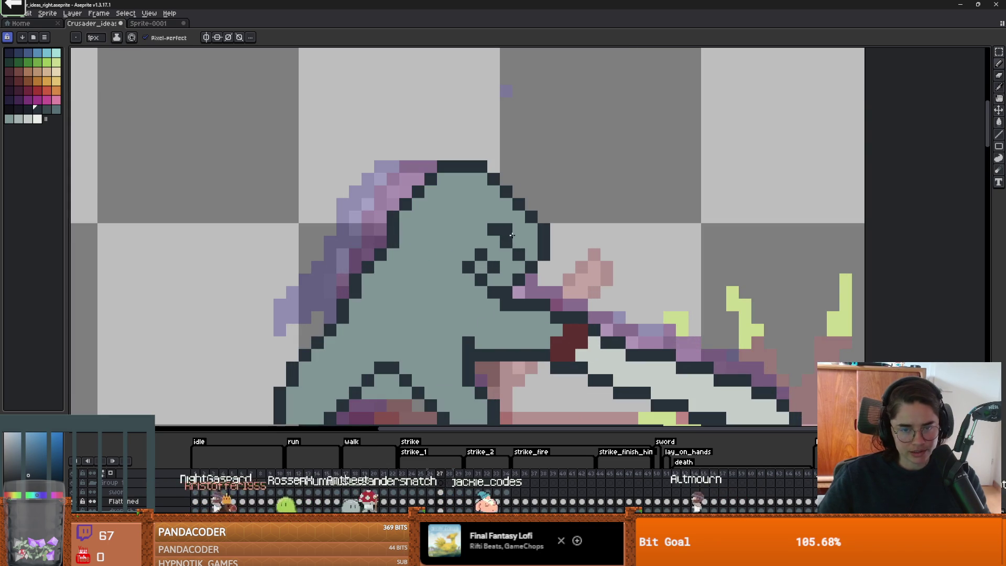
pyautogui.scroll(-5, 529, 253)
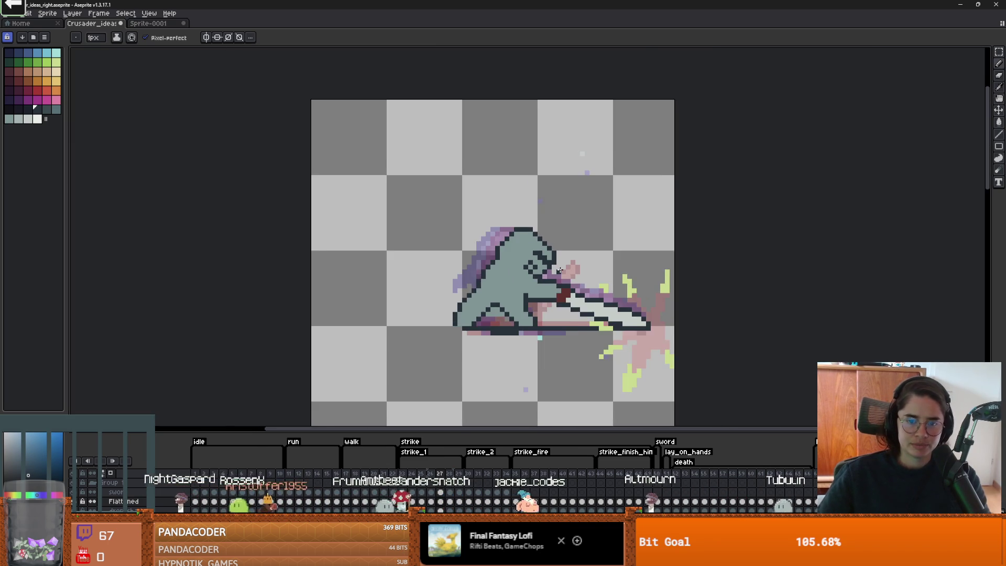
pyautogui.scroll(3, 540, 262)
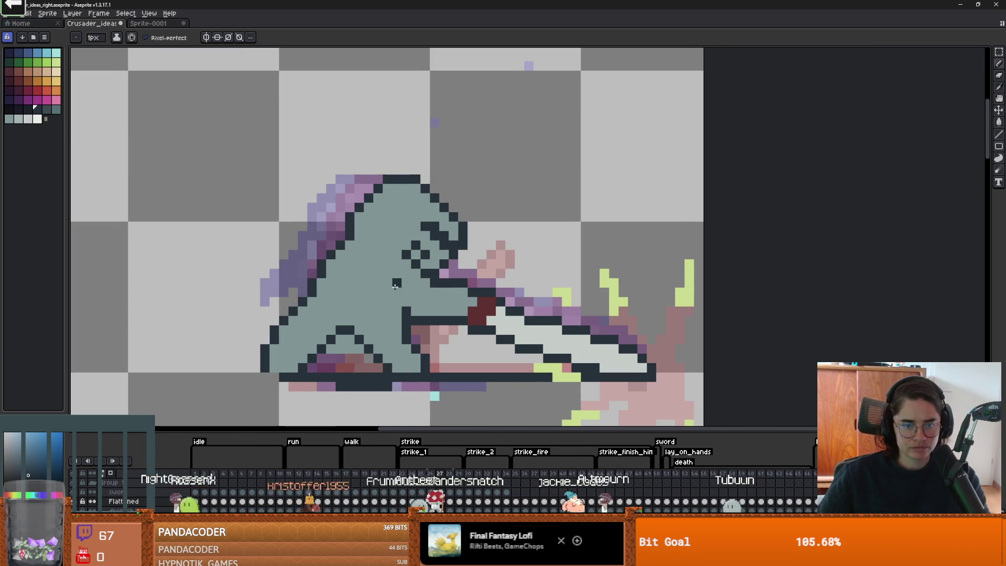
# Step: Eyedrop the knight body's teal colour from the canvas
pyautogui.keyDown('alt'); pyautogui.click(419, 304); pyautogui.keyUp('alt')
pyautogui.scroll(-3, 443, 311)
pyautogui.scroll(3, 444, 313)
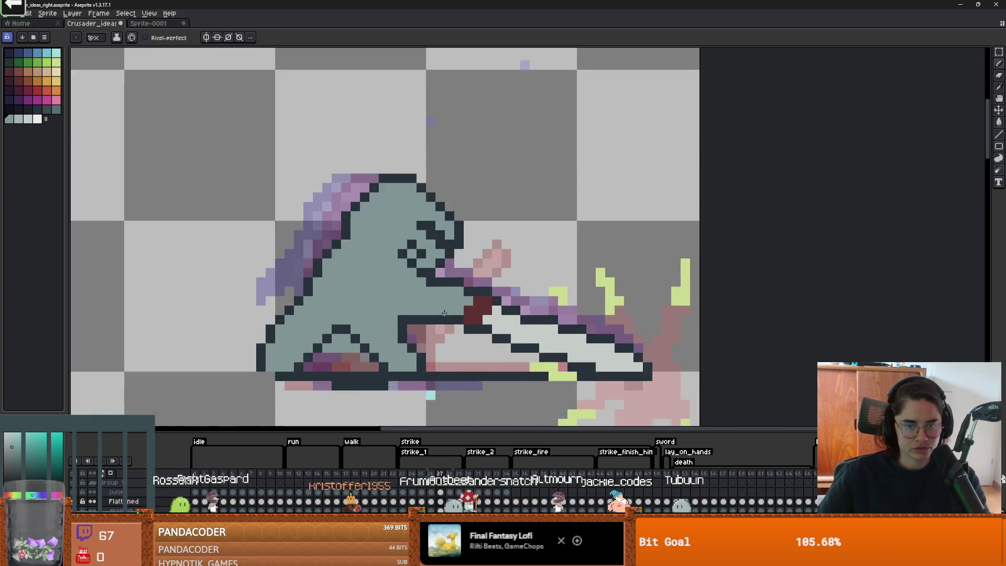
pyautogui.scroll(-3, 444, 313)
pyautogui.scroll(4, 429, 310)
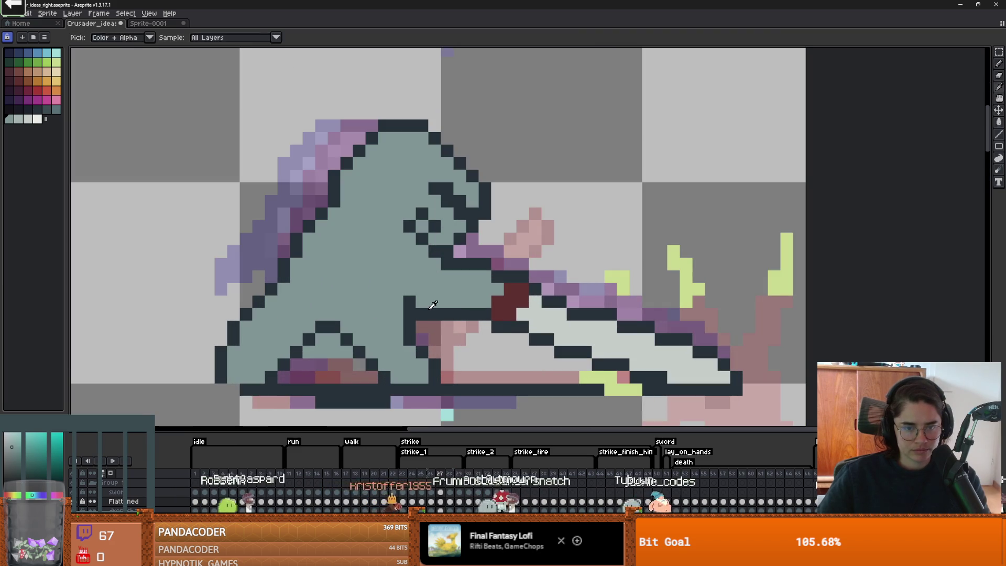
pyautogui.scroll(-4, 428, 310)
pyautogui.scroll(1, 524, 319)
pyautogui.scroll(-2, 549, 329)
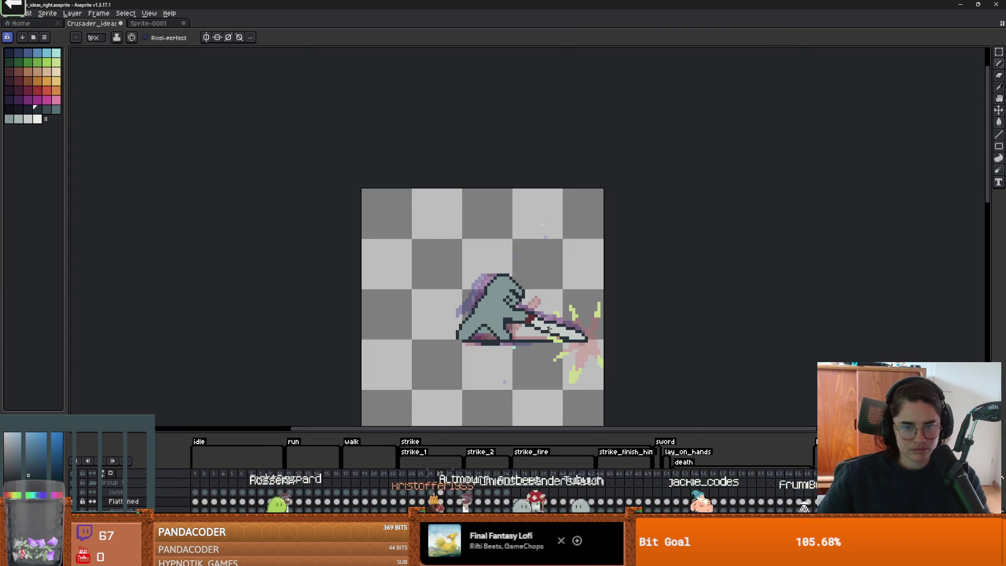
pyautogui.scroll(1, 549, 328)
pyautogui.scroll(-1, 524, 320)
pyautogui.scroll(2, 404, 284)
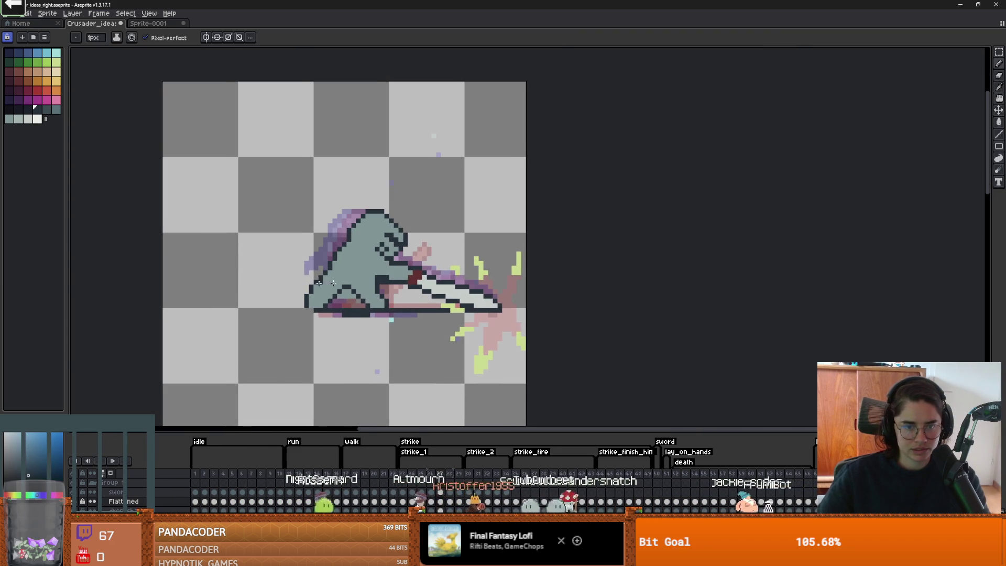
# Step: Play the strike animation and recentre the sprite to watch it
pyautogui.click(101, 461)
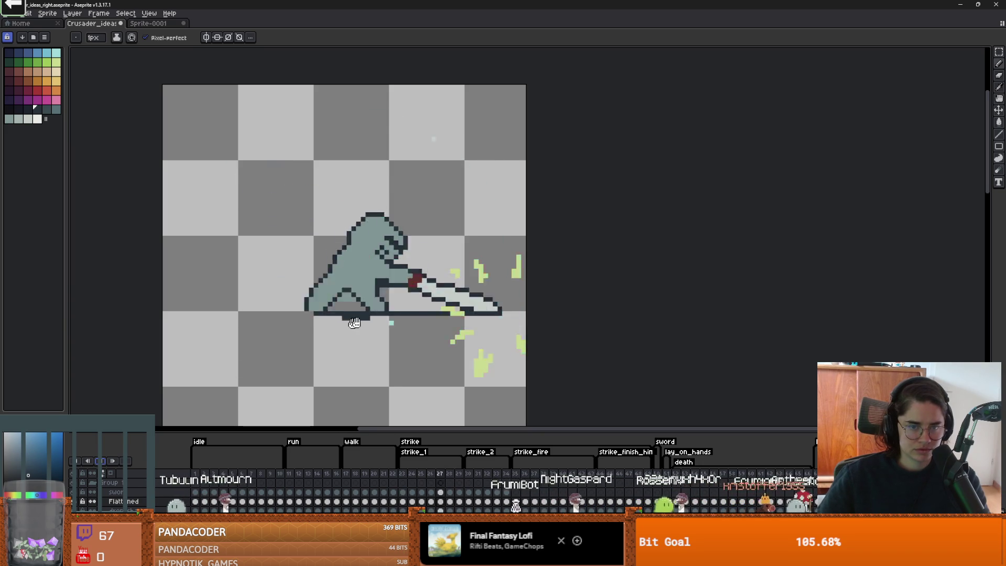
pyautogui.scroll(-4, 373, 339)
pyautogui.moveTo(374, 339); pyautogui.dragTo(381, 323)
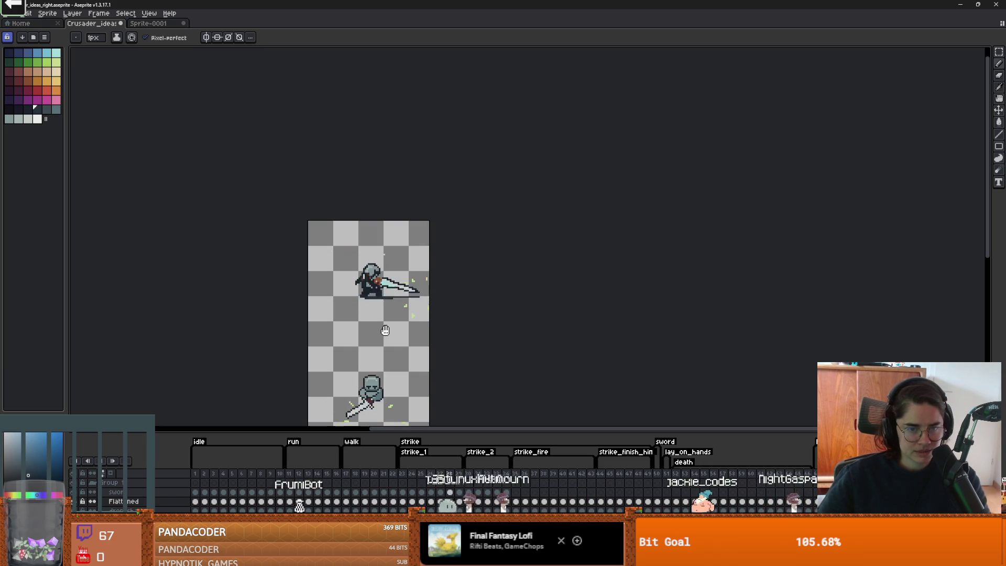
pyautogui.scroll(1, 375, 282)
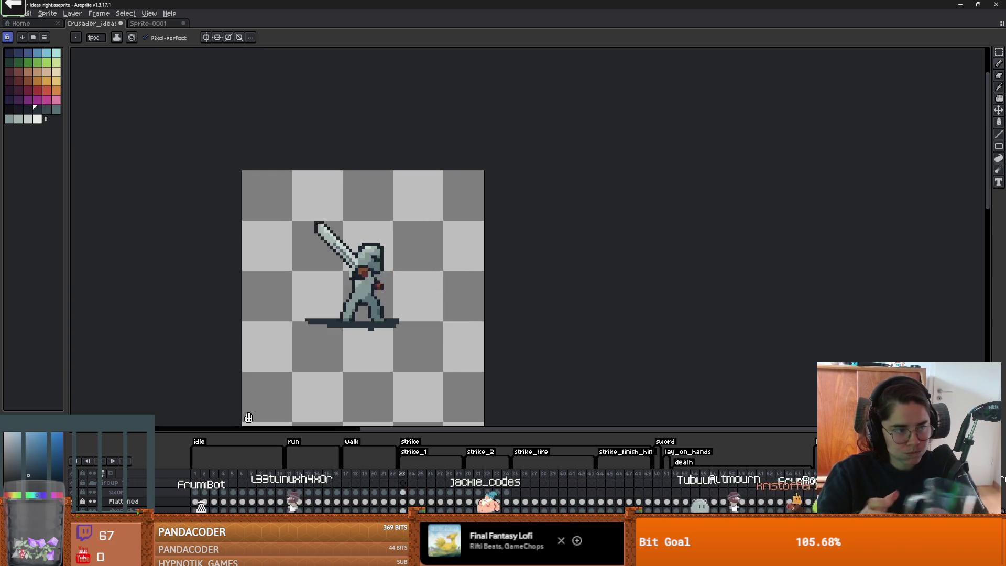
pyautogui.scroll(2, 364, 396)
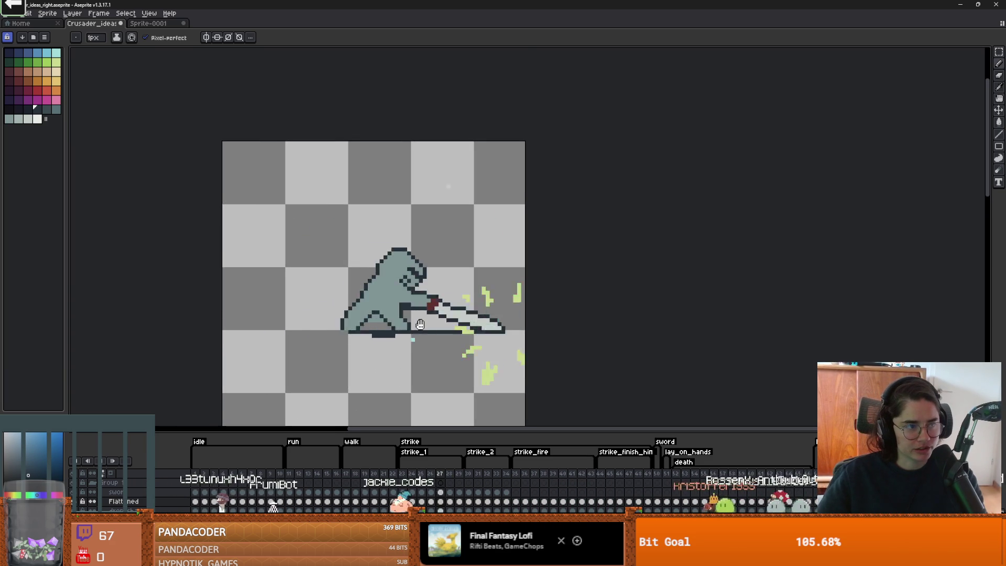
pyautogui.moveTo(431, 356); pyautogui.dragTo(370, 357)
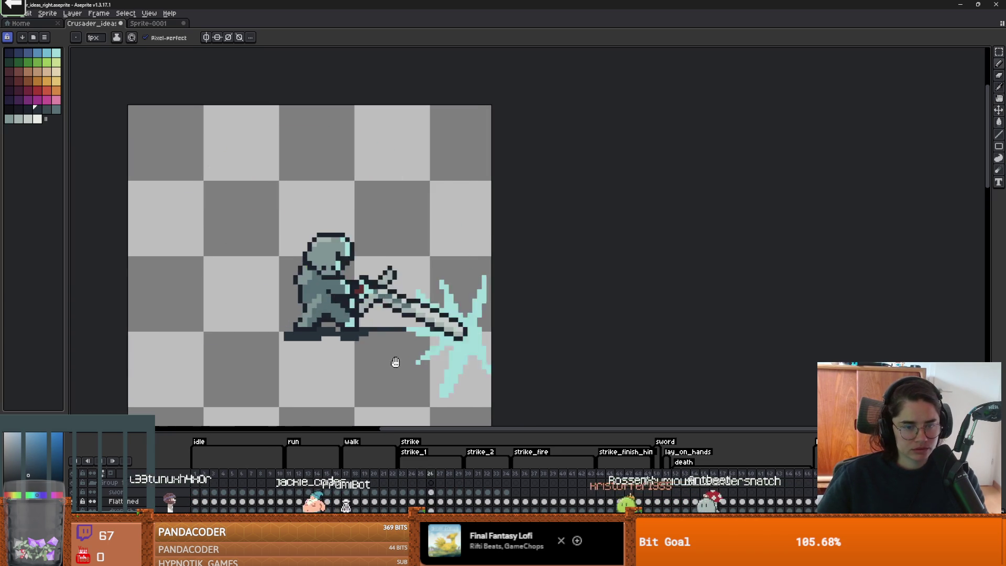
pyautogui.scroll(2, 294, 325)
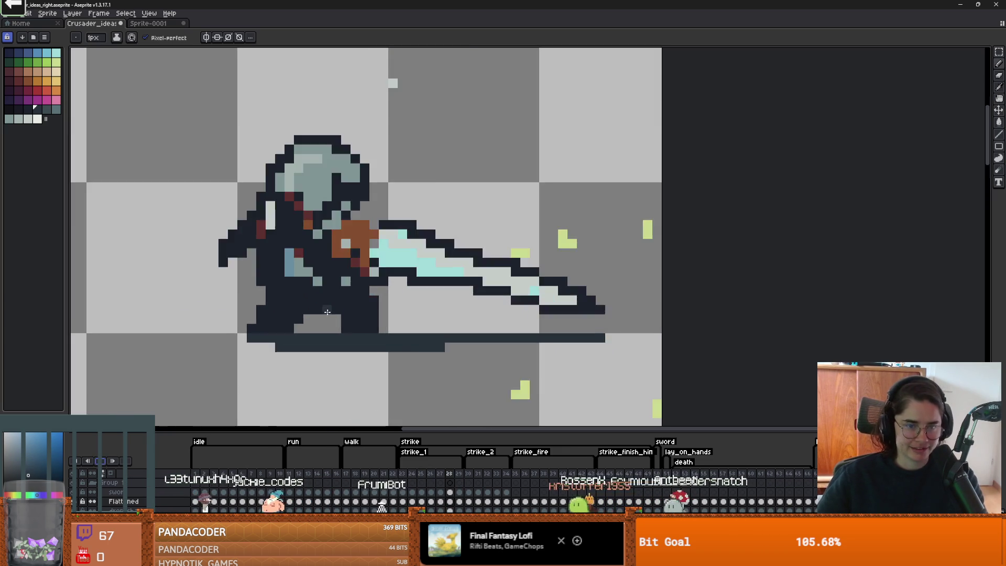
pyautogui.scroll(-1, 367, 320)
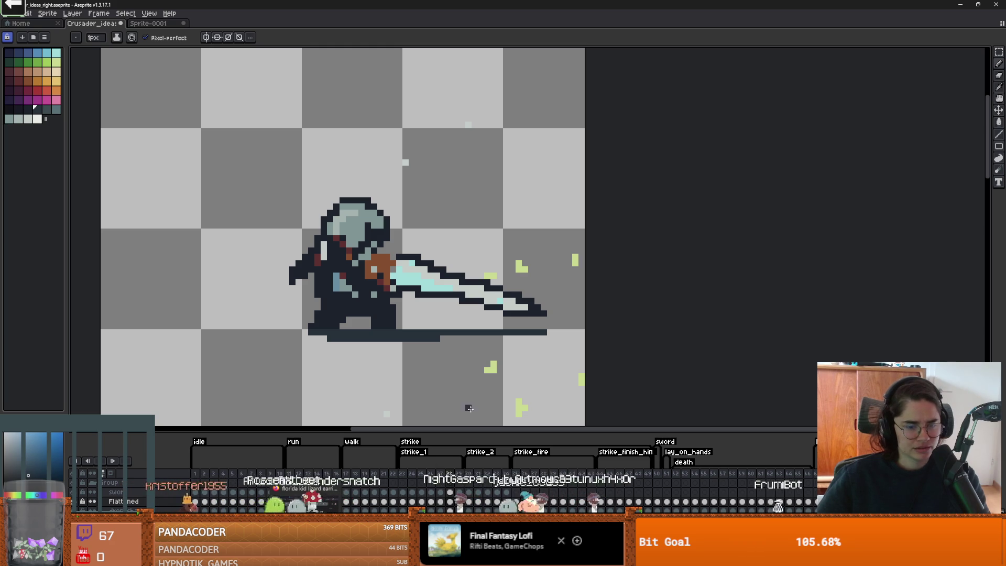
pyautogui.scroll(-2, 470, 409)
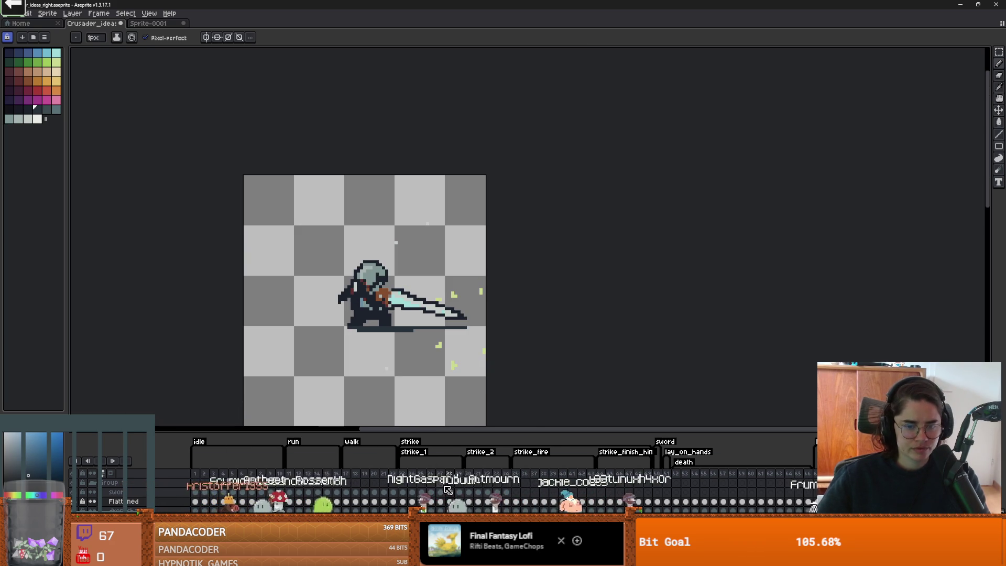
pyautogui.press('Return')
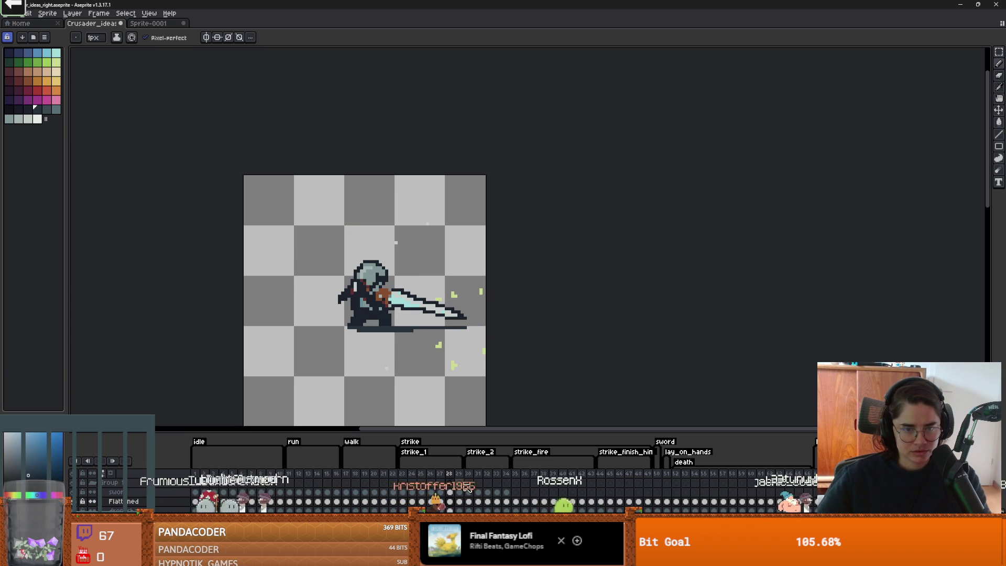
pyautogui.scroll(3, 419, 357)
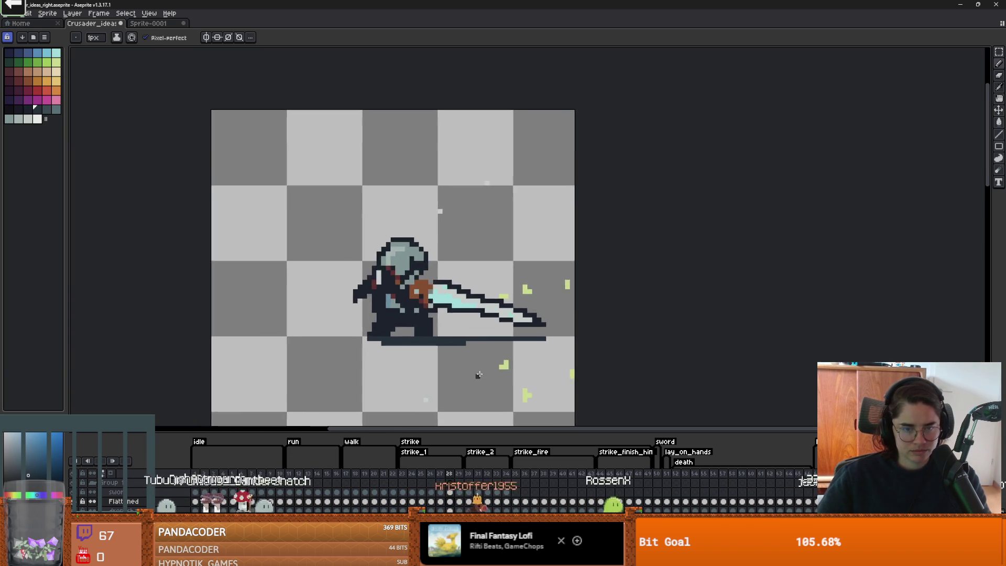
pyautogui.keyDown('alt'); pyautogui.click(473, 297); pyautogui.keyUp('alt')
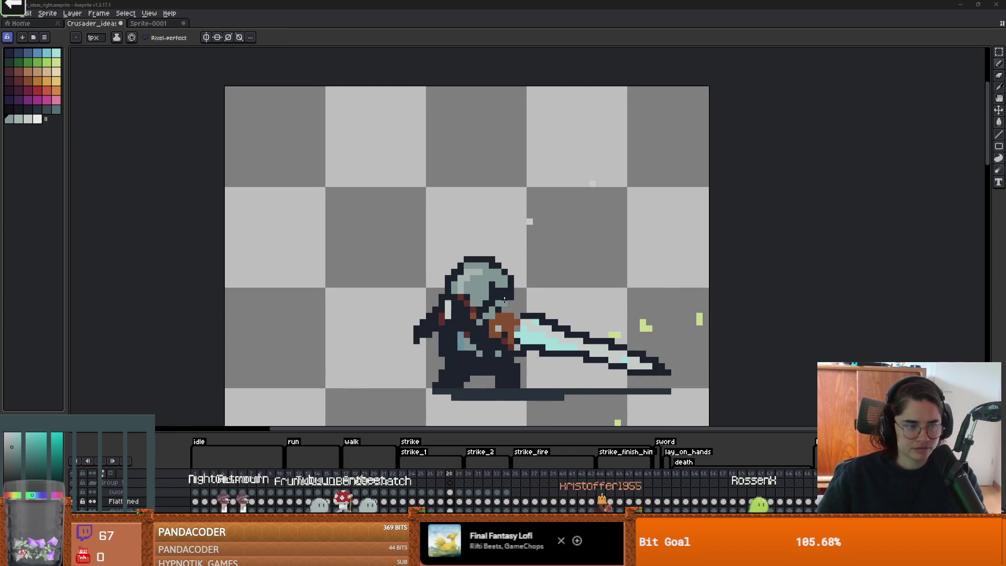
pyautogui.scroll(1, 481, 362)
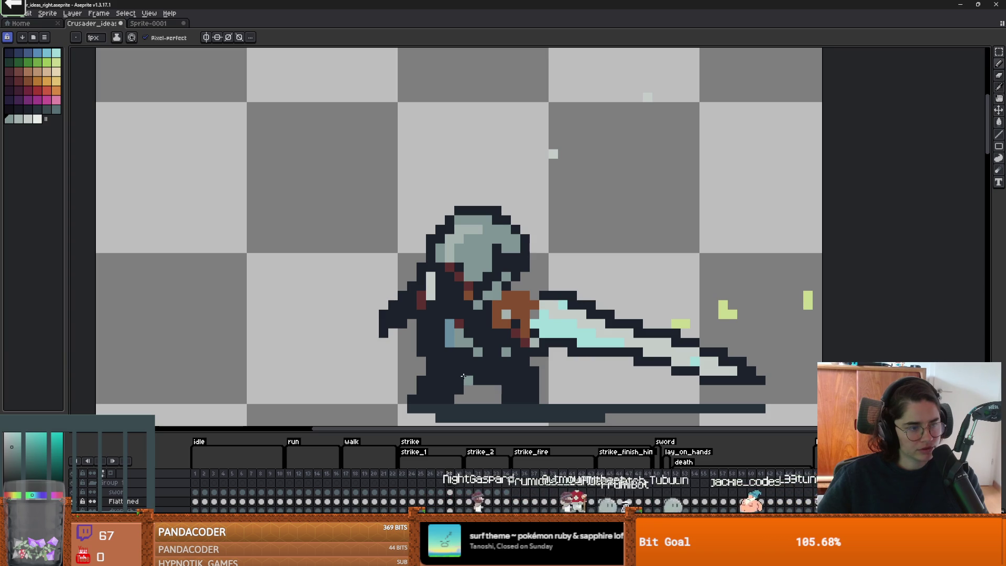
pyautogui.moveTo(472, 387); pyautogui.dragTo(439, 299)
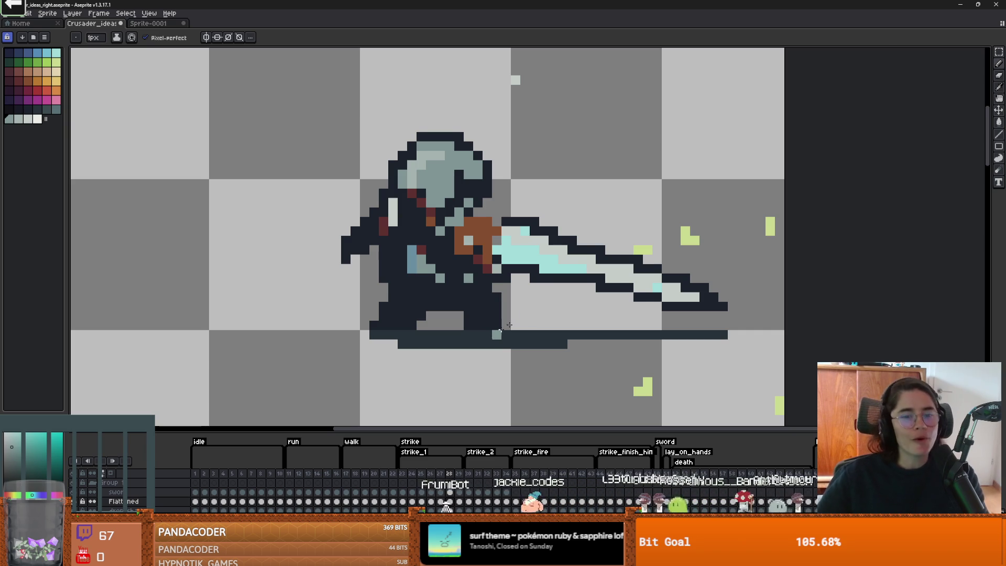
# Step: Paint the knight's face columns helmet-grey
pyautogui.scroll(1, 458, 244)
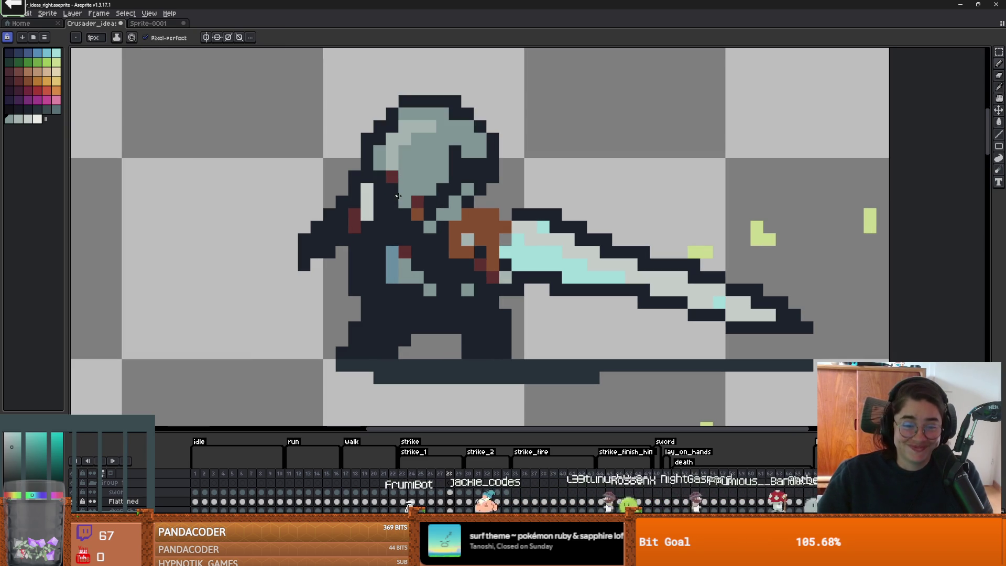
pyautogui.moveTo(367, 201)
pyautogui.mouseDown()
pyautogui.moveTo(368, 233)
pyautogui.moveTo(383, 247)
pyautogui.moveTo(367, 239)
pyautogui.moveTo(368, 278)
pyautogui.mouseUp()
pyautogui.click(355, 215)
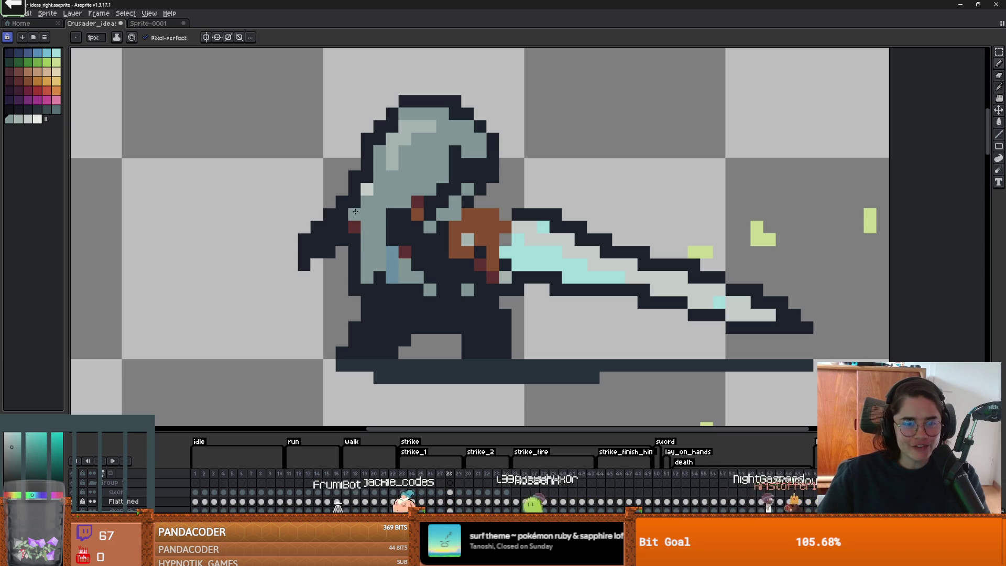
pyautogui.scroll(1, 368, 251)
# Step: Erase the dark cape pixels left of the helmet and paint a cape strip grey
pyautogui.press('e')
pyautogui.moveTo(323, 186)
pyautogui.mouseDown()
pyautogui.moveTo(323, 239)
pyautogui.moveTo(286, 210)
pyautogui.moveTo(304, 268)
pyautogui.mouseUp()
pyautogui.scroll(-1, 304, 268)
pyautogui.press('b')
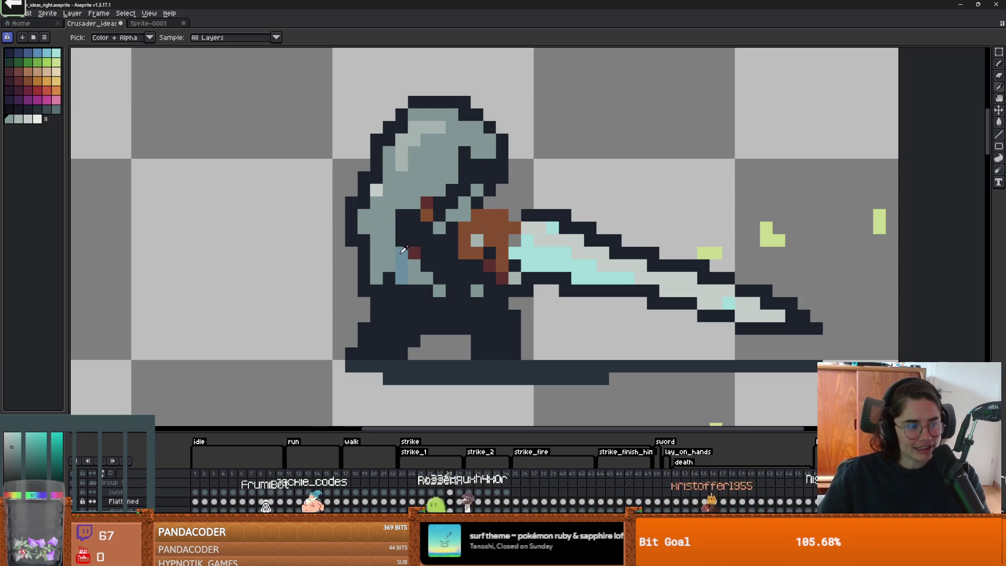
pyautogui.moveTo(415, 254)
pyautogui.mouseDown()
pyautogui.moveTo(412, 224)
pyautogui.moveTo(459, 262)
pyautogui.moveTo(477, 251)
pyautogui.mouseUp()
pyautogui.scroll(1, 491, 213)
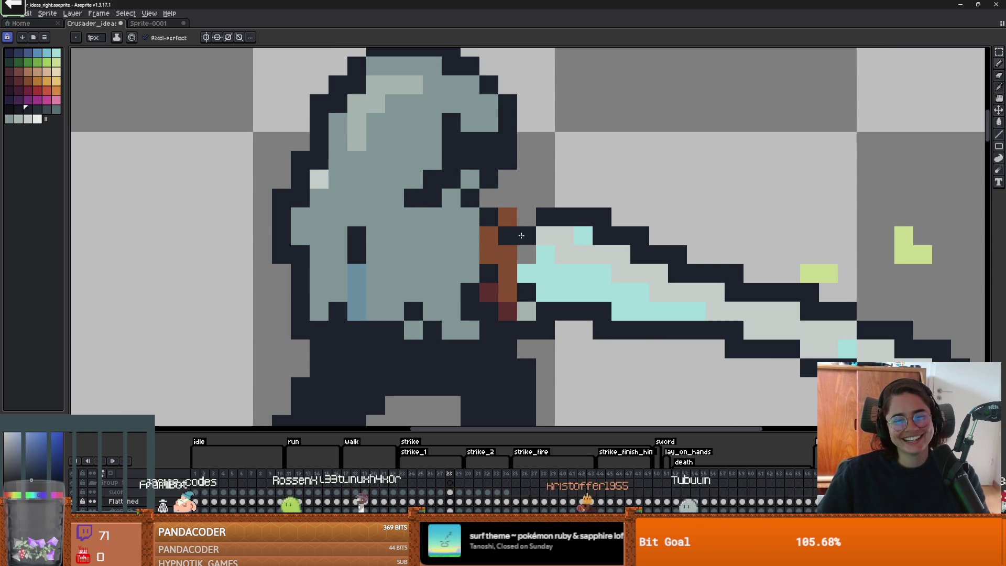
pyautogui.scroll(-2, 555, 268)
pyautogui.scroll(1, 557, 269)
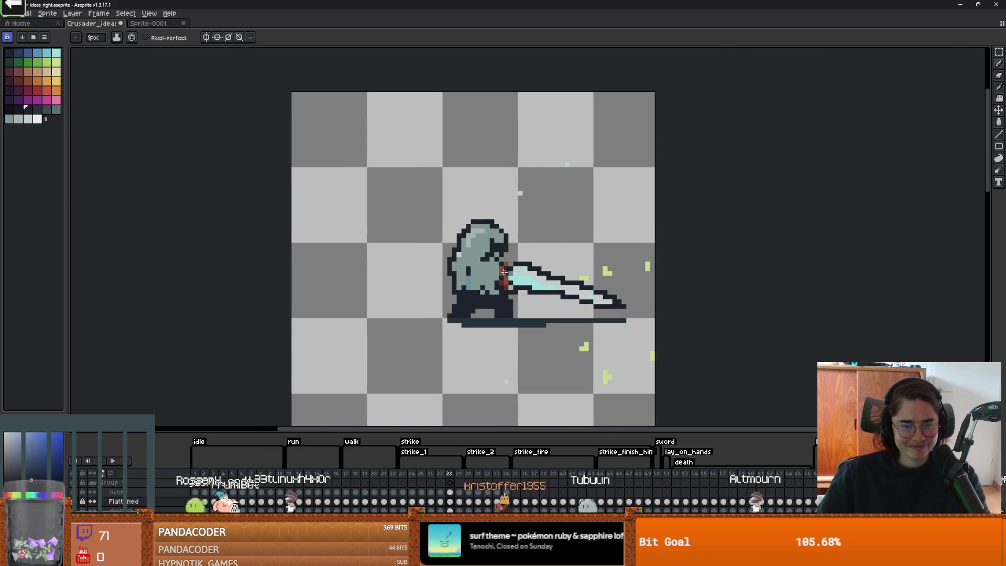
pyautogui.scroll(4, 467, 280)
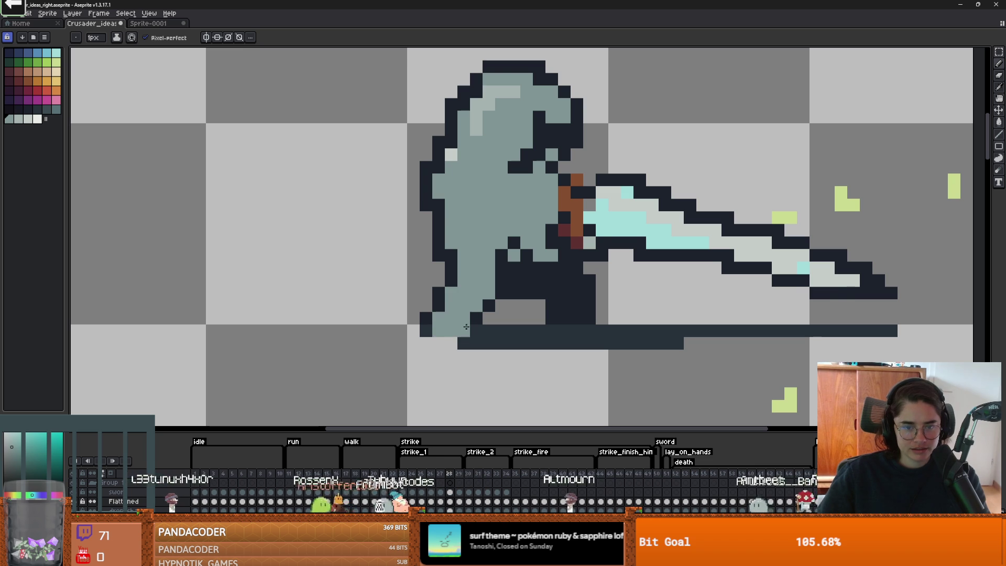
# Step: Cover the remaining dark torso pixels with the grey-blue body colour using the Pencil
pyautogui.scroll(2, 485, 325)
pyautogui.moveTo(516, 251); pyautogui.dragTo(541, 221)
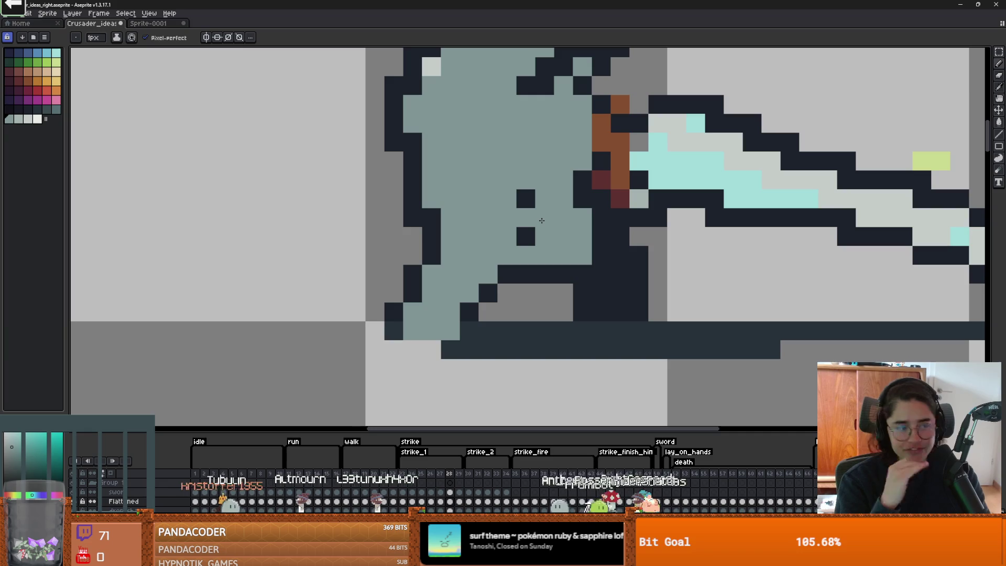
pyautogui.click(525, 199)
pyautogui.click(526, 236)
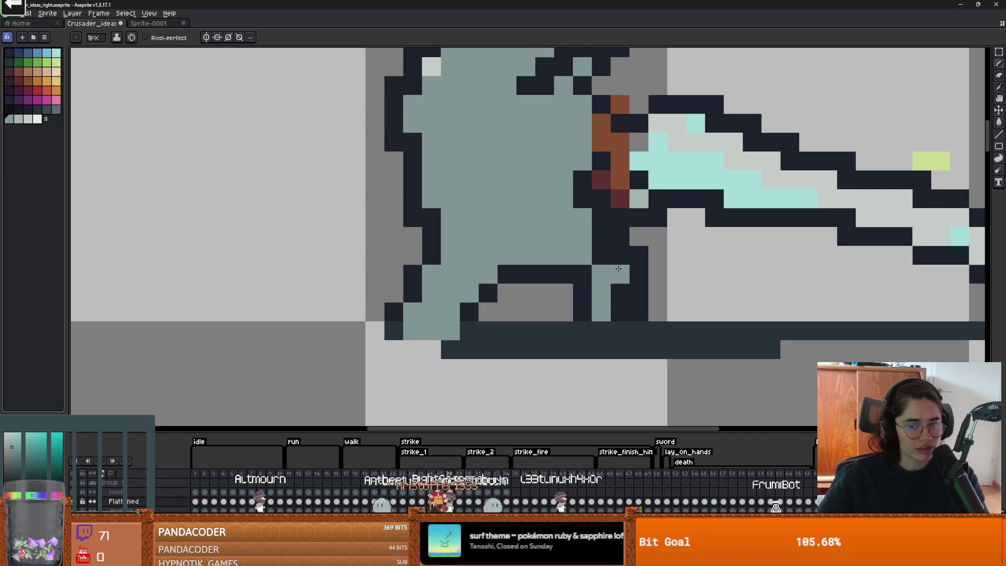
pyautogui.scroll(-5, 609, 284)
pyautogui.scroll(2, 609, 285)
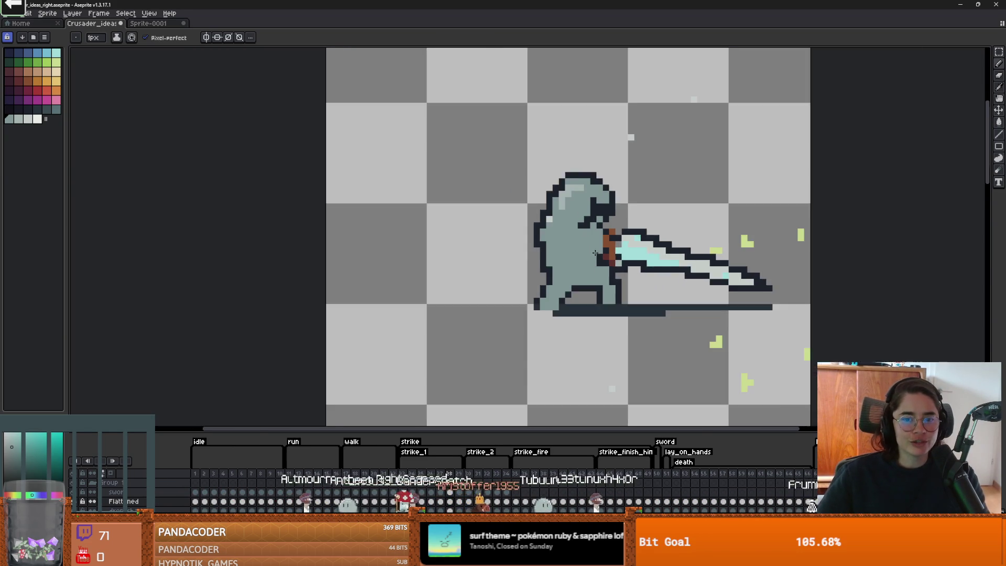
pyautogui.scroll(1, 595, 276)
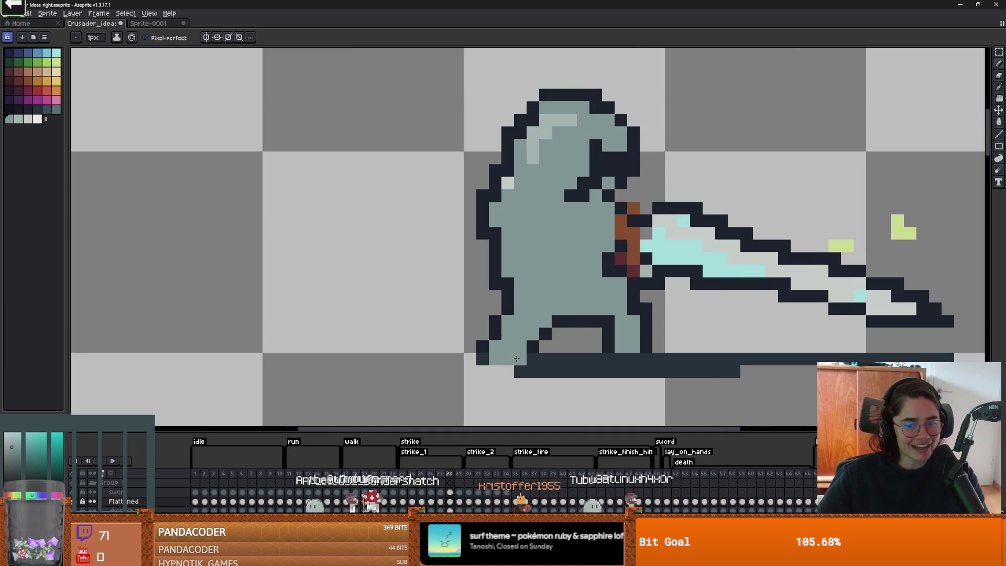
pyautogui.scroll(-1, 517, 243)
pyautogui.scroll(1, 557, 206)
# Step: Compare with frame 27, then eyedrop a darker shade and draw shading across the lower body on frame 28
pyautogui.click(442, 475)
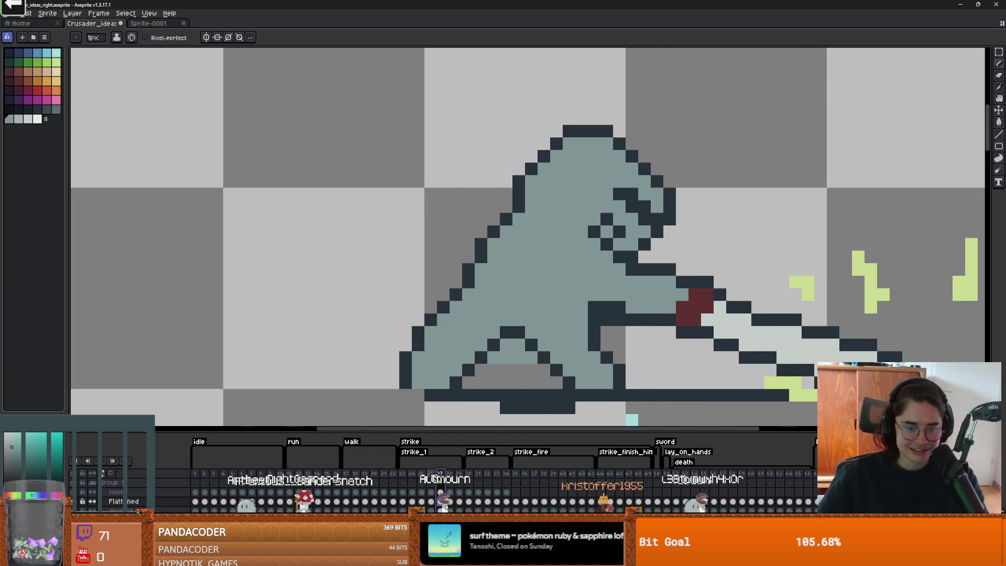
pyautogui.click(450, 475)
pyautogui.press('i')
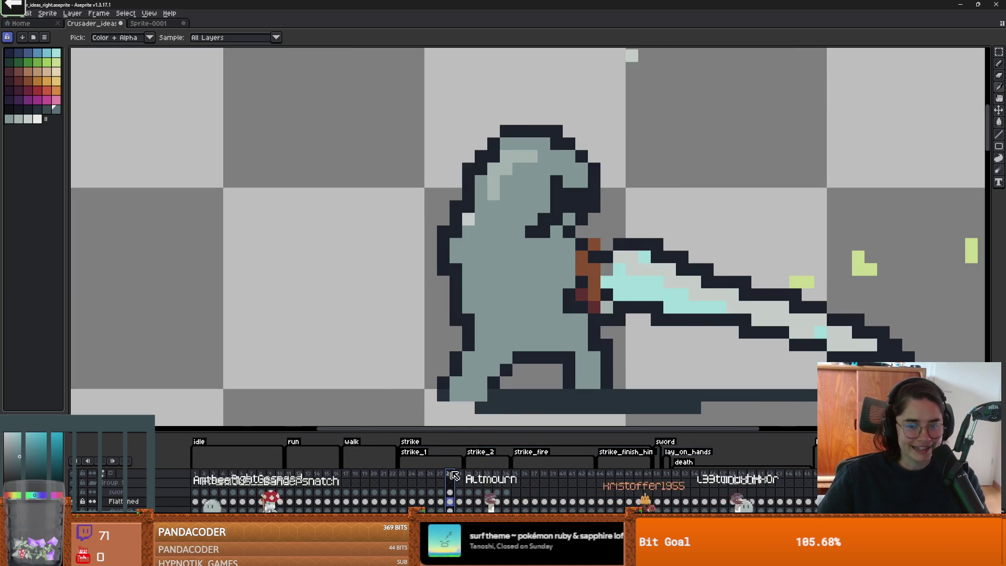
pyautogui.press('b')
pyautogui.scroll(1, 562, 326)
pyautogui.moveTo(527, 365)
pyautogui.mouseDown()
pyautogui.moveTo(487, 311)
pyautogui.moveTo(479, 359)
pyautogui.moveTo(451, 364)
pyautogui.mouseUp()
pyautogui.scroll(-2, 461, 364)
pyautogui.scroll(1, 544, 364)
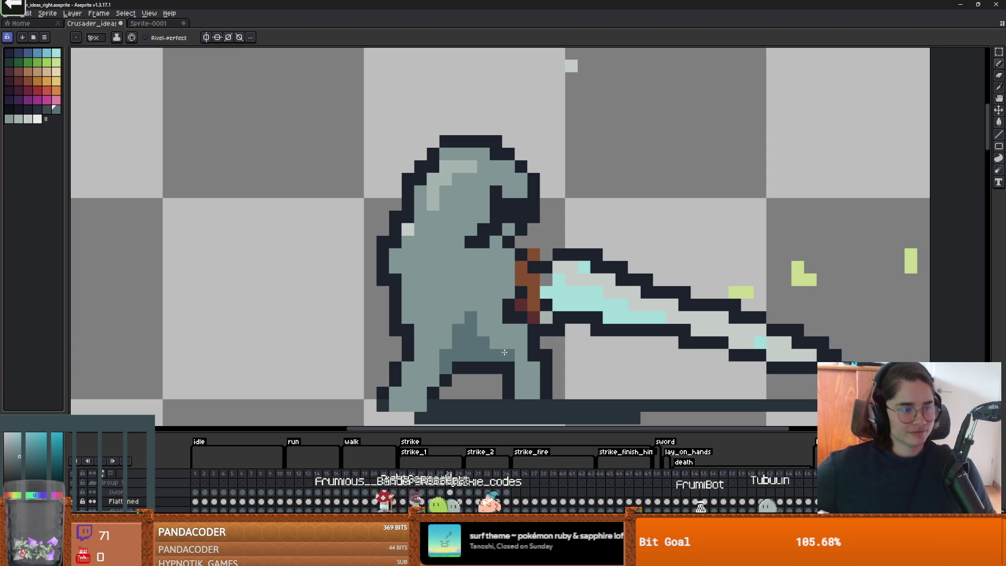
pyautogui.click(530, 64)
pyautogui.hotkey('ctrl', 'z')
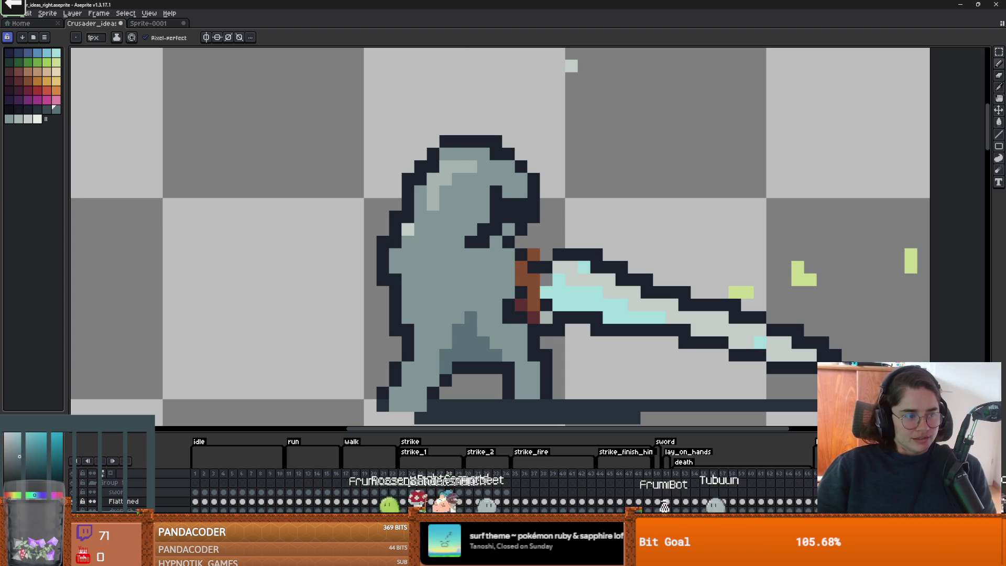
pyautogui.scroll(-1, 510, 300)
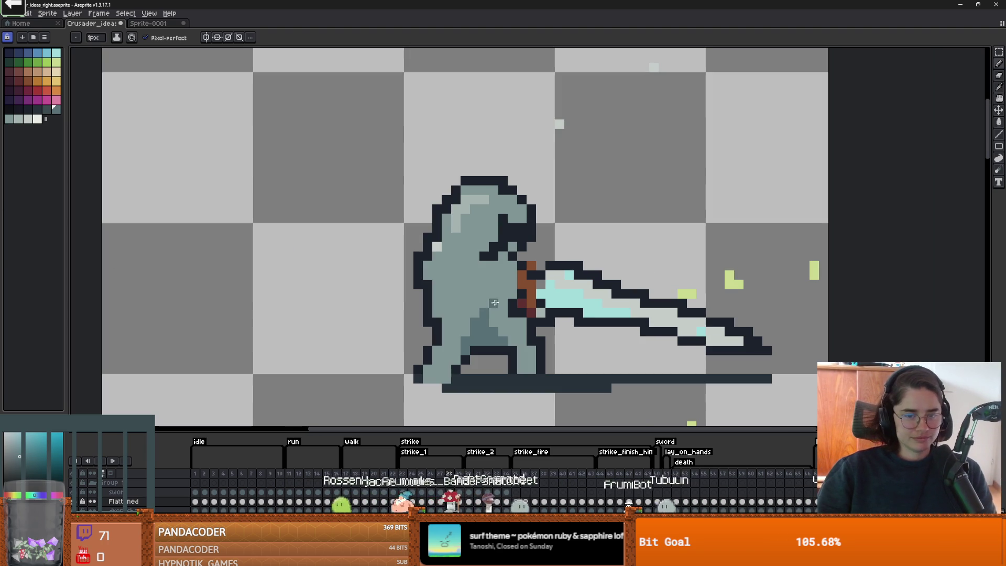
# Step: Add a diagonal of darker shading down the knight's legs
pyautogui.scroll(2, 488, 322)
pyautogui.moveTo(513, 314)
pyautogui.mouseDown()
pyautogui.moveTo(474, 281)
pyautogui.moveTo(512, 289)
pyautogui.mouseUp()
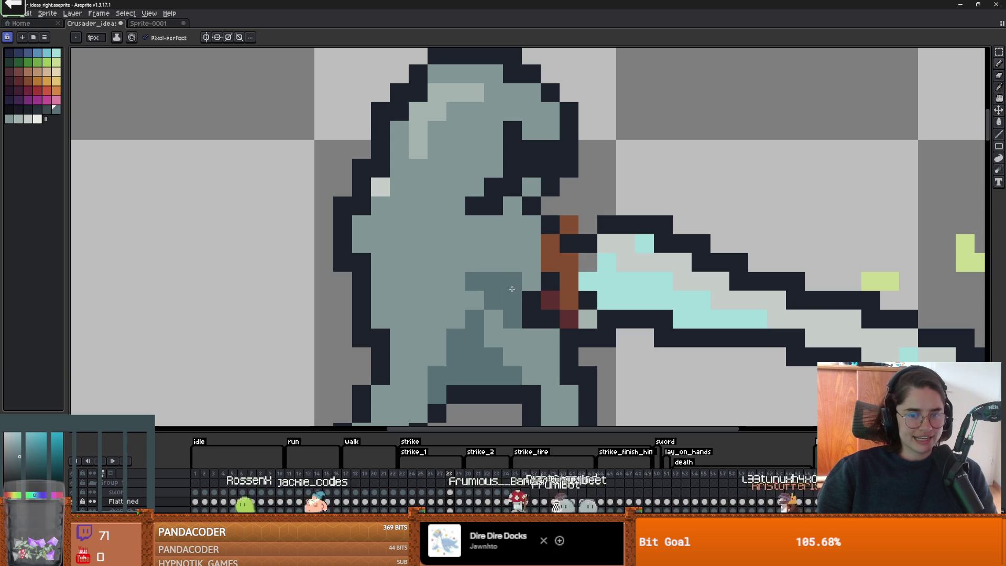
pyautogui.scroll(-1, 488, 286)
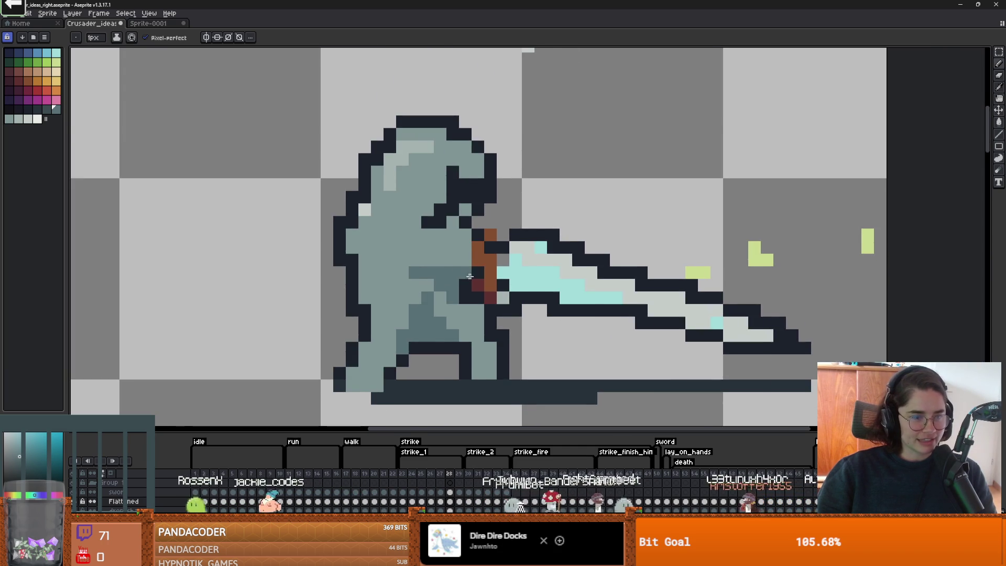
pyautogui.scroll(1, 465, 278)
pyautogui.scroll(-1, 496, 296)
# Step: Paint the sword grip in the sprite's dark red, then eyedrop the grey-blue body colour again
pyautogui.keyDown('alt'); pyautogui.click(488, 291); pyautogui.keyUp('alt')
pyautogui.moveTo(488, 278)
pyautogui.mouseDown()
pyautogui.moveTo(498, 285)
pyautogui.moveTo(495, 261)
pyautogui.mouseUp()
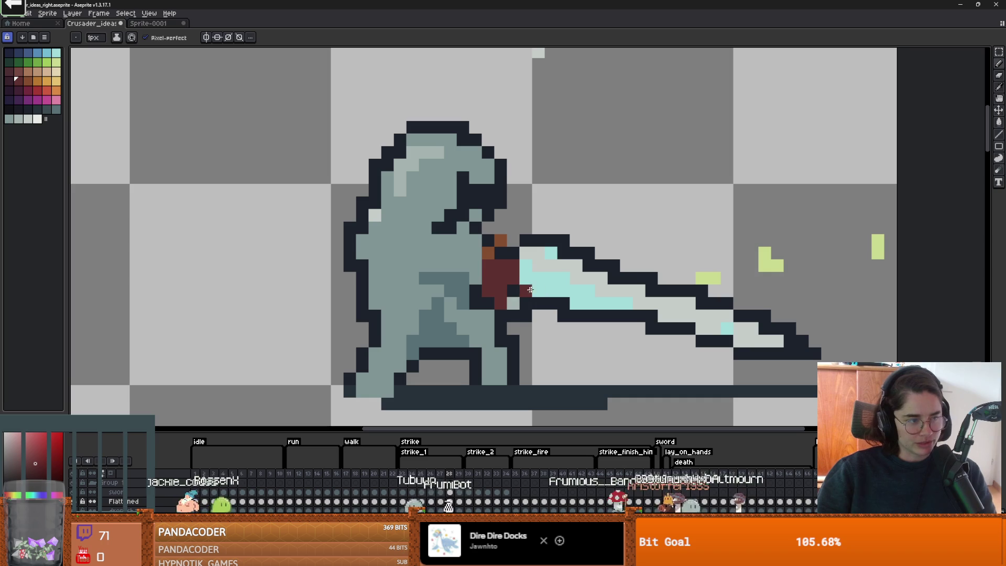
pyautogui.press('alt')
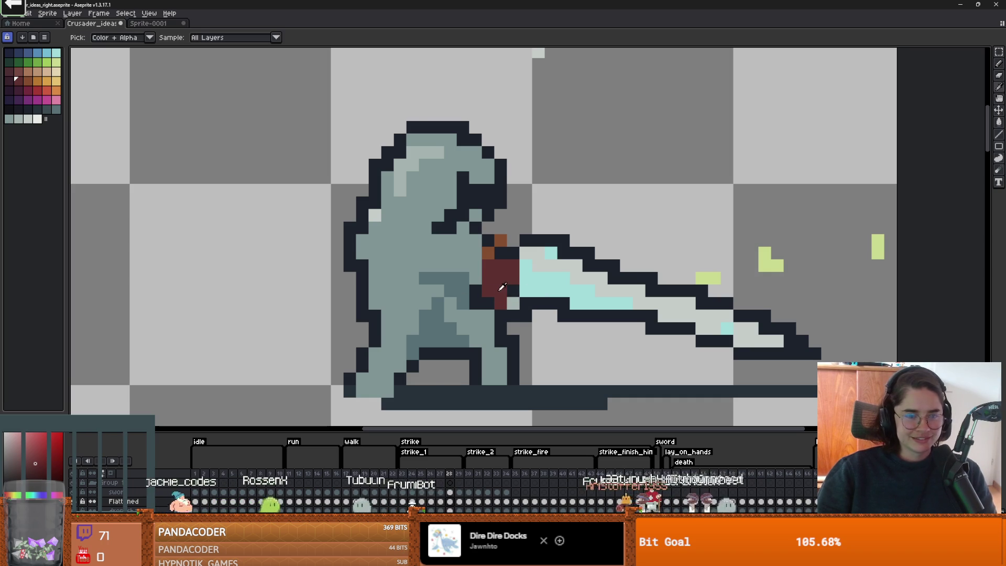
pyautogui.scroll(1, 522, 292)
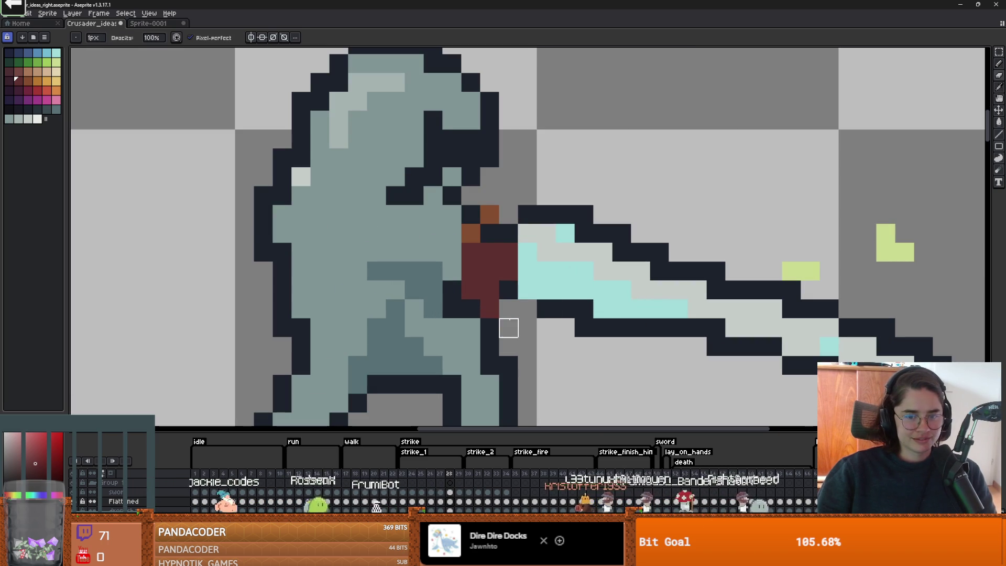
pyautogui.keyDown('alt'); pyautogui.click(500, 321); pyautogui.keyUp('alt')
pyautogui.scroll(-3, 518, 294)
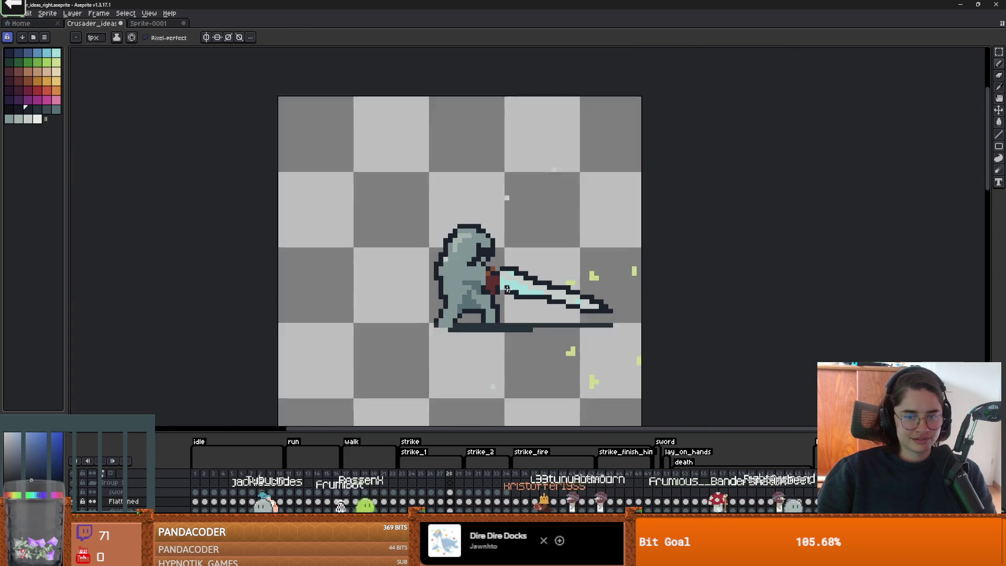
pyautogui.scroll(2, 435, 259)
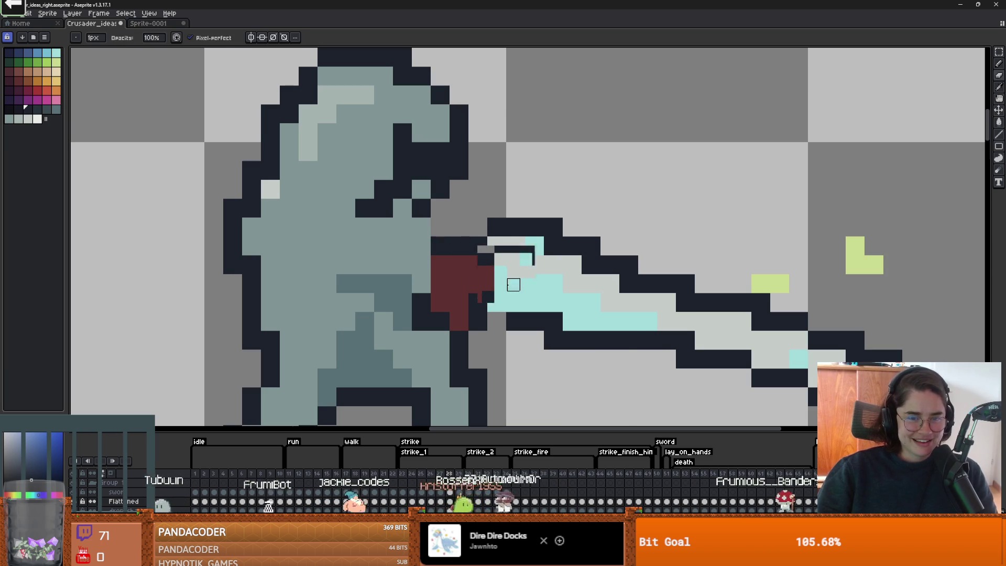
pyautogui.scroll(-1, 465, 252)
pyautogui.scroll(-2, 572, 308)
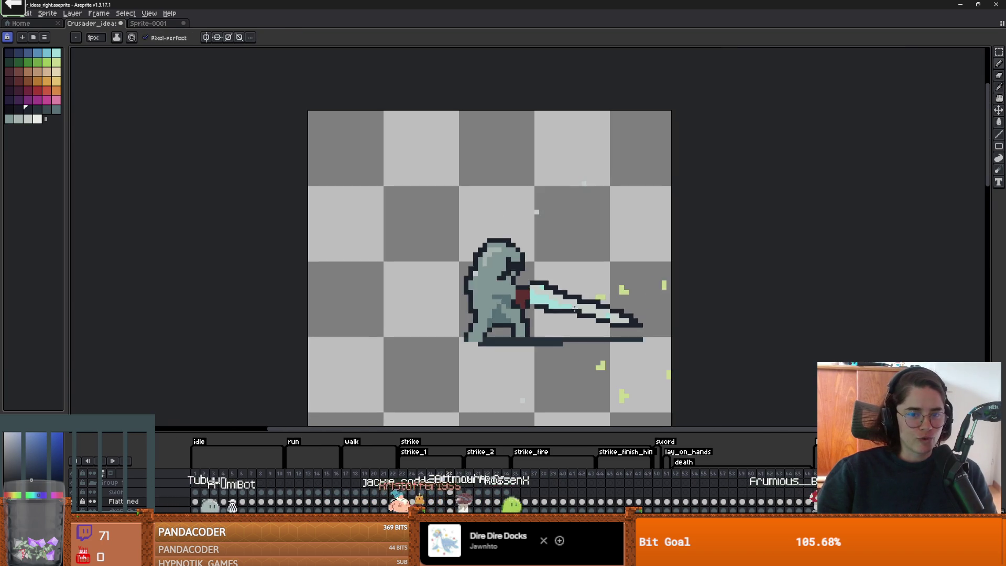
pyautogui.scroll(-1, 572, 308)
pyautogui.scroll(2, 471, 262)
pyautogui.scroll(-2, 402, 216)
pyautogui.scroll(3, 402, 217)
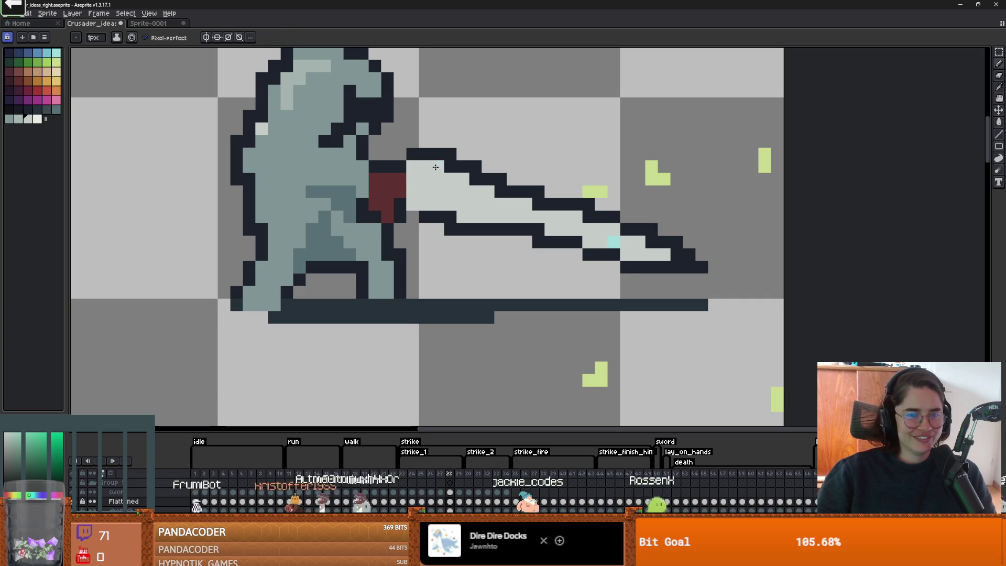
# Step: On the next frame, paint light grey-blue columns down the legs, undoing one misplaced column
pyautogui.scroll(-2, 472, 210)
pyautogui.scroll(-2, 495, 236)
pyautogui.scroll(2, 471, 236)
pyautogui.scroll(-2, 420, 378)
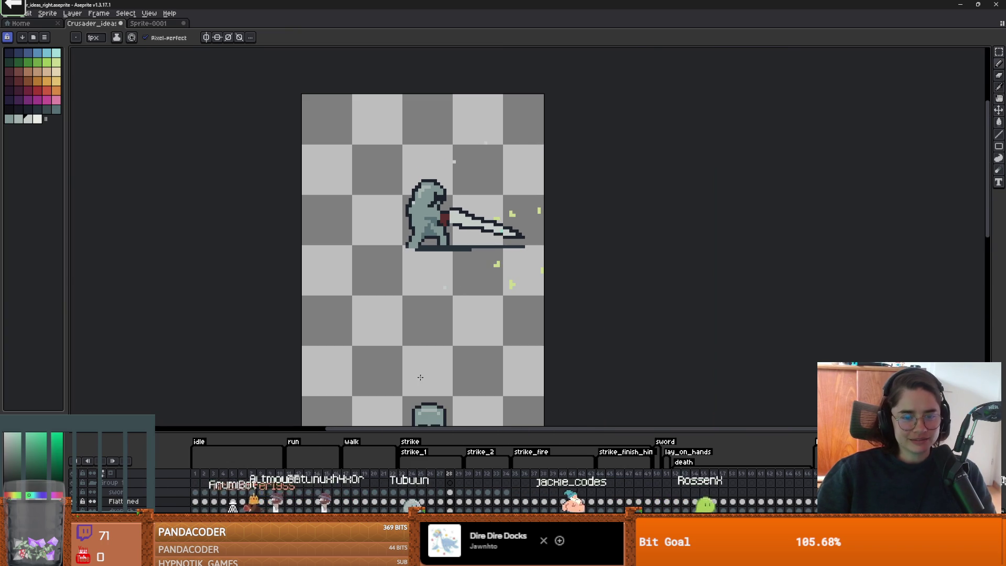
pyautogui.press('.')
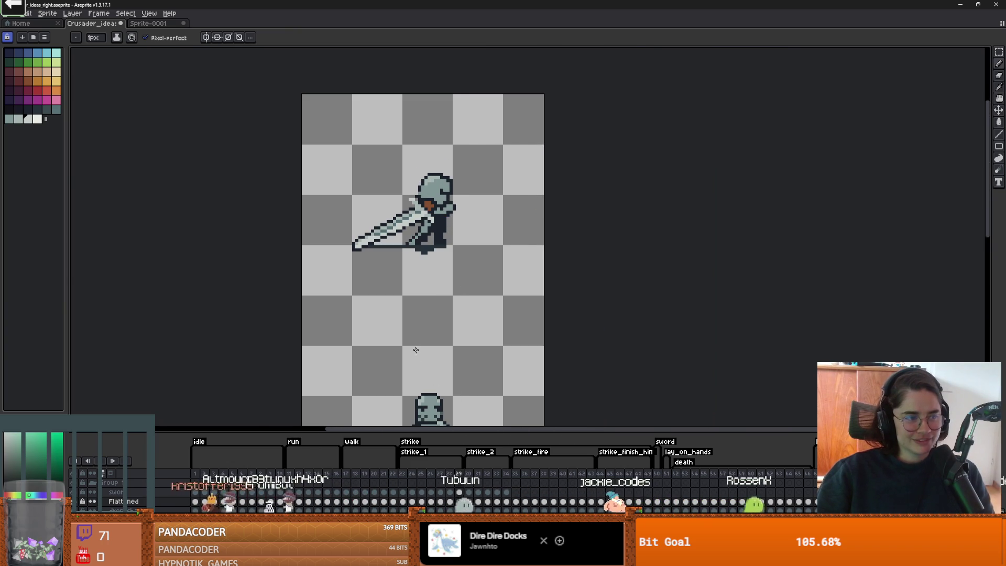
pyautogui.scroll(4, 418, 269)
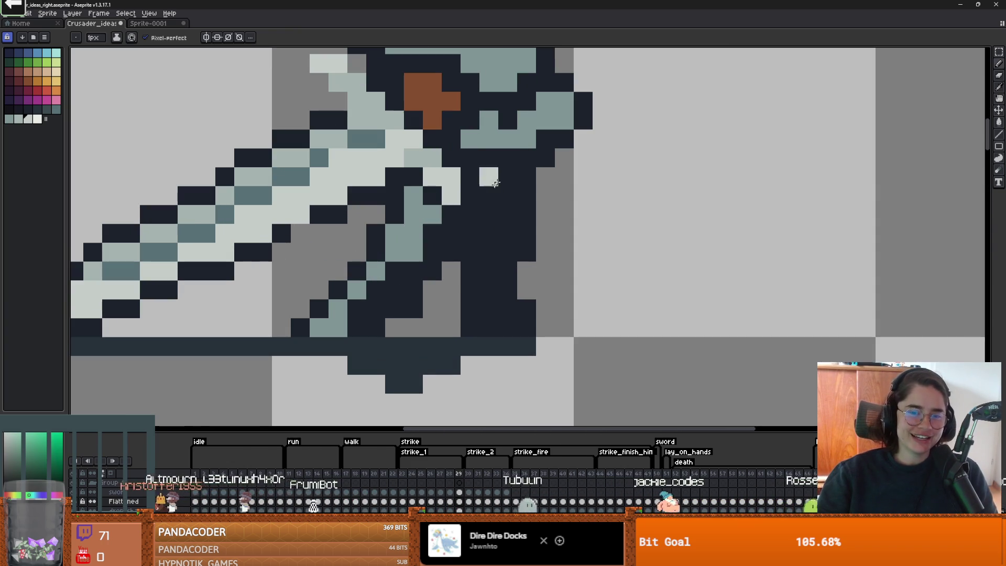
pyautogui.click(496, 183)
pyautogui.press('alt')
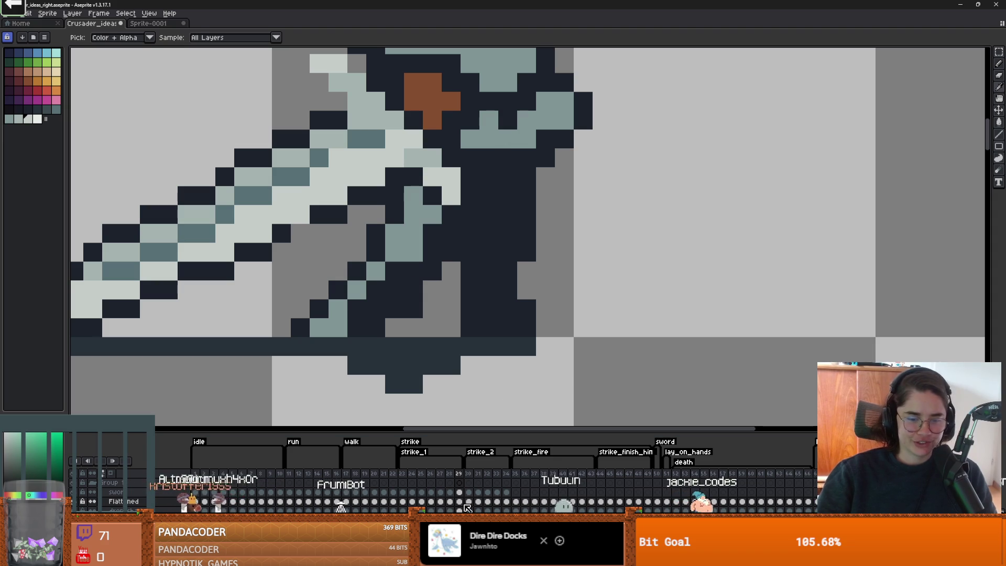
pyautogui.click(508, 157)
pyautogui.moveTo(508, 177); pyautogui.dragTo(508, 256)
pyautogui.moveTo(489, 158); pyautogui.dragTo(490, 256)
pyautogui.moveTo(471, 157); pyautogui.dragTo(492, 315)
pyautogui.hotkey('ctrl', 'z')
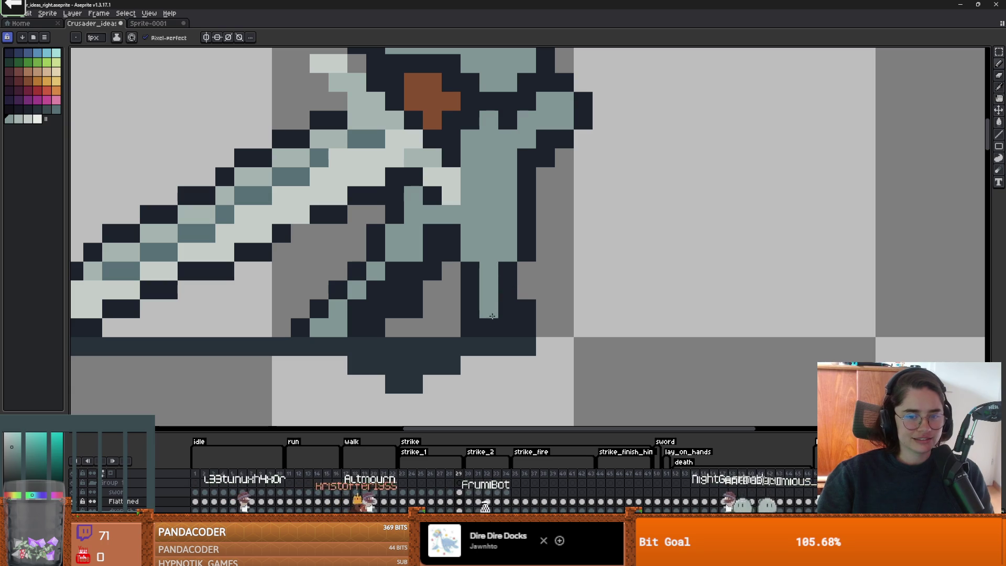
# Step: Recolour several dark leg pixels with light body teal and touch up stray leg pixels
pyautogui.scroll(-2, 525, 314)
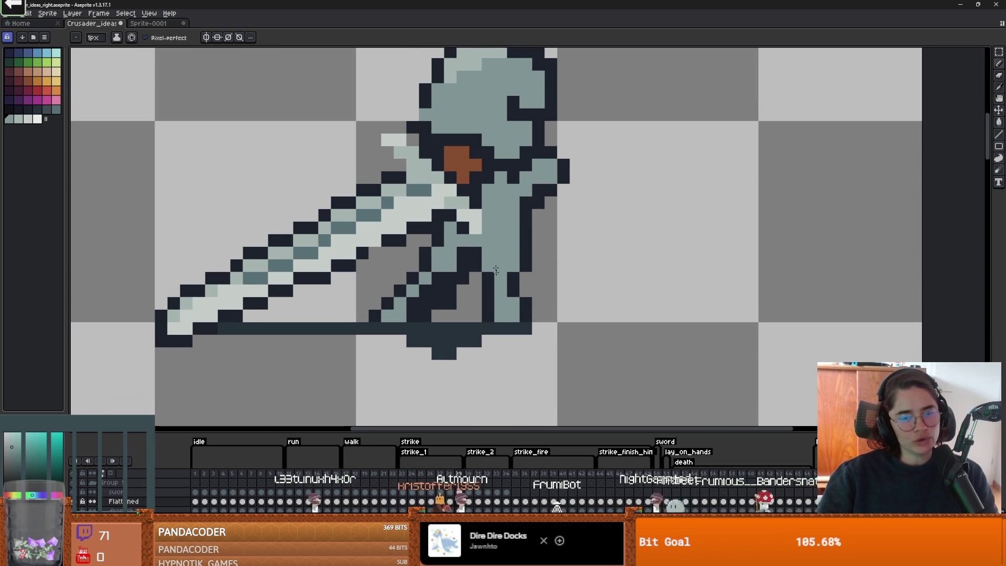
pyautogui.moveTo(476, 291); pyautogui.dragTo(481, 276)
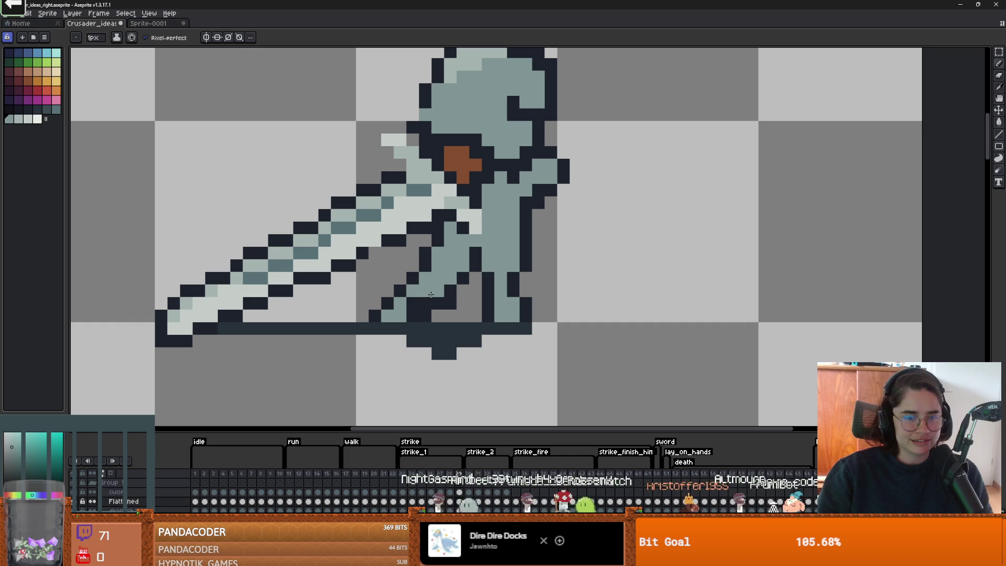
pyautogui.scroll(-3, 415, 310)
pyautogui.scroll(4, 454, 293)
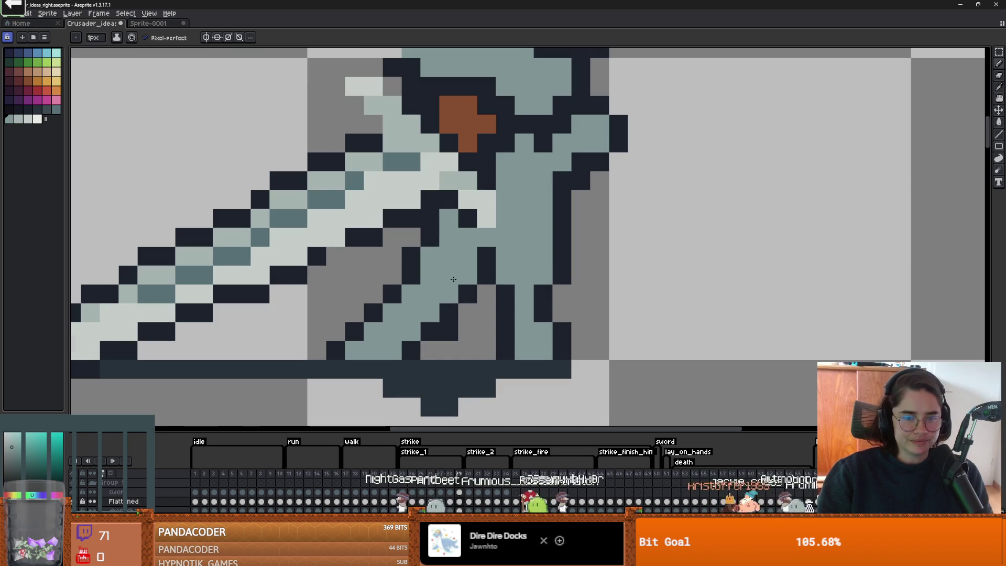
pyautogui.click(449, 325)
pyautogui.press('e')
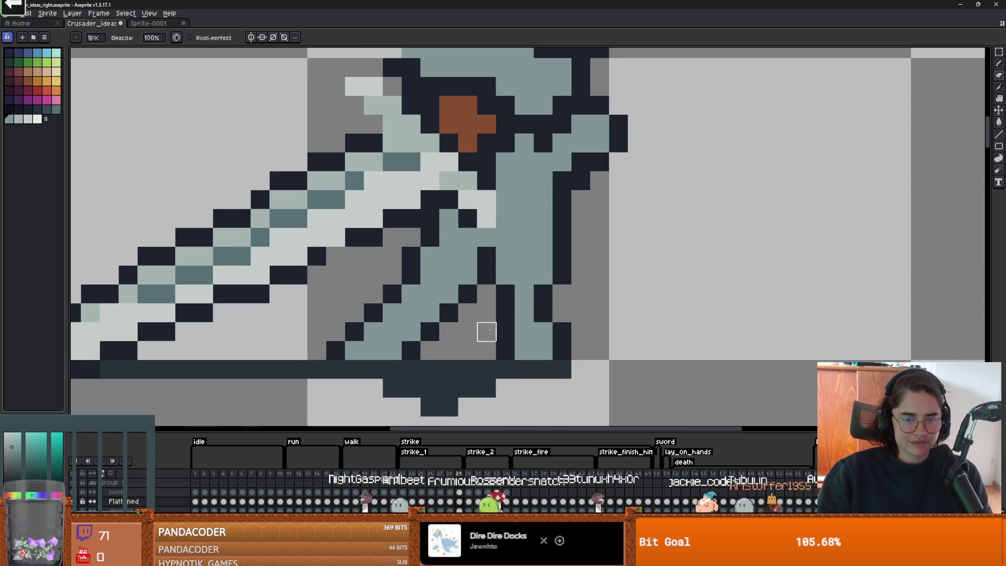
pyautogui.scroll(-1, 462, 328)
pyautogui.scroll(1, 456, 323)
pyautogui.press('b')
pyautogui.click(462, 335)
pyautogui.click(425, 317)
pyautogui.scroll(-2, 486, 316)
pyautogui.scroll(2, 464, 314)
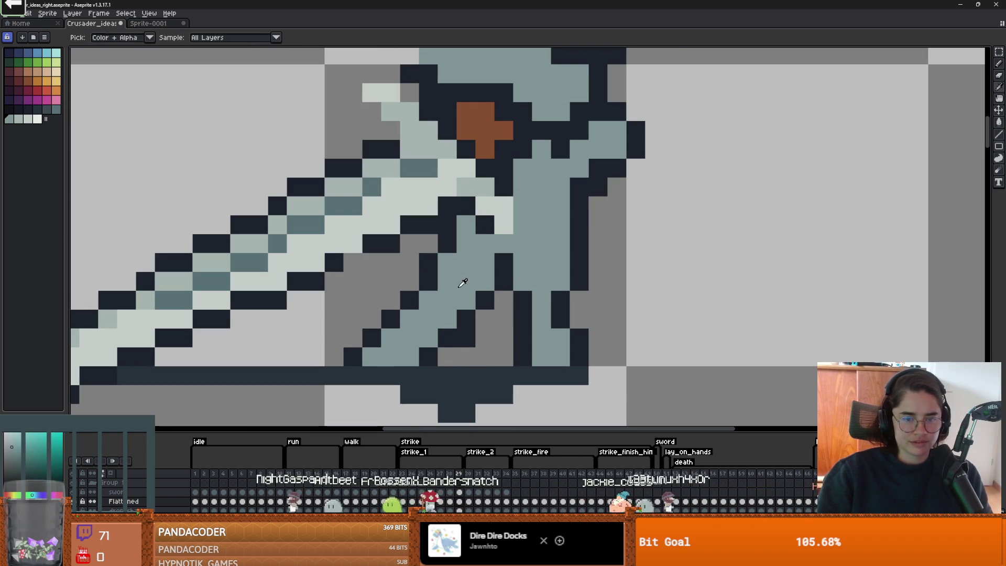
# Step: Darken two leg pixels with the dark outline colour and add a teal pixel beside them
pyautogui.keyDown('alt'); pyautogui.click(581, 286); pyautogui.keyUp('alt')
pyautogui.click(580, 318)
pyautogui.click(560, 281)
pyautogui.press('alt')
pyautogui.keyDown('alt'); pyautogui.click(557, 269); pyautogui.keyUp('alt')
pyautogui.click(561, 315)
pyautogui.scroll(-2, 556, 314)
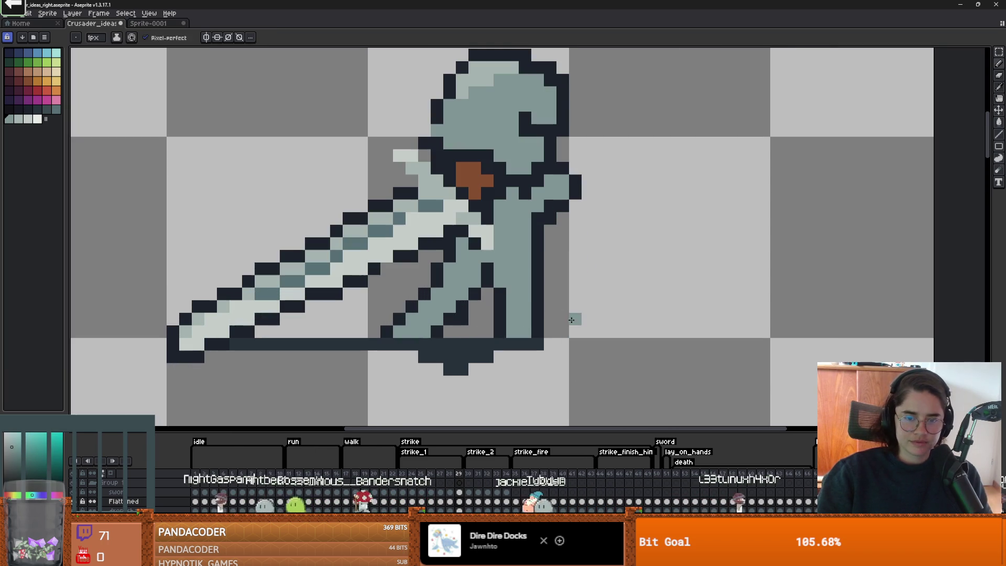
# Step: Keep alternating dark outline and teal colours to refine more individual leg pixels
pyautogui.keyDown('alt'); pyautogui.click(552, 313); pyautogui.keyUp('alt')
pyautogui.keyDown('alt'); pyautogui.click(526, 314); pyautogui.keyUp('alt')
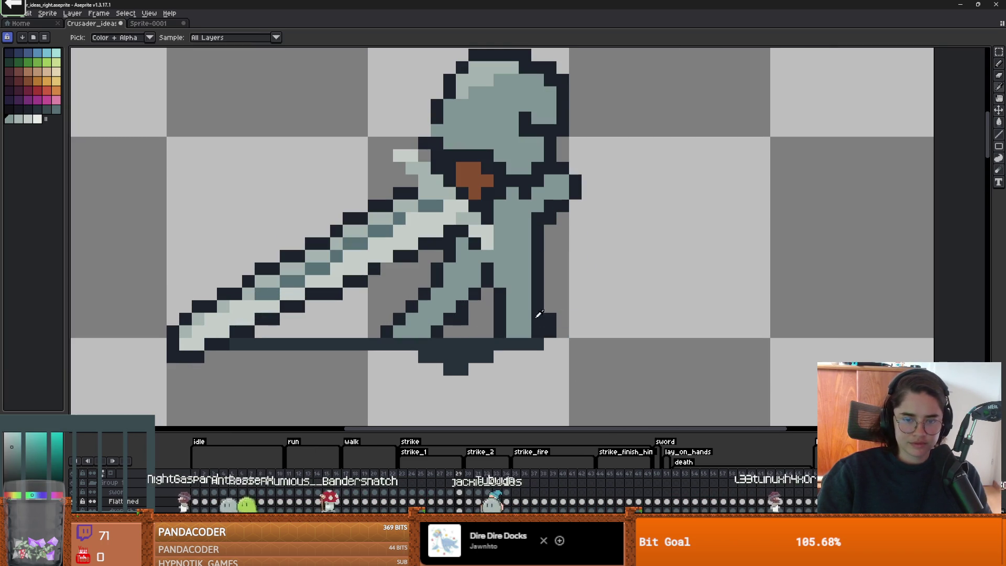
pyautogui.scroll(-4, 588, 322)
pyautogui.scroll(5, 443, 309)
pyautogui.press('alt')
pyautogui.keyDown('alt'); pyautogui.click(478, 288); pyautogui.keyUp('alt')
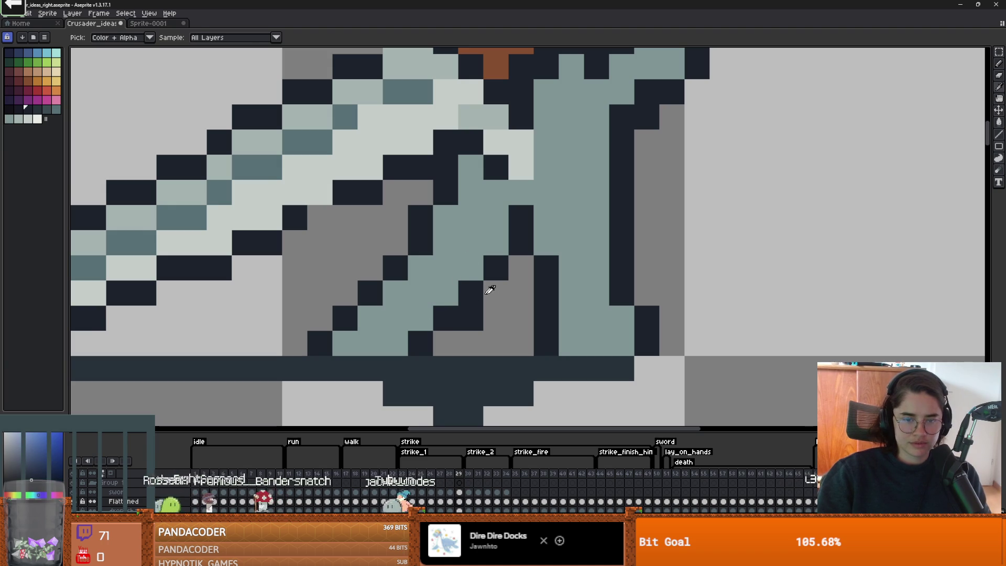
pyautogui.click(465, 269)
pyautogui.keyDown('alt'); pyautogui.click(465, 288); pyautogui.keyUp('alt')
pyautogui.scroll(-6, 526, 304)
pyautogui.scroll(1, 526, 304)
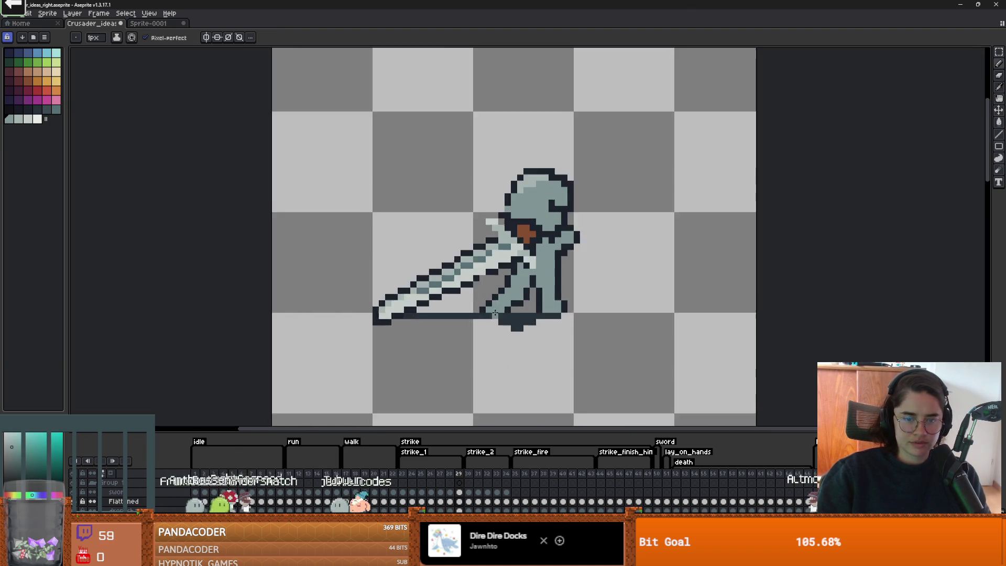
# Step: Zoom into the legs and draw a navy pixel on the inner leg
pyautogui.scroll(-1, 524, 301)
pyautogui.scroll(3, 445, 283)
pyautogui.scroll(1, 445, 283)
pyautogui.scroll(1, 525, 301)
pyautogui.scroll(-2, 524, 301)
pyautogui.scroll(1, 502, 271)
pyautogui.scroll(2, 498, 271)
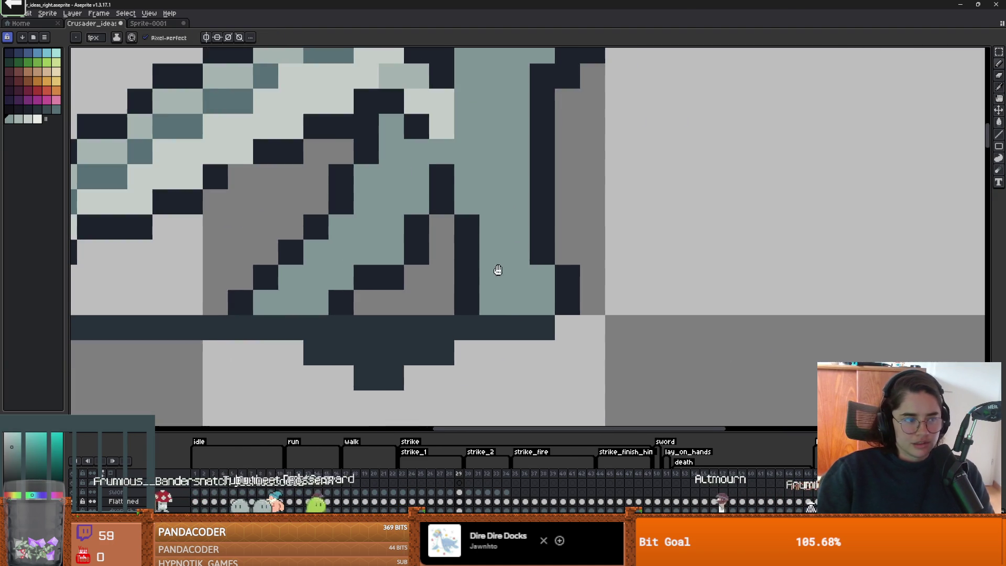
pyautogui.scroll(-1, 427, 269)
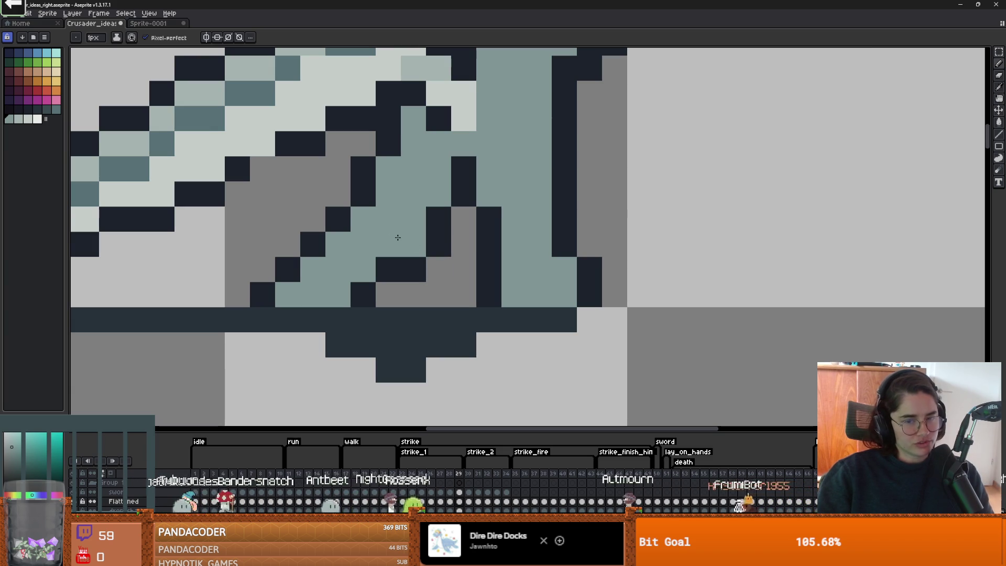
pyautogui.moveTo(411, 234); pyautogui.dragTo(379, 210)
pyautogui.scroll(1, 378, 210)
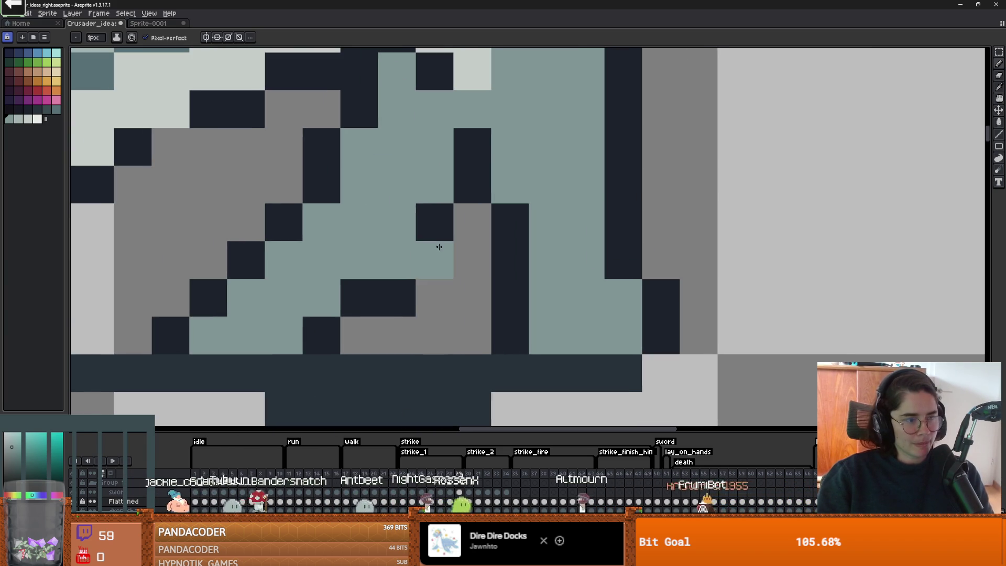
pyautogui.press('i')
pyautogui.scroll(-4, 334, 252)
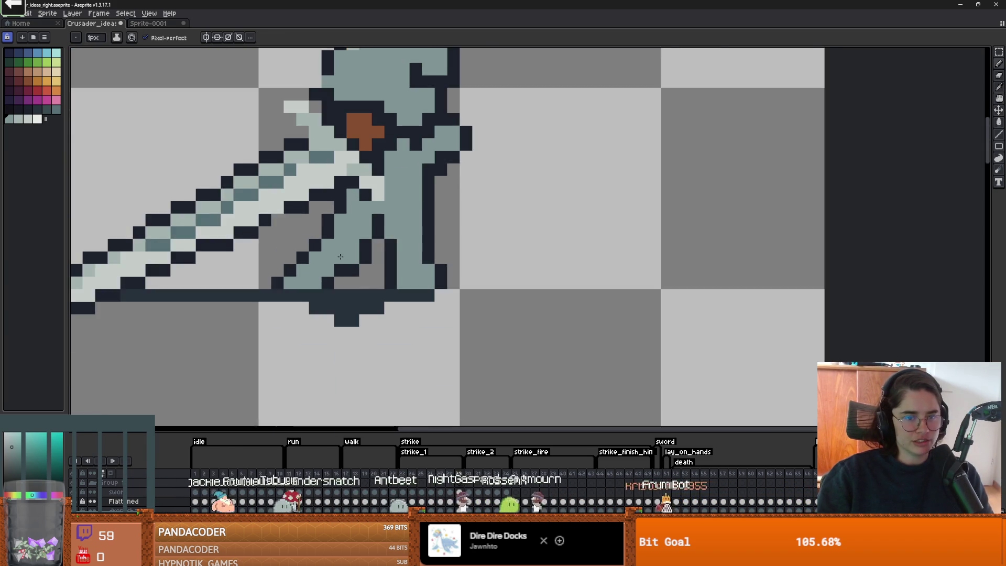
pyautogui.press('b')
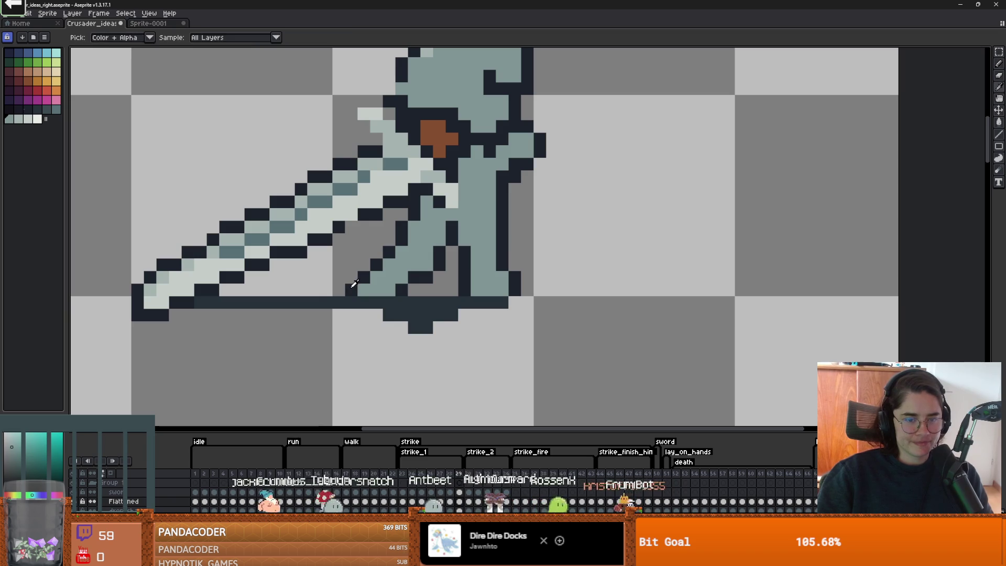
pyautogui.keyDown('alt'); pyautogui.click(350, 291); pyautogui.keyUp('alt')
pyautogui.click(440, 262)
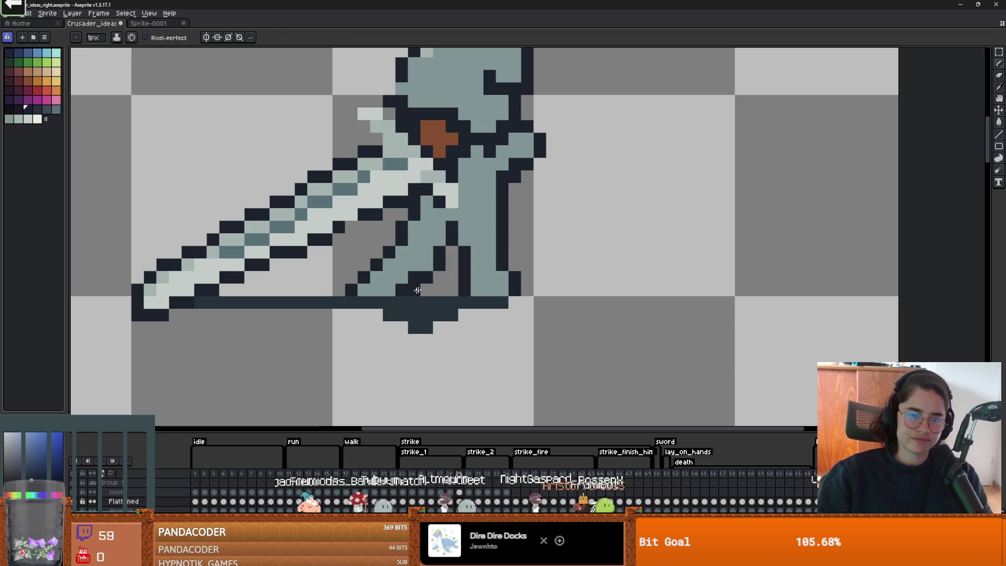
pyautogui.keyDown('alt'); pyautogui.click(411, 286); pyautogui.keyUp('alt')
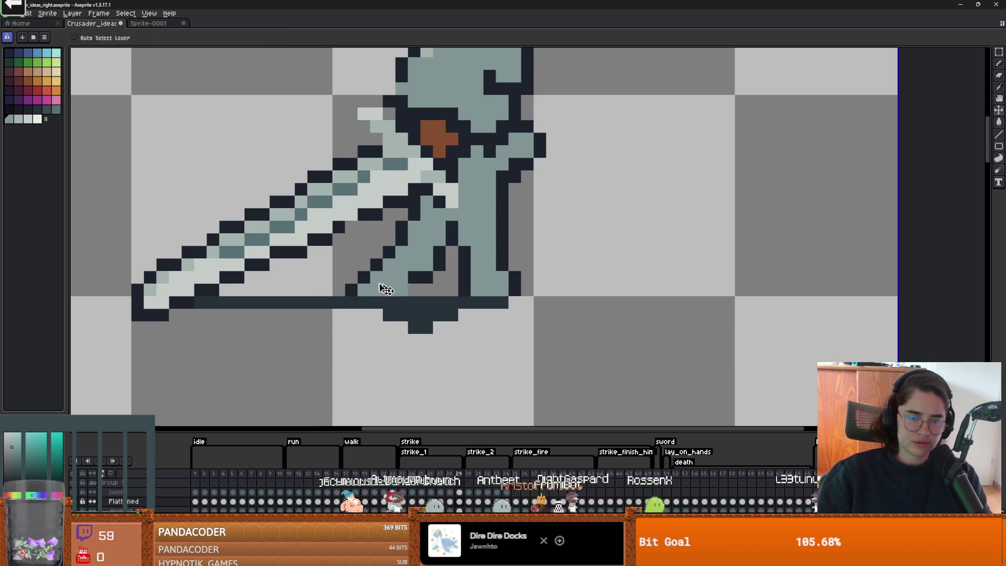
# Step: Add another navy pixel between the legs and zoom out to the full sprite
pyautogui.scroll(-2, 364, 283)
pyautogui.scroll(4, 420, 241)
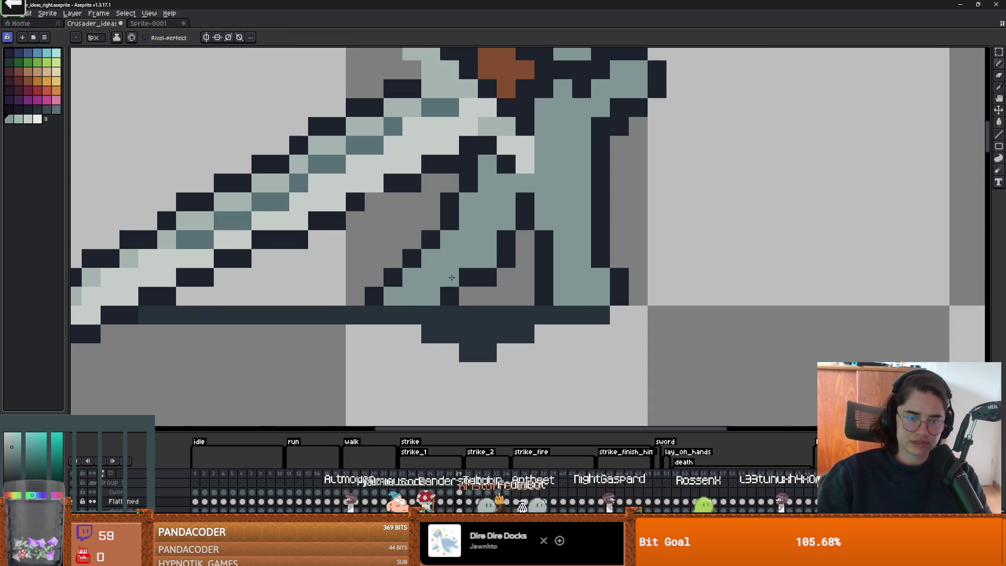
pyautogui.keyDown('alt'); pyautogui.click(431, 239); pyautogui.keyUp('alt')
pyautogui.click(438, 220)
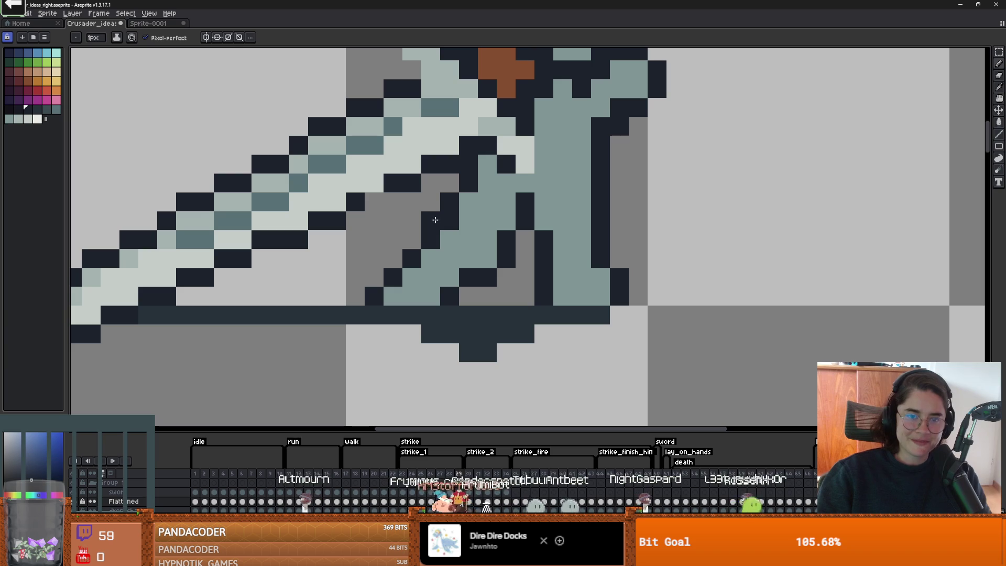
pyautogui.keyDown('alt'); pyautogui.click(464, 238); pyautogui.keyUp('alt')
pyautogui.scroll(-3, 511, 277)
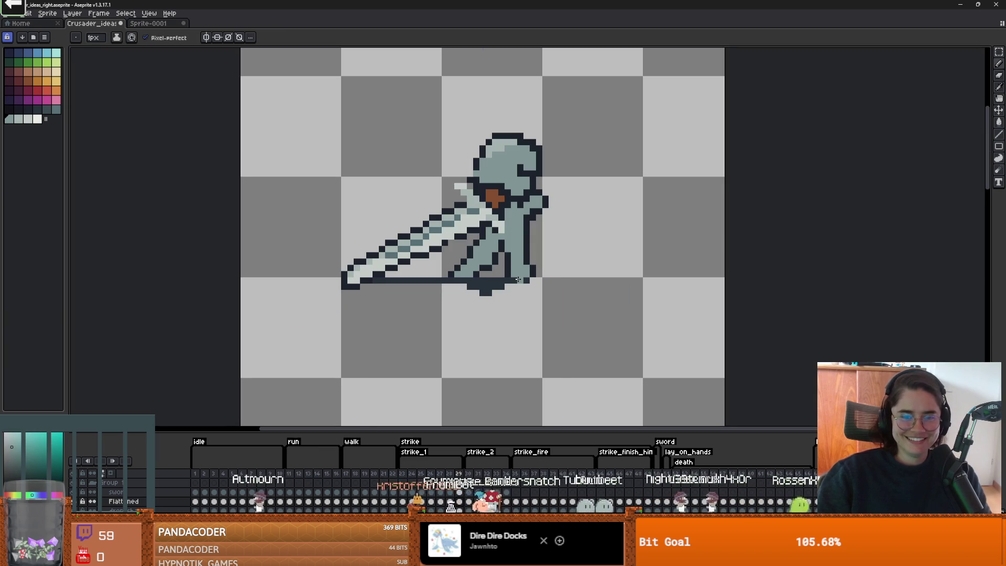
pyautogui.scroll(-1, 540, 265)
pyautogui.scroll(1, 556, 257)
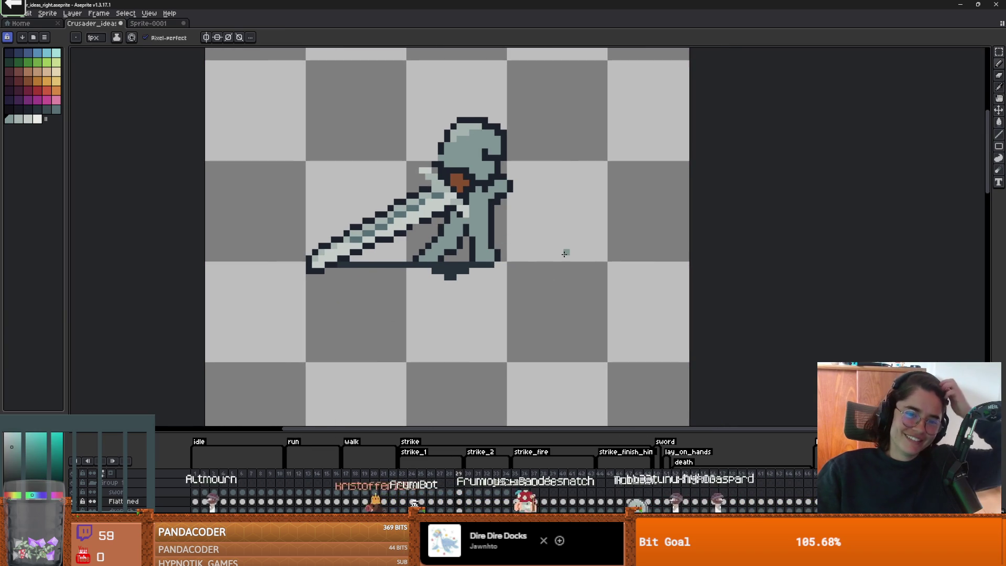
pyautogui.scroll(1, 454, 236)
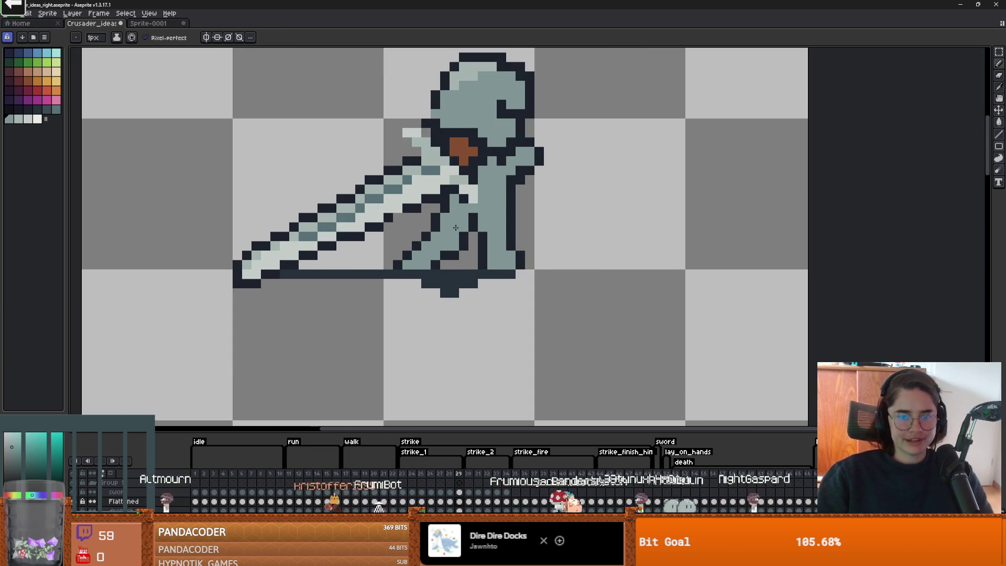
pyautogui.scroll(-2, 456, 228)
pyautogui.click(110, 462)
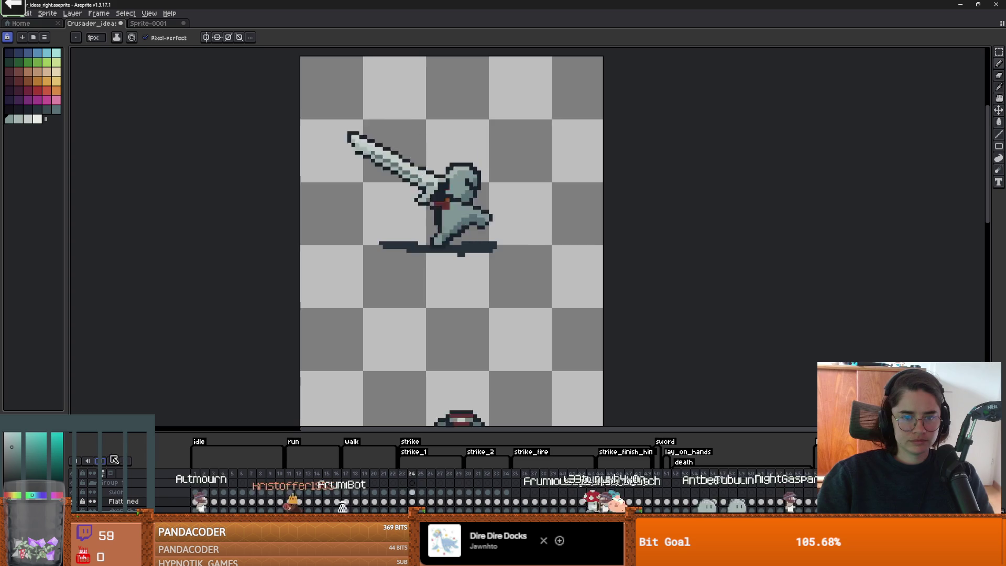
# Step: Stop the animation playback and paint dark outline pixels along the knight's foot
pyautogui.scroll(-1, 412, 324)
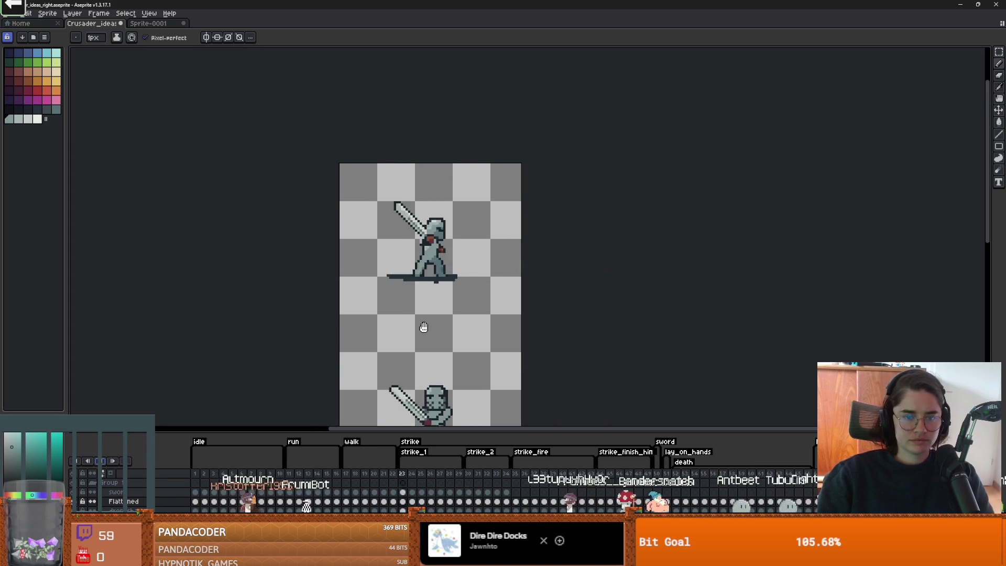
pyautogui.scroll(-2, 427, 326)
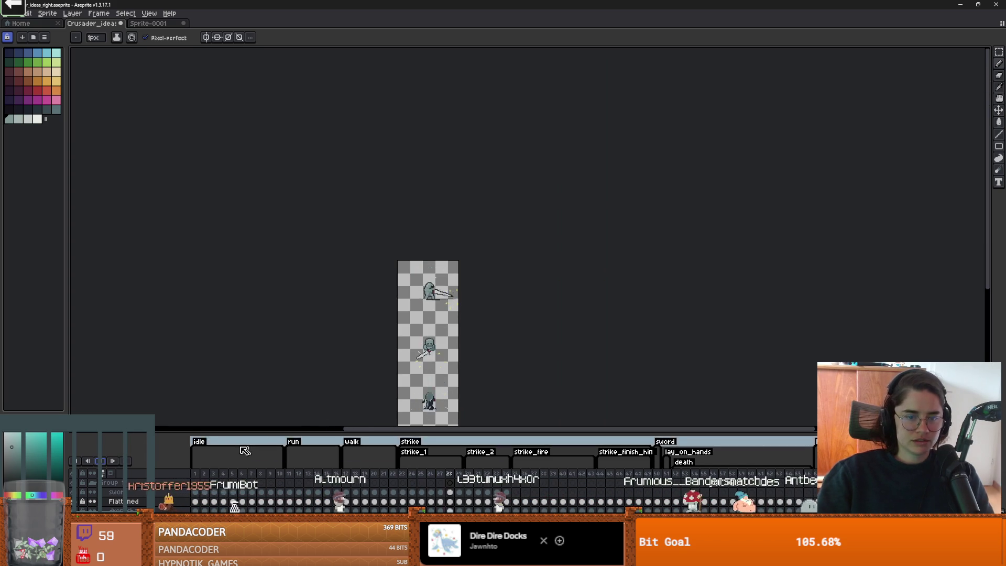
pyautogui.press('Return')
pyautogui.scroll(3, 439, 295)
pyautogui.scroll(1, 355, 286)
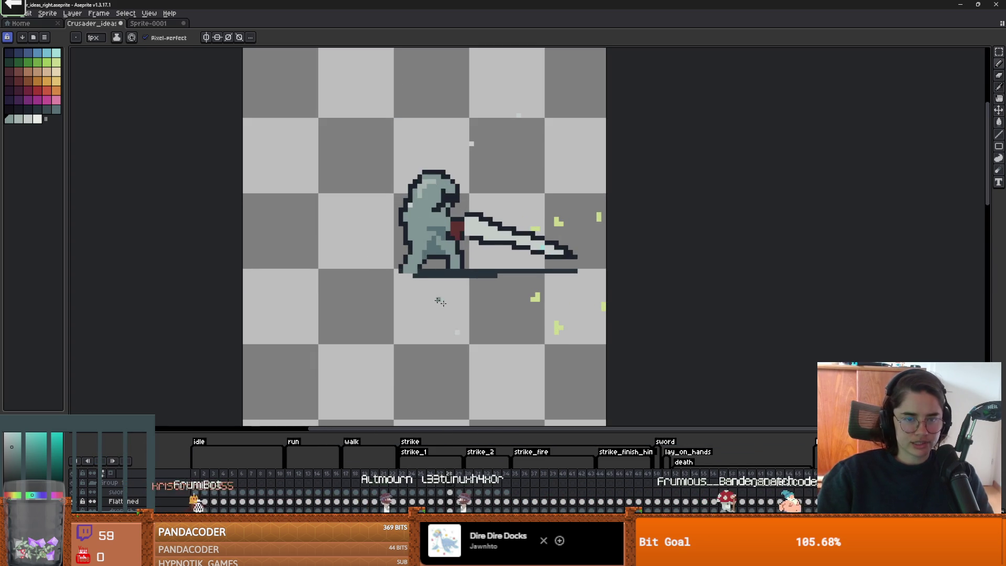
pyautogui.scroll(2, 388, 288)
pyautogui.keyDown('alt'); pyautogui.click(405, 292); pyautogui.keyUp('alt')
pyautogui.moveTo(405, 292); pyautogui.dragTo(367, 291)
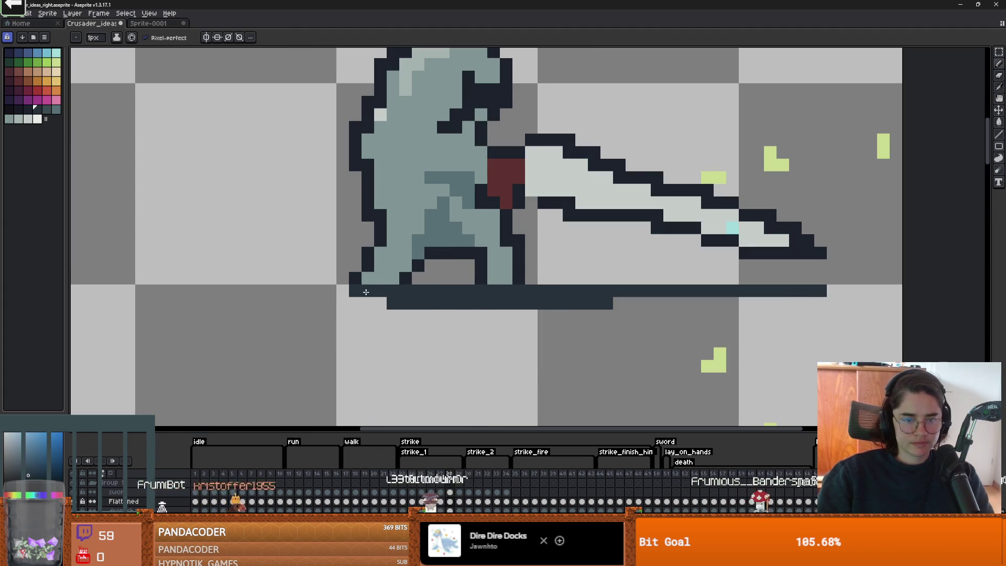
pyautogui.scroll(-4, 493, 304)
pyautogui.scroll(1, 452, 335)
# Step: Step through frames 26, 27 and 25, then extend the dark outline across the helmet top
pyautogui.moveTo(443, 480); pyautogui.dragTo(433, 477)
pyautogui.click(440, 476)
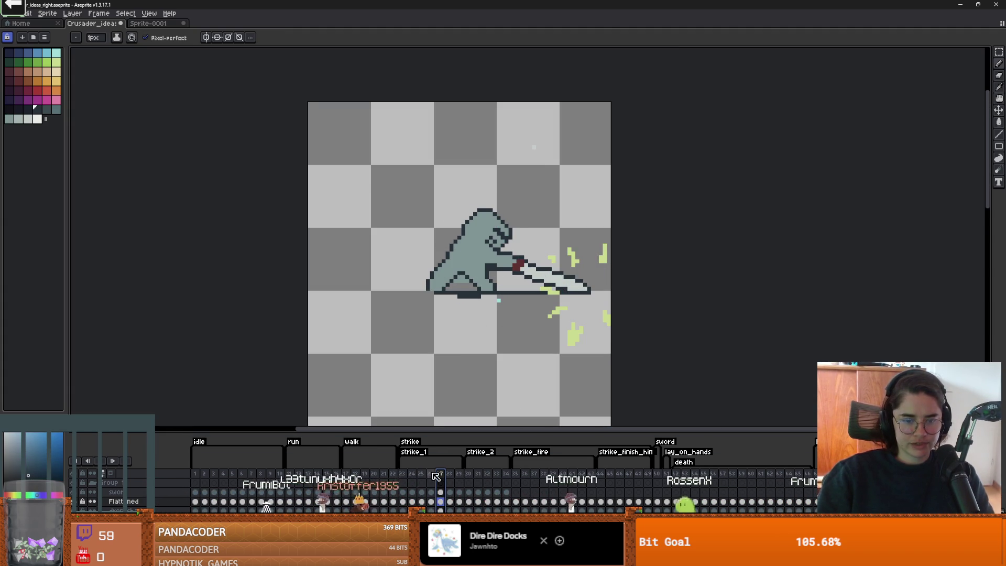
pyautogui.moveTo(435, 477); pyautogui.dragTo(426, 474)
pyautogui.scroll(4, 462, 235)
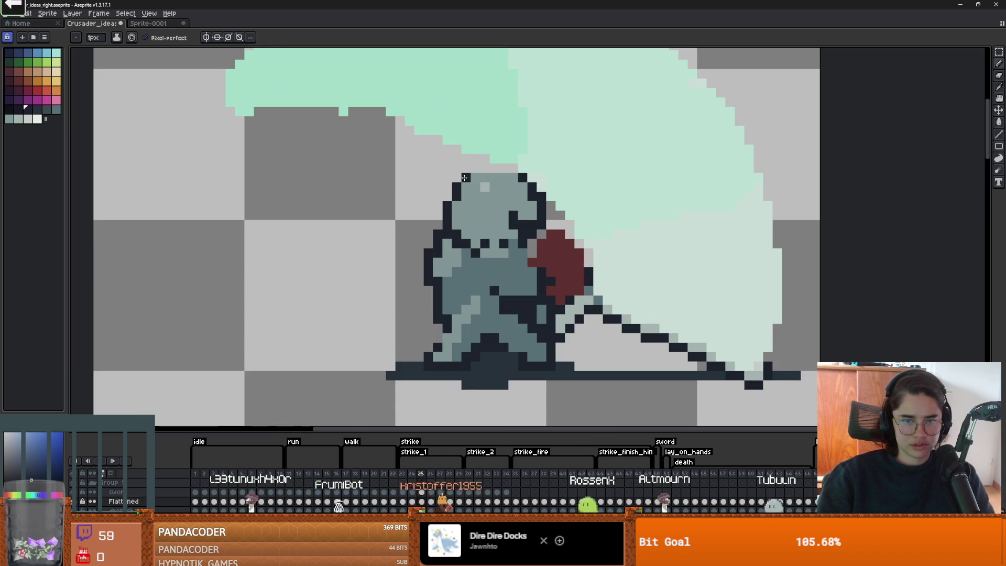
pyautogui.moveTo(486, 169); pyautogui.dragTo(516, 169)
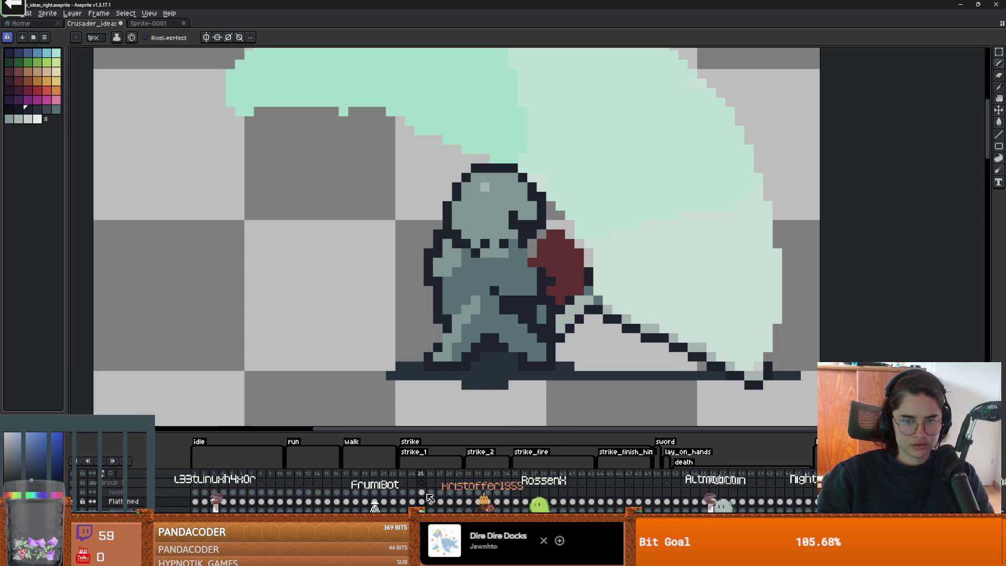
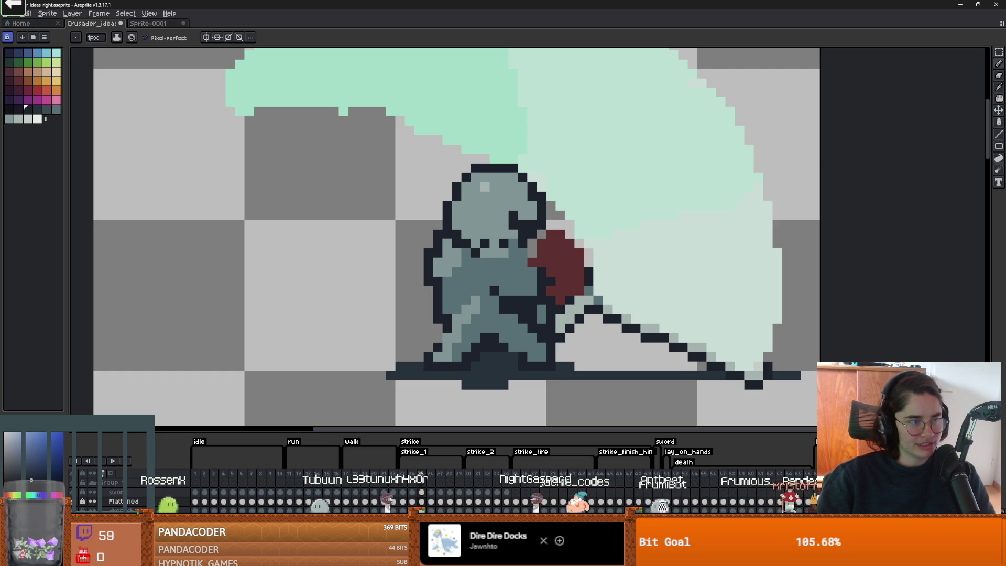
# Step: Open the animation Preview with F7, dock it right of the canvas and play it
pyautogui.hscroll(3, 360, 344)
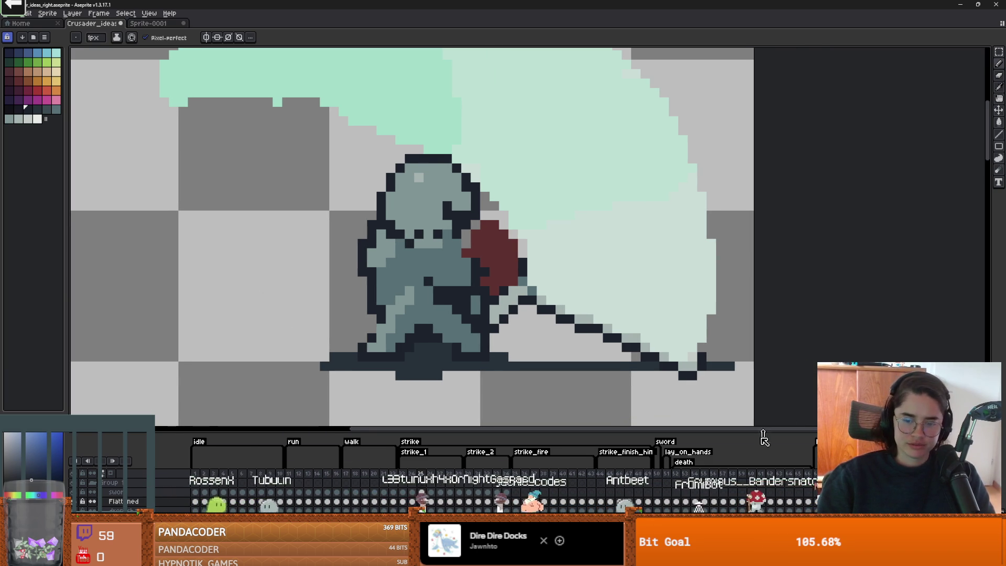
pyautogui.press('F7')
pyautogui.moveTo(217, 424)
pyautogui.mouseDown()
pyautogui.moveTo(814, 173)
pyautogui.moveTo(815, 133)
pyautogui.mouseUp()
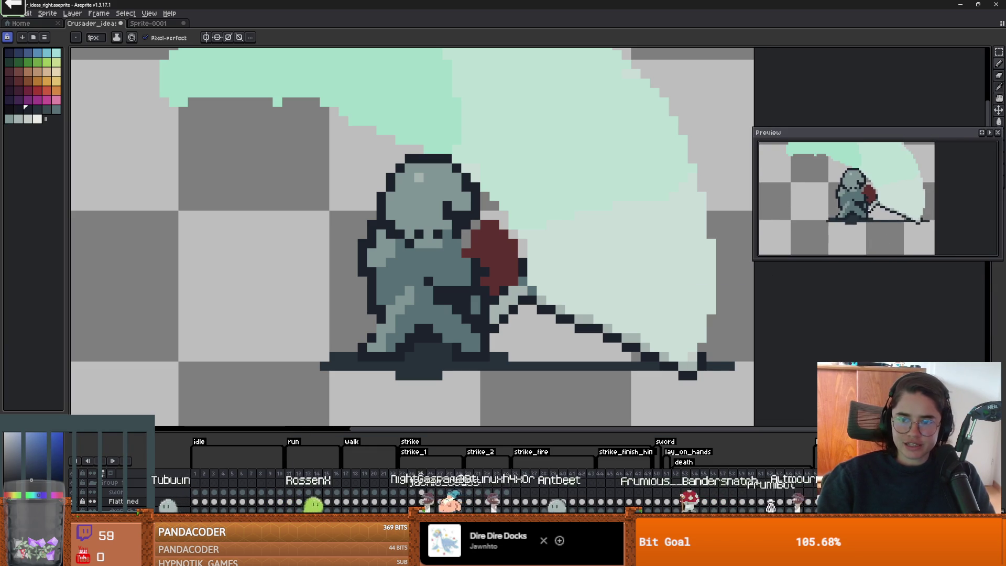
pyautogui.scroll(-2, 872, 211)
pyautogui.click(990, 132)
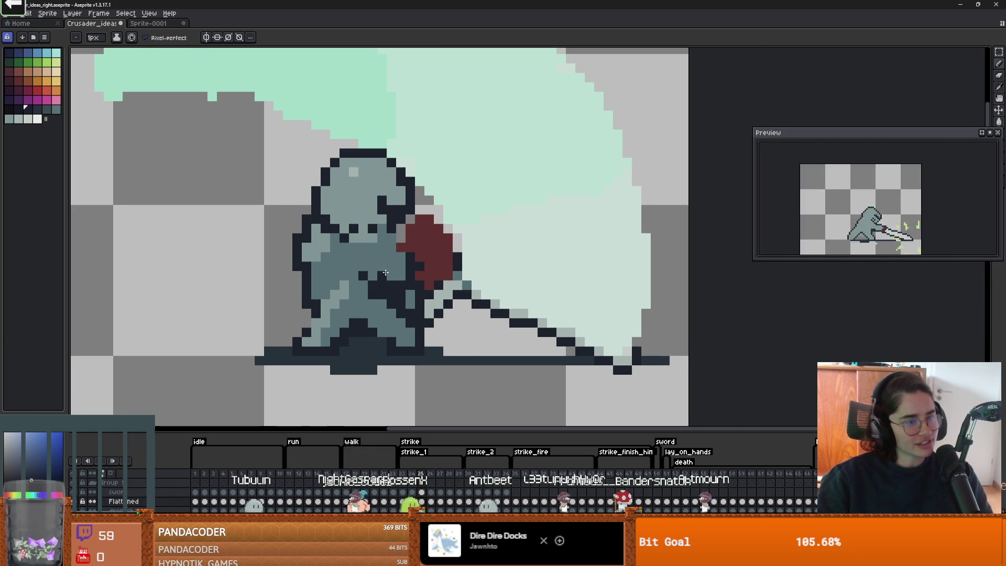
# Step: Compare frames 24 and 25, then draw a dark line across the shield's top
pyautogui.scroll(1, 399, 273)
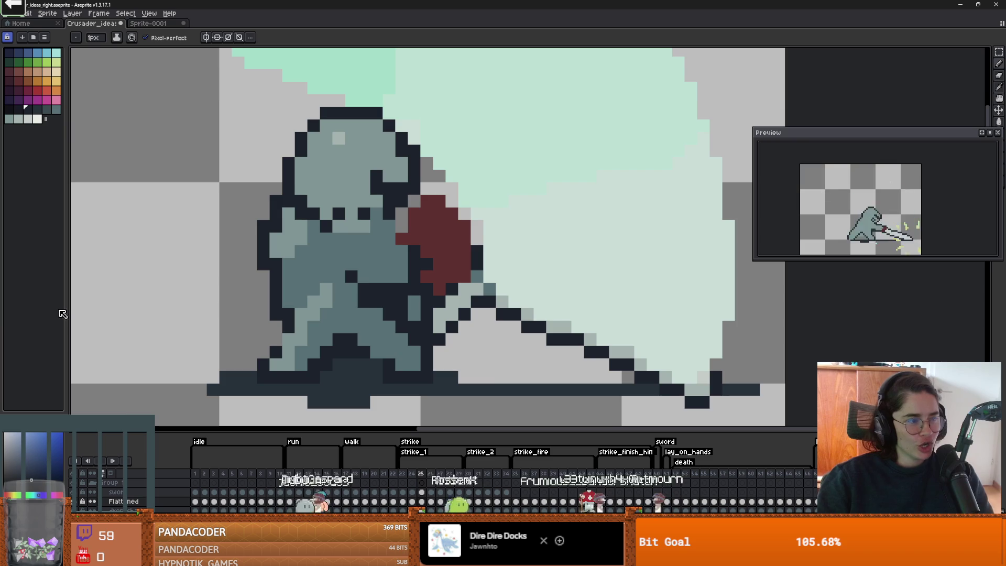
pyautogui.scroll(-1, 433, 312)
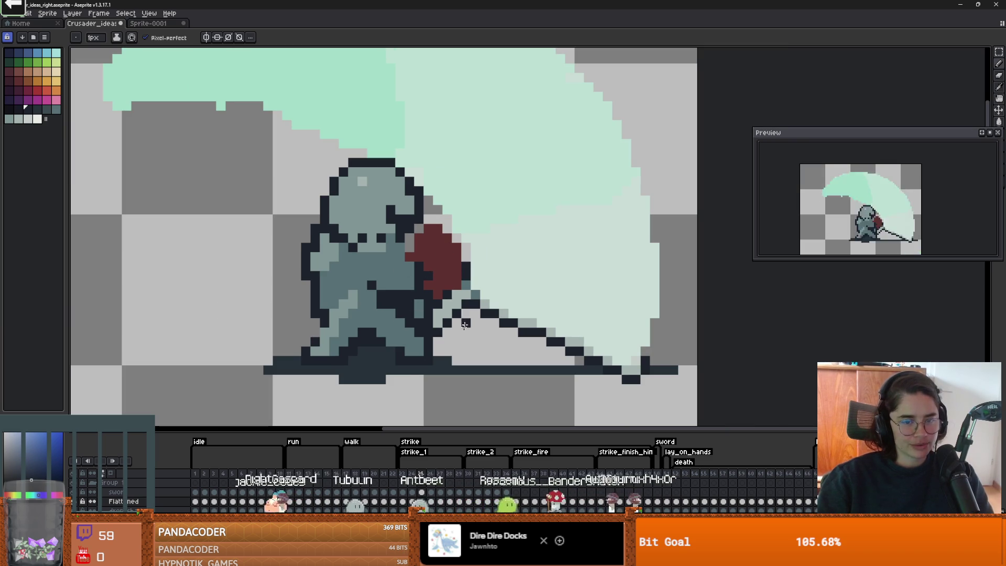
pyautogui.click(415, 502)
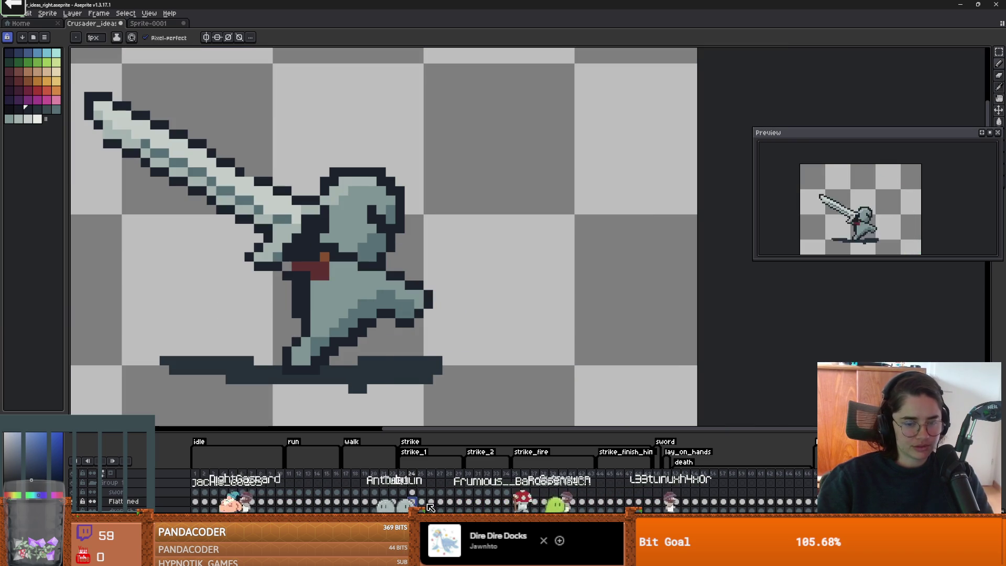
pyautogui.click(422, 503)
pyautogui.scroll(1, 420, 312)
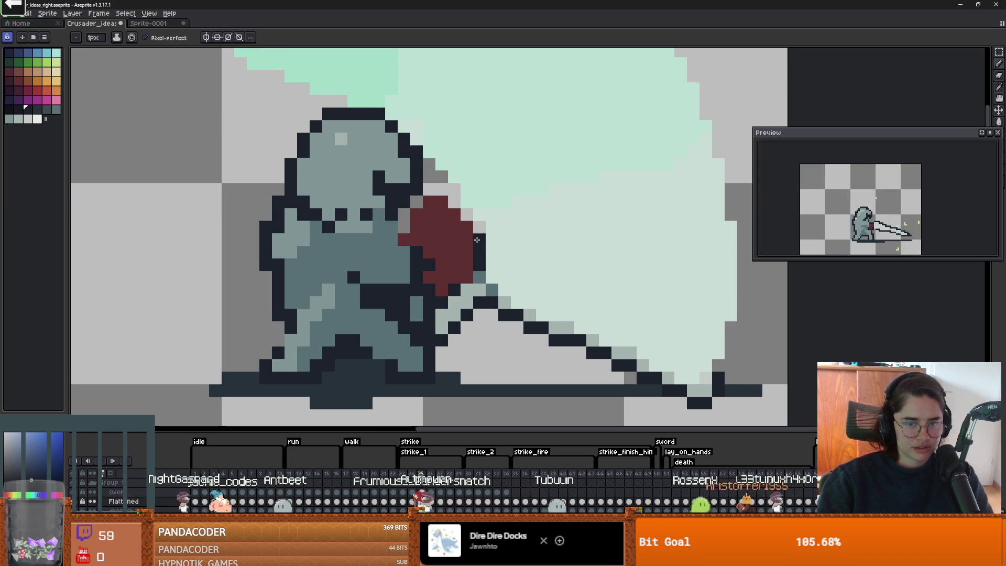
pyautogui.moveTo(468, 229)
pyautogui.mouseDown()
pyautogui.moveTo(441, 227)
pyautogui.moveTo(429, 241)
pyautogui.mouseUp()
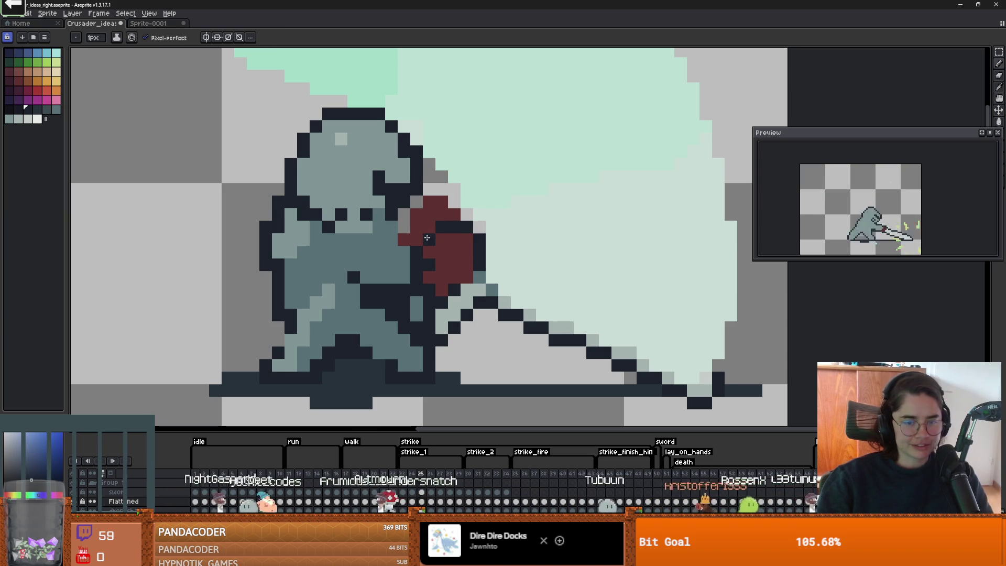
# Step: Erase the pixels along the shield's upper-left edge
pyautogui.scroll(-1, 483, 245)
pyautogui.press('e')
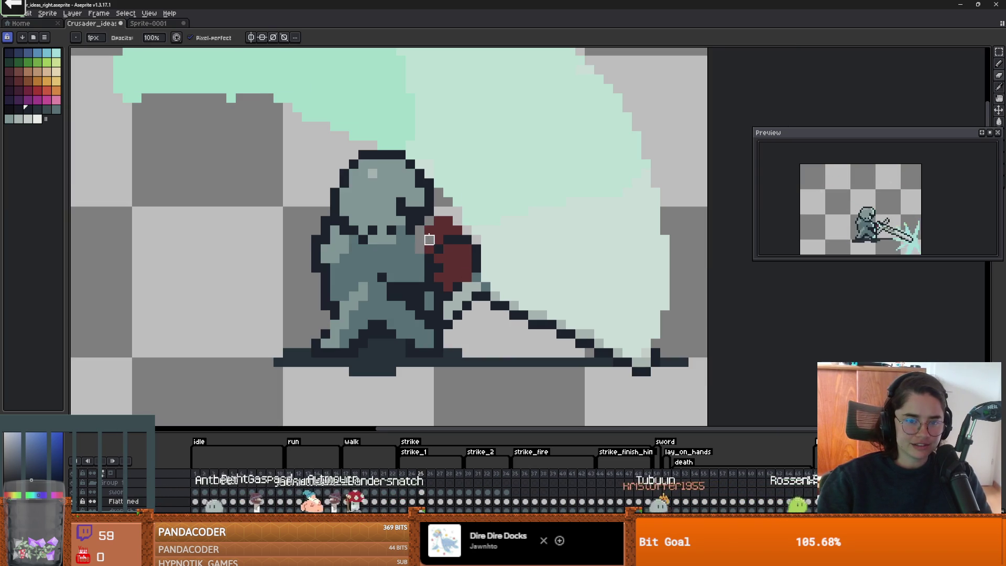
pyautogui.moveTo(429, 240); pyautogui.dragTo(439, 239)
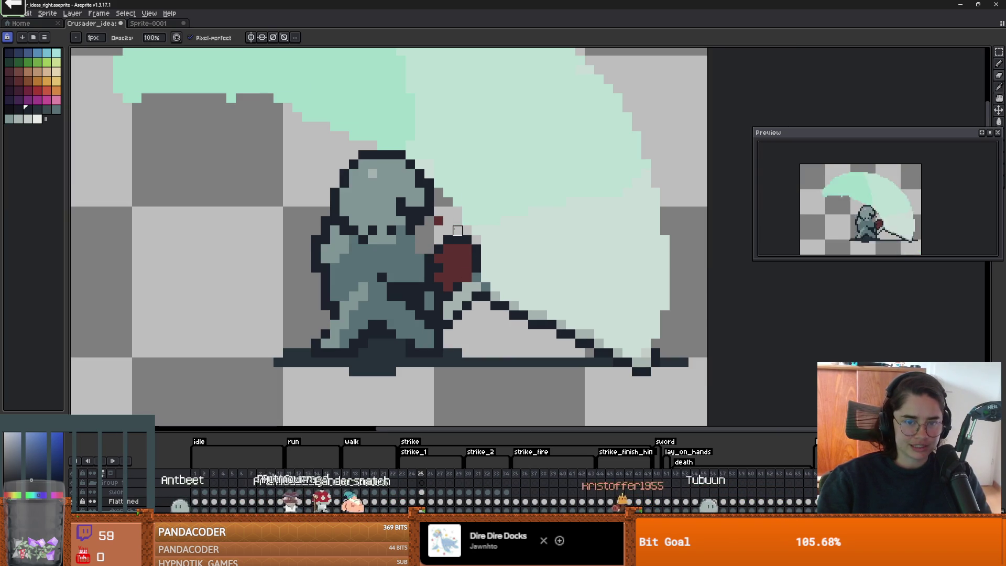
# Step: With the Pencil, paint a dark pixel inside the red shield
pyautogui.press('b')
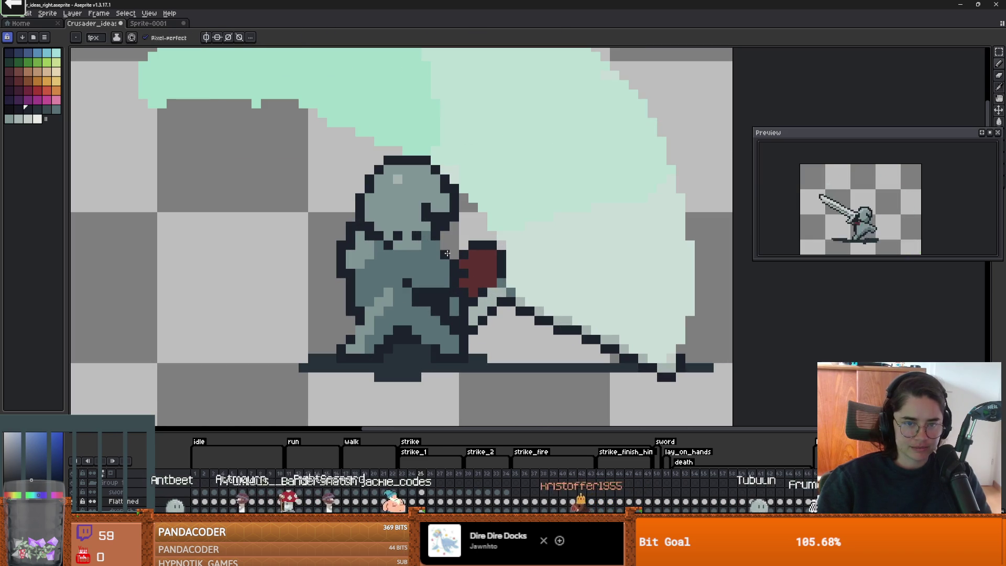
pyautogui.scroll(-6, 451, 259)
pyautogui.scroll(1, 456, 267)
pyautogui.scroll(-1, 467, 278)
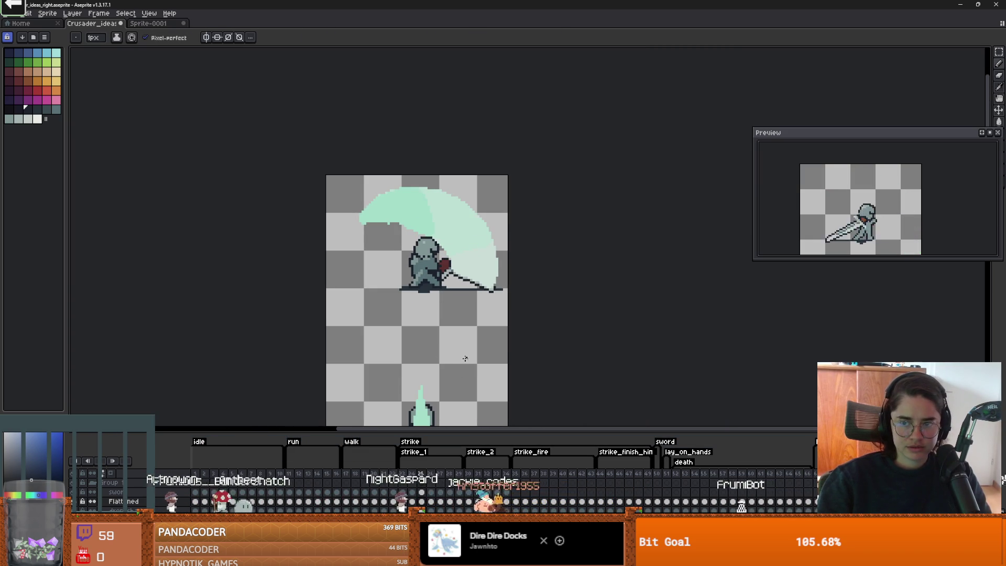
pyautogui.scroll(1, 441, 358)
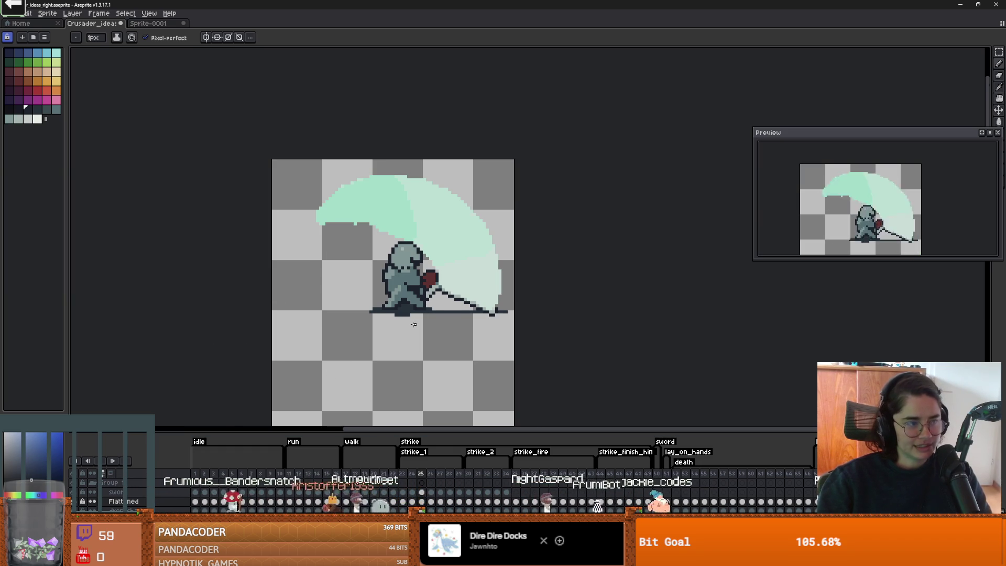
pyautogui.scroll(1, 425, 341)
pyautogui.scroll(-1, 419, 351)
pyautogui.scroll(1, 361, 339)
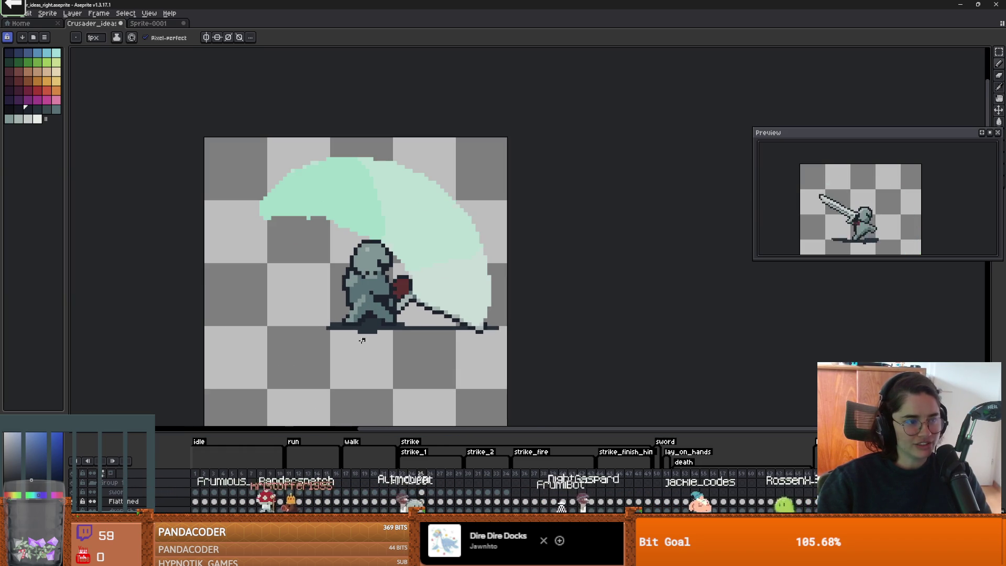
pyautogui.moveTo(299, 305)
pyautogui.mouseDown()
pyautogui.moveTo(300, 291)
pyautogui.moveTo(329, 288)
pyautogui.mouseUp()
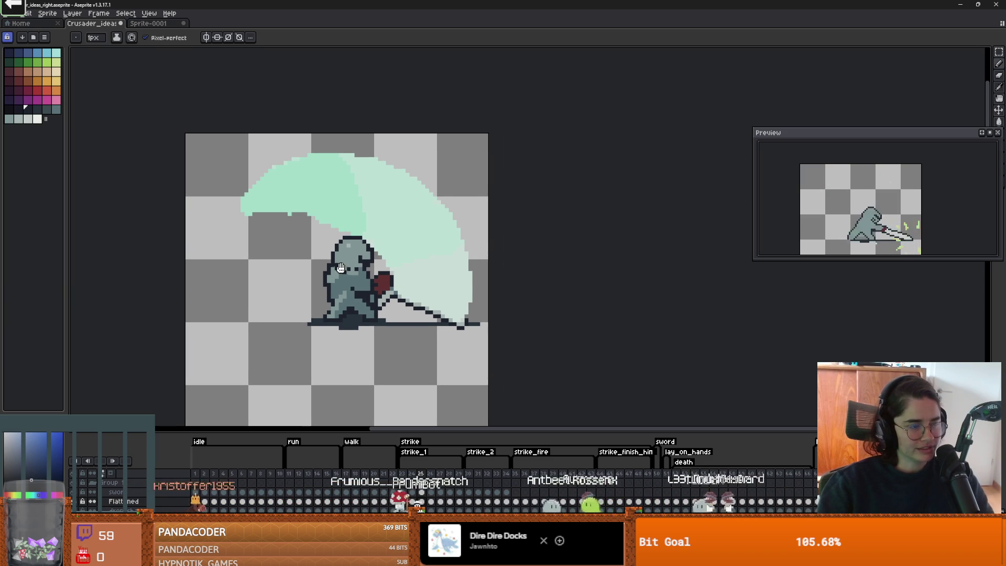
pyautogui.scroll(3, 341, 271)
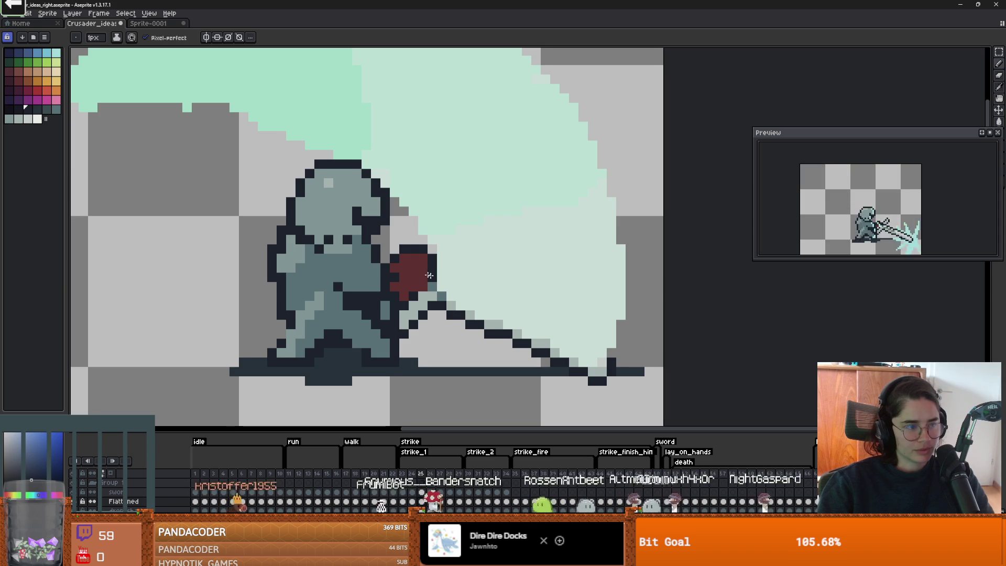
pyautogui.hscroll(2, 383, 271)
pyautogui.hscroll(3, 404, 263)
pyautogui.scroll(-1, 366, 252)
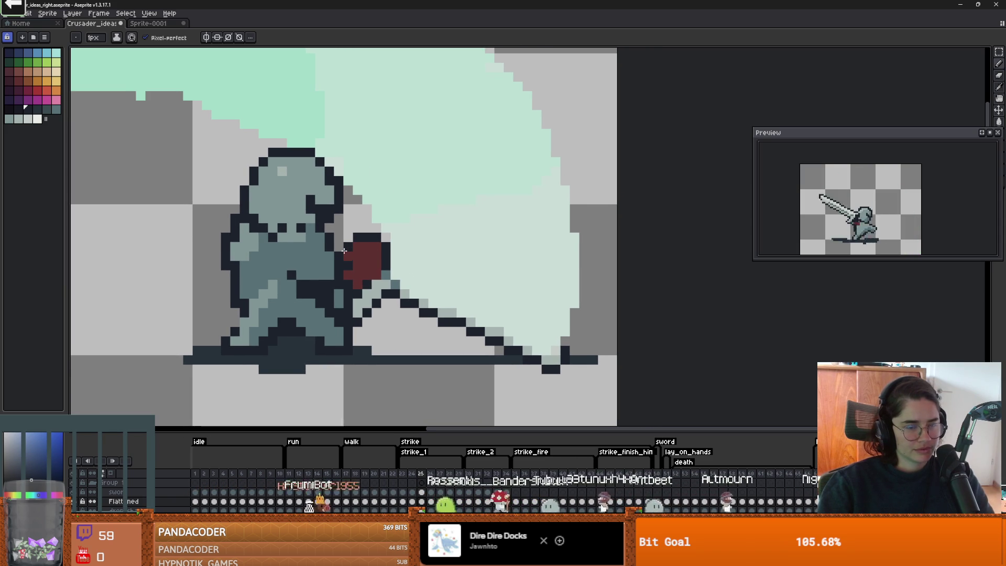
pyautogui.scroll(1, 343, 251)
pyautogui.click(379, 262)
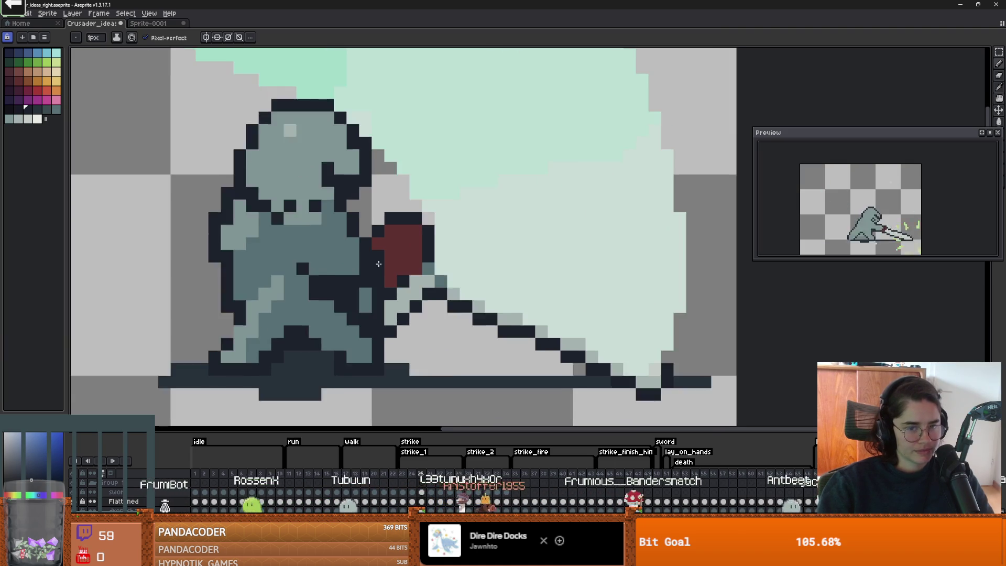
# Step: Switch to the Move tool and go to the sword-strike frame with lightning
pyautogui.scroll(-1, 377, 270)
pyautogui.press('v')
pyautogui.click(431, 475)
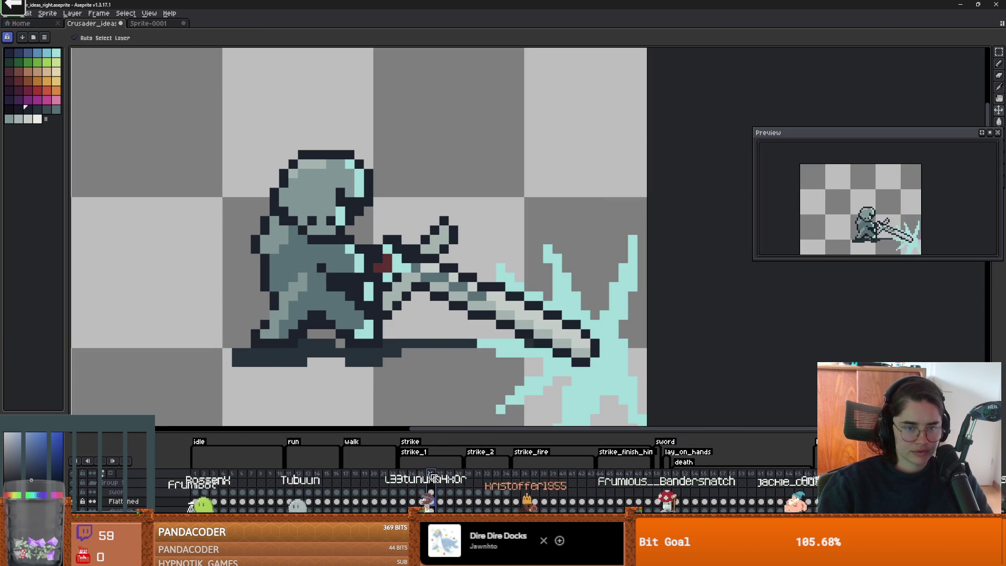
# Step: Go to frame 27 and sample the sprite's red colour
pyautogui.click(440, 475)
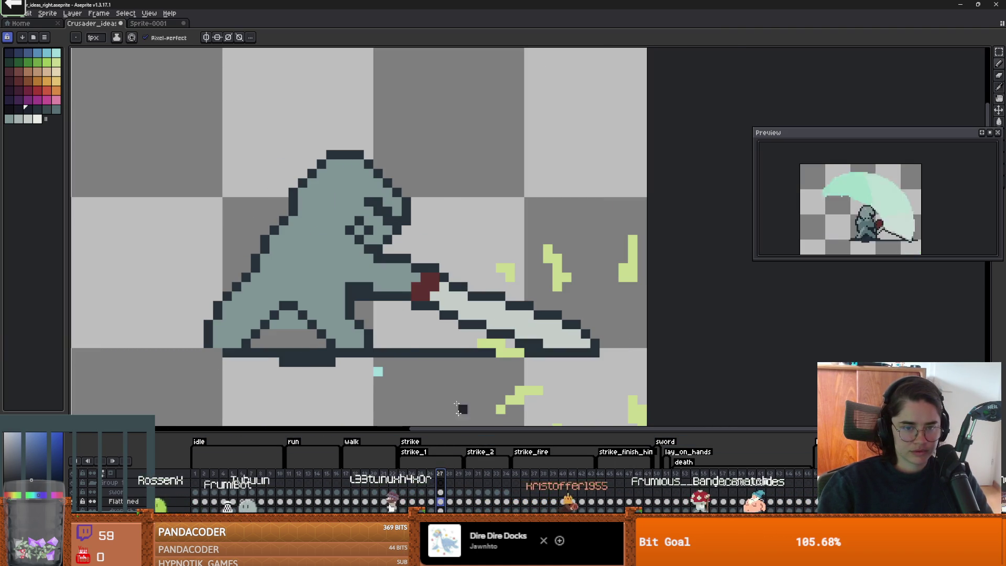
pyautogui.press('i')
pyautogui.click(427, 286)
pyautogui.press('b')
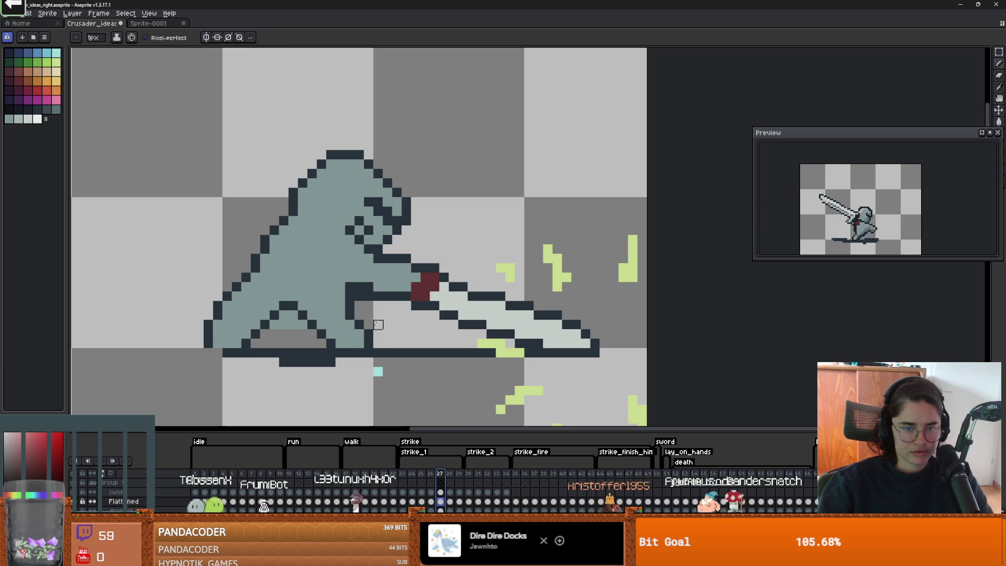
pyautogui.press('Right')
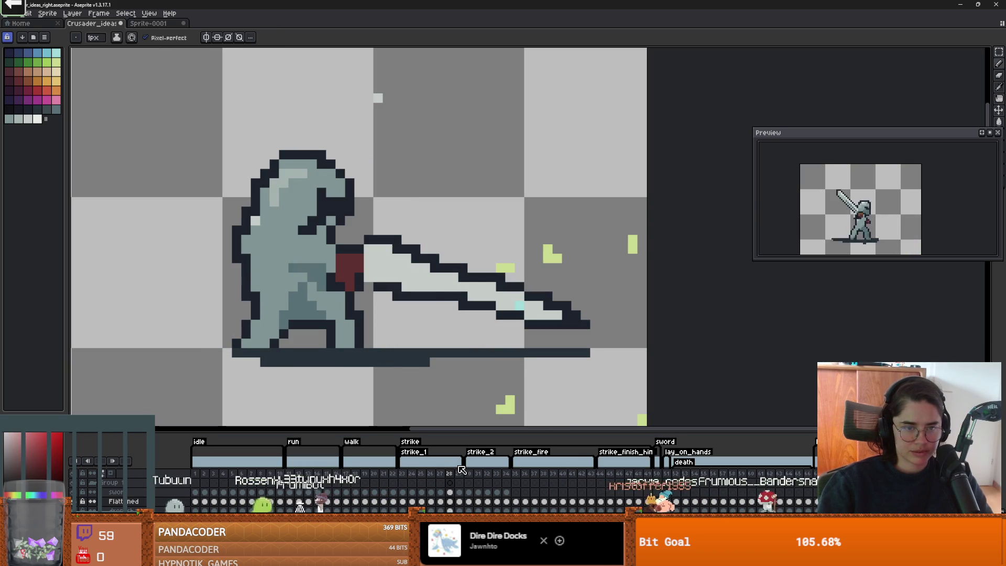
pyautogui.press('Left')
# Step: Redraw the helmet's top-left outline in dark pixels and recolour one helmet-top pixel teal
pyautogui.moveTo(340, 155); pyautogui.dragTo(303, 193)
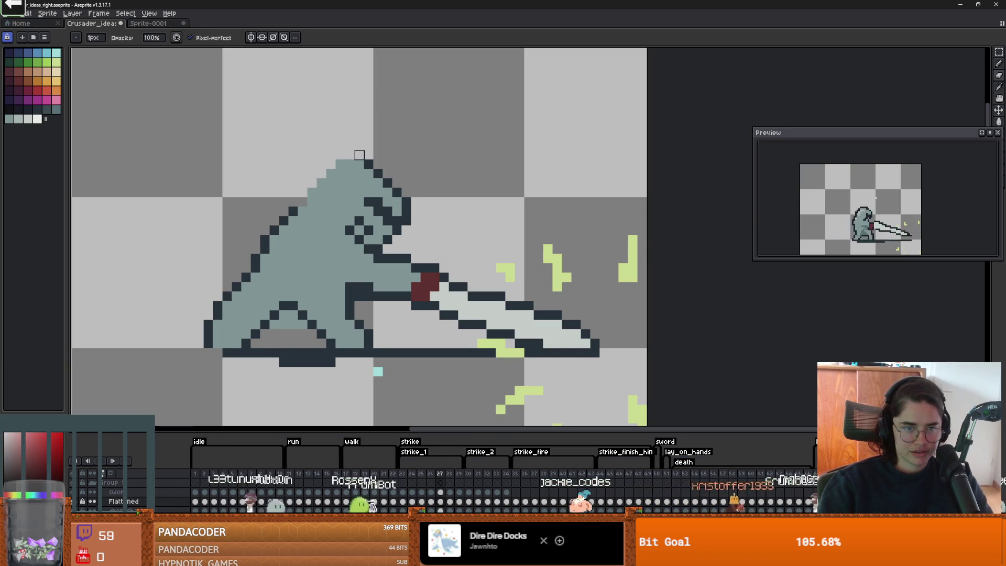
pyautogui.keyDown('alt'); pyautogui.click(411, 199); pyautogui.keyUp('alt')
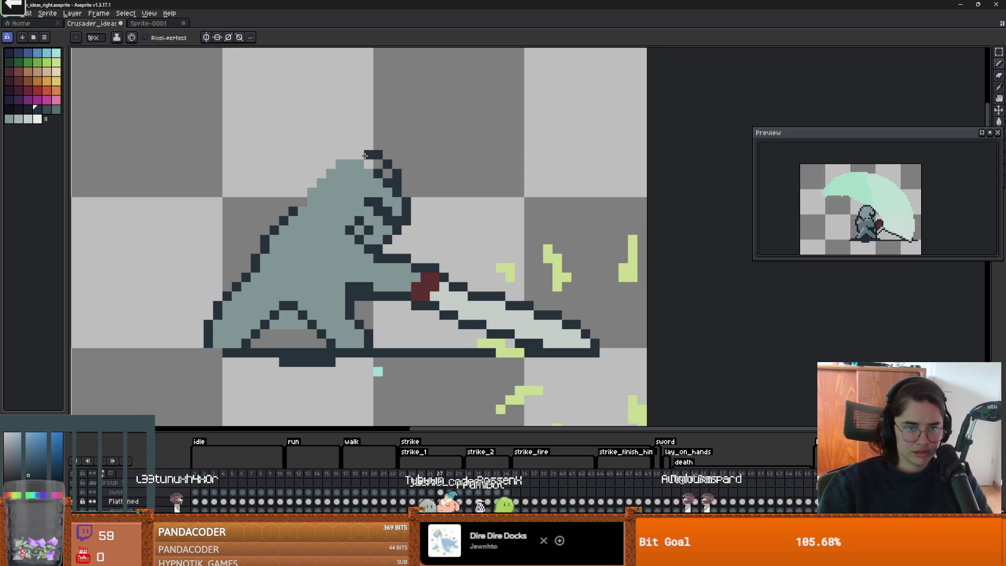
pyautogui.click(331, 165)
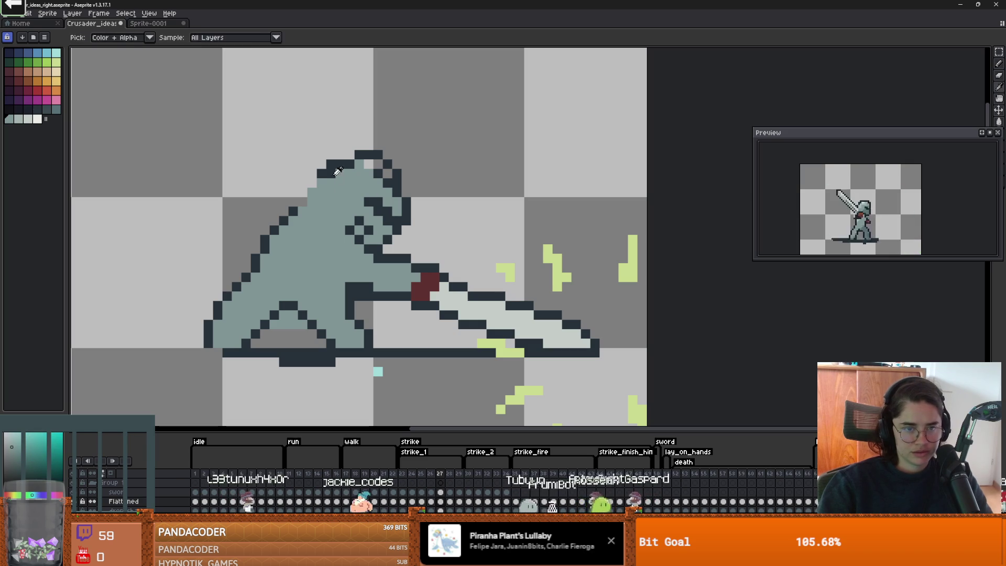
pyautogui.rightClick(320, 174)
pyautogui.moveTo(312, 183); pyautogui.dragTo(315, 193)
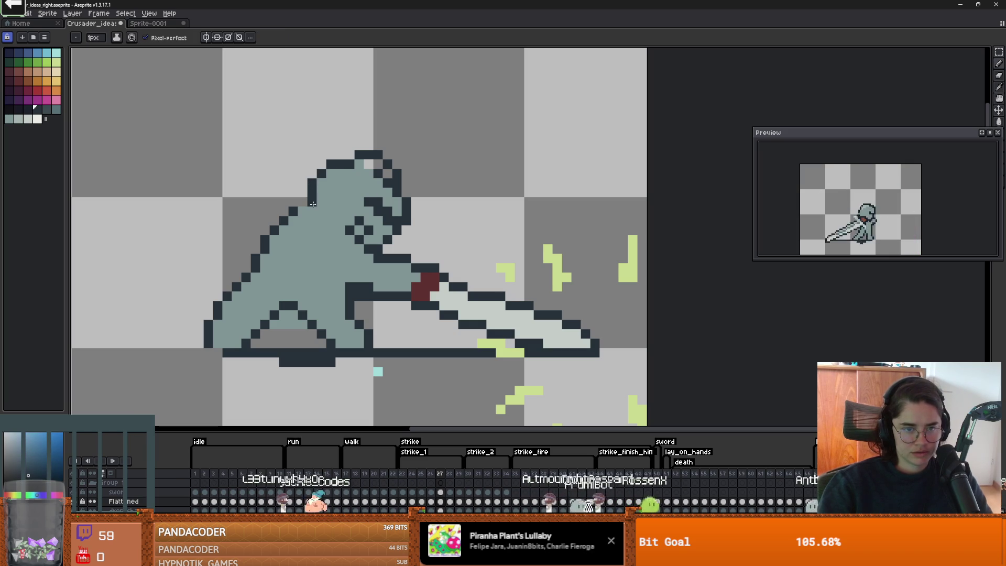
pyautogui.moveTo(402, 241); pyautogui.dragTo(433, 243)
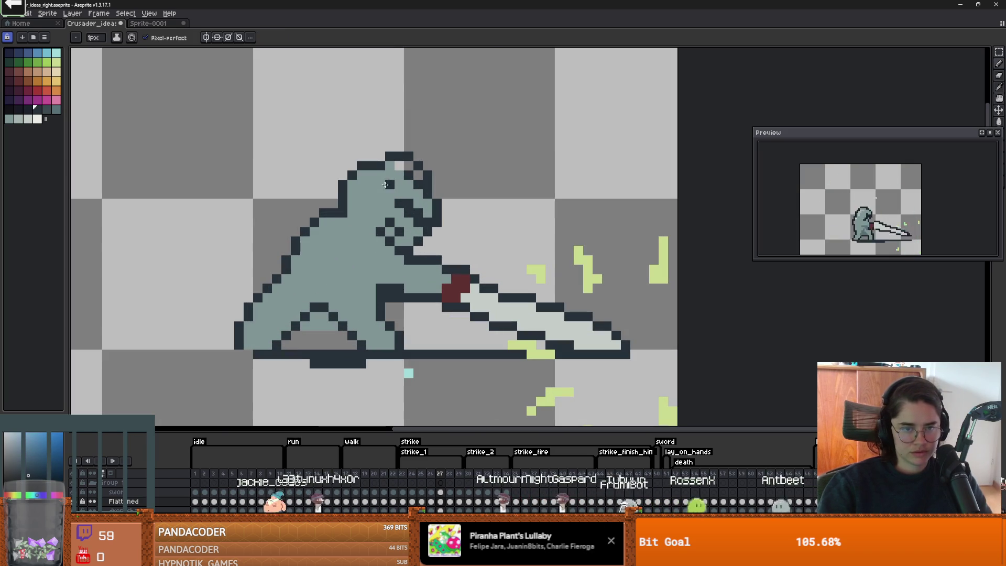
pyautogui.click(400, 165)
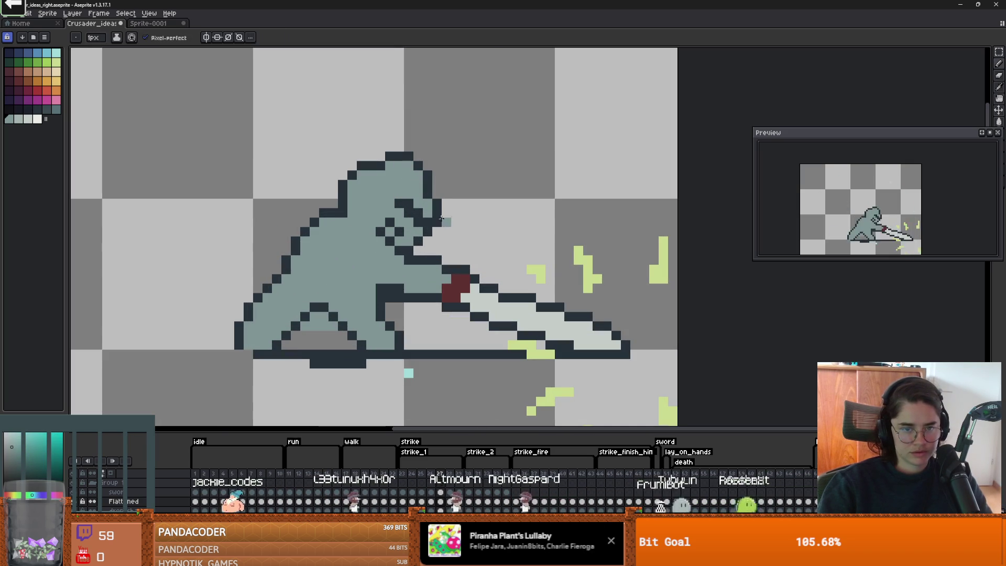
# Step: Erase the head's upper-left outline pixels and add a dark outline pixel to the head
pyautogui.scroll(-4, 419, 226)
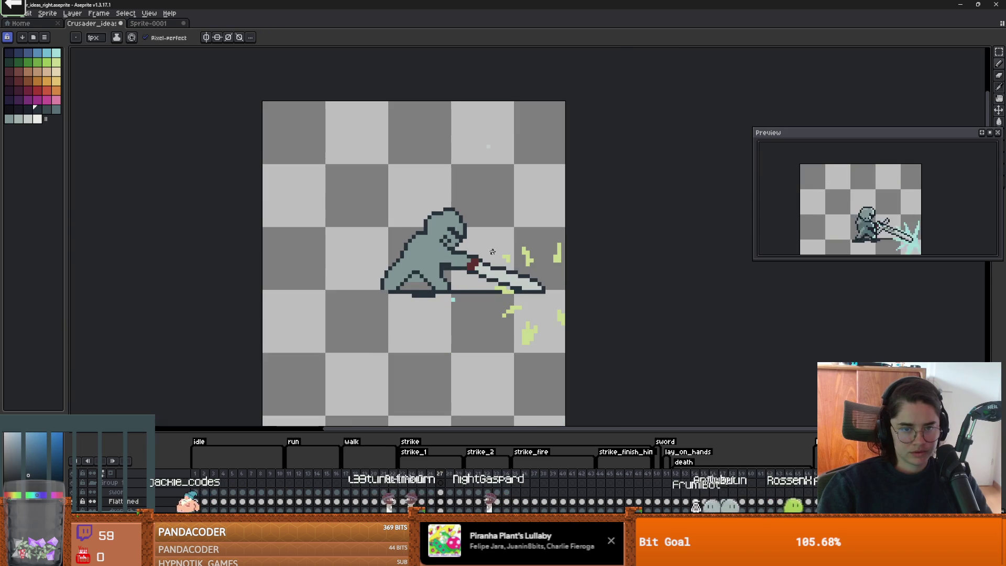
pyautogui.scroll(4, 391, 248)
pyautogui.press('e')
pyautogui.moveTo(346, 212); pyautogui.dragTo(317, 241)
pyautogui.press('b')
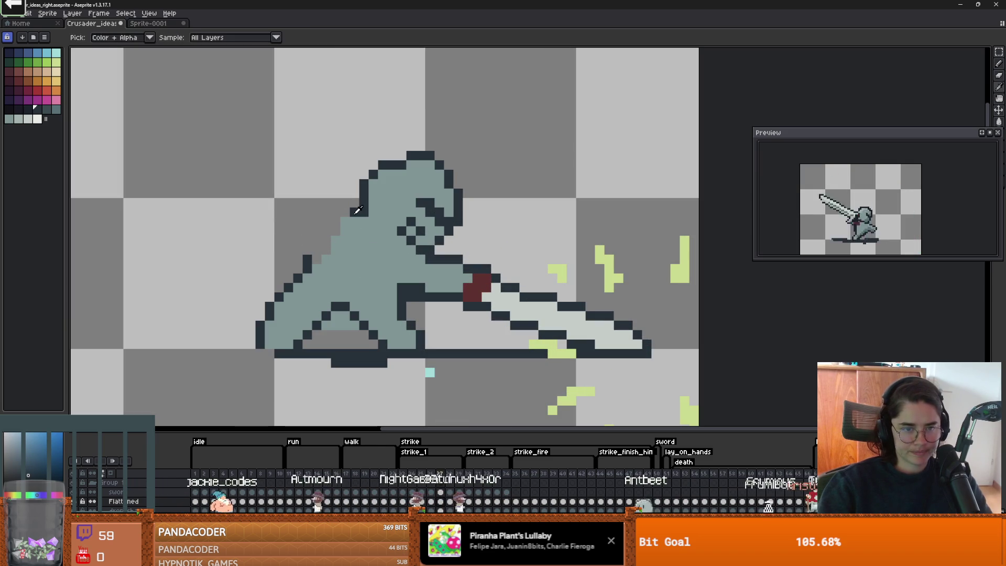
pyautogui.click(335, 231)
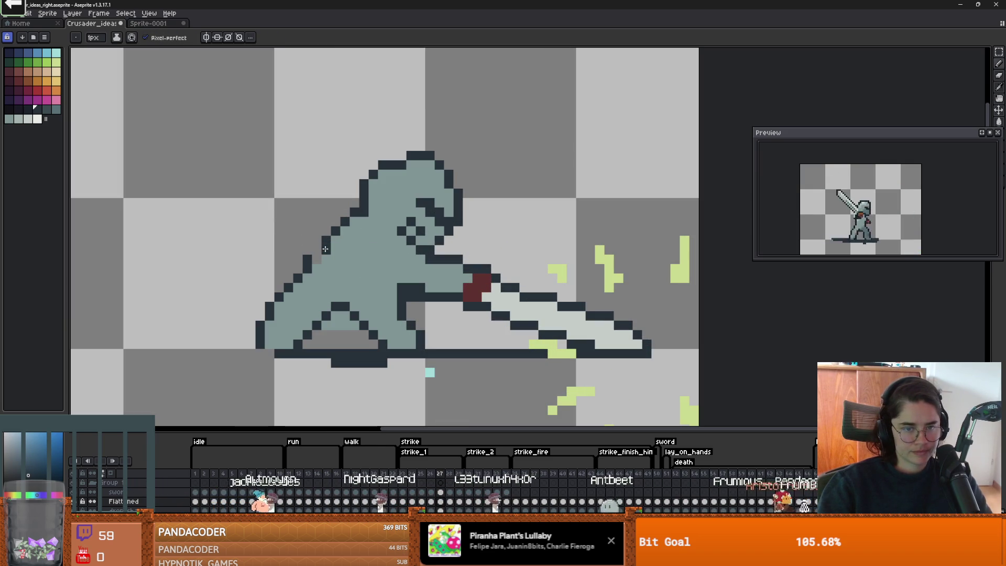
pyautogui.press('b')
pyautogui.scroll(-3, 315, 257)
pyautogui.scroll(3, 307, 259)
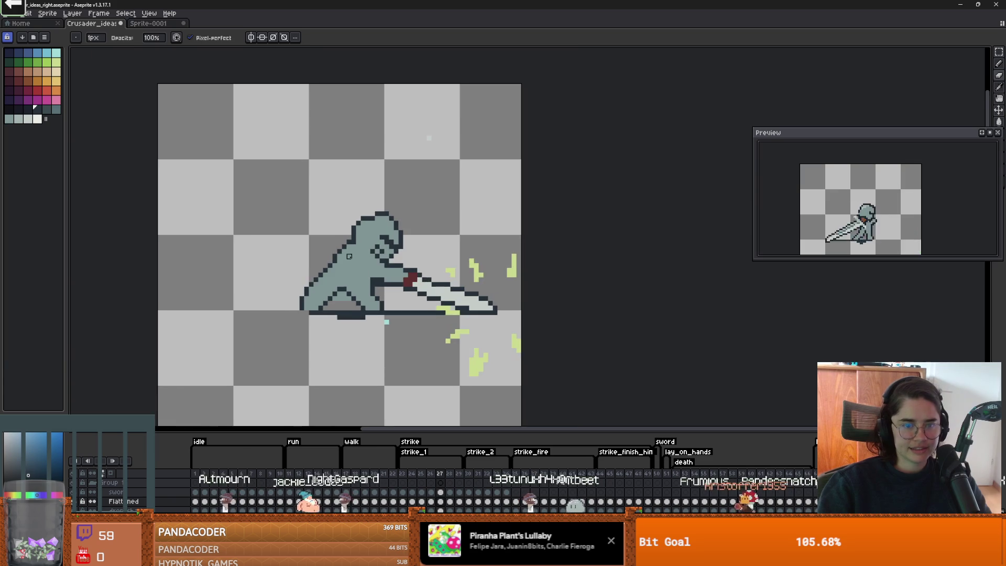
# Step: Step through the strike frames to reach the horizontal-sword strike frame
pyautogui.press('i')
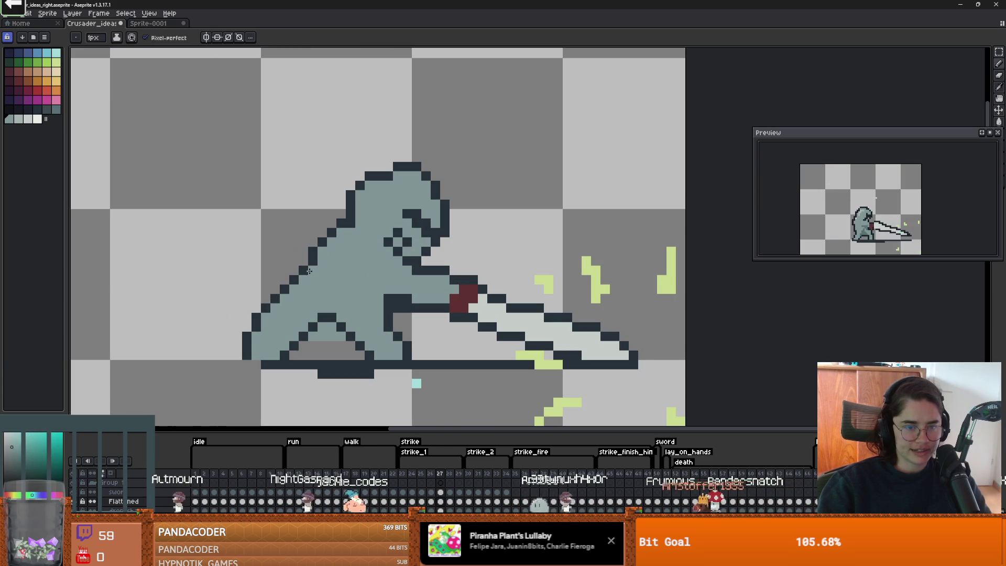
pyautogui.press('b')
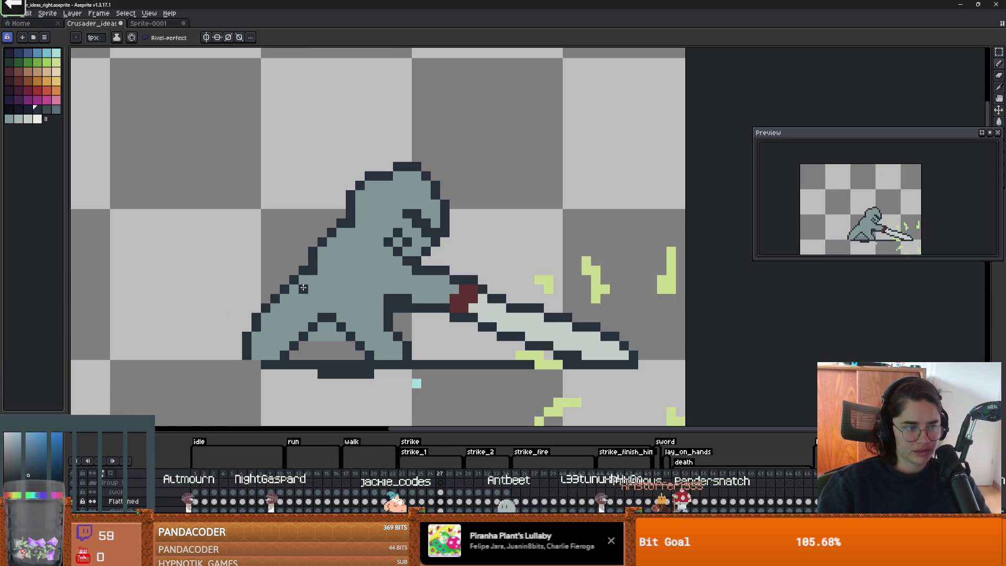
pyautogui.press('b')
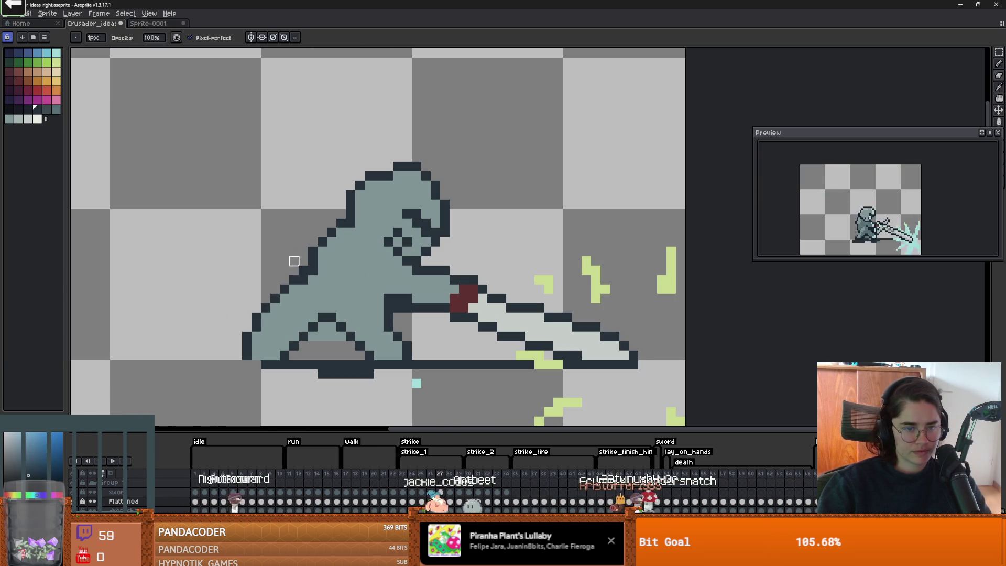
pyautogui.press('i')
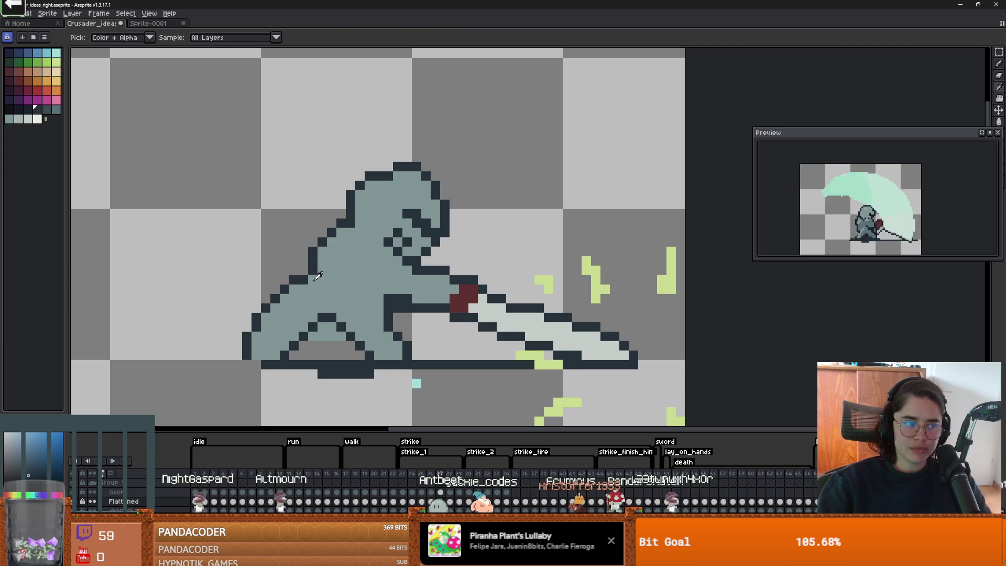
pyautogui.press('b')
pyautogui.press('Right')
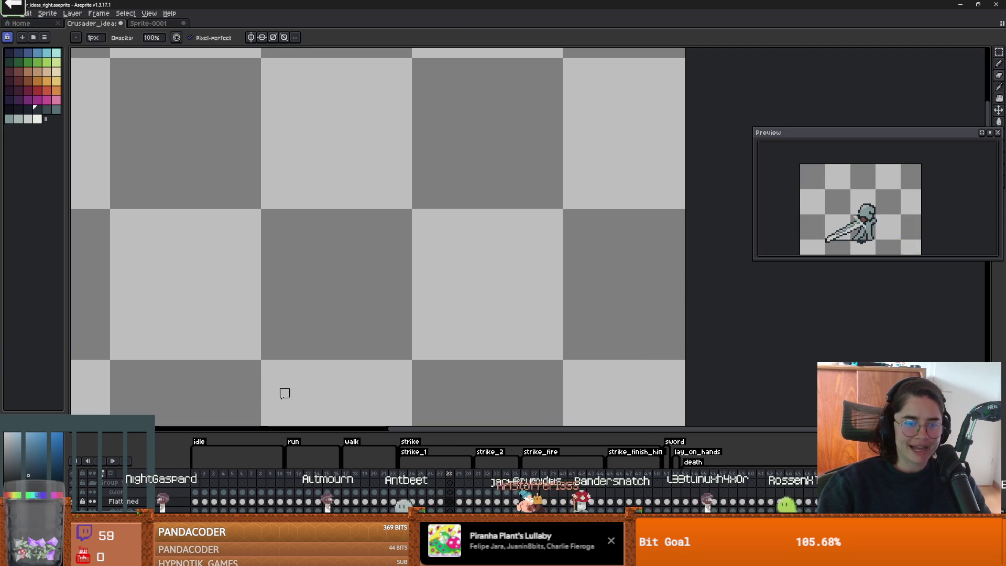
pyautogui.press('Left')
pyautogui.press('Left')
pyautogui.press('Left')
pyautogui.scroll(2, 202, 418)
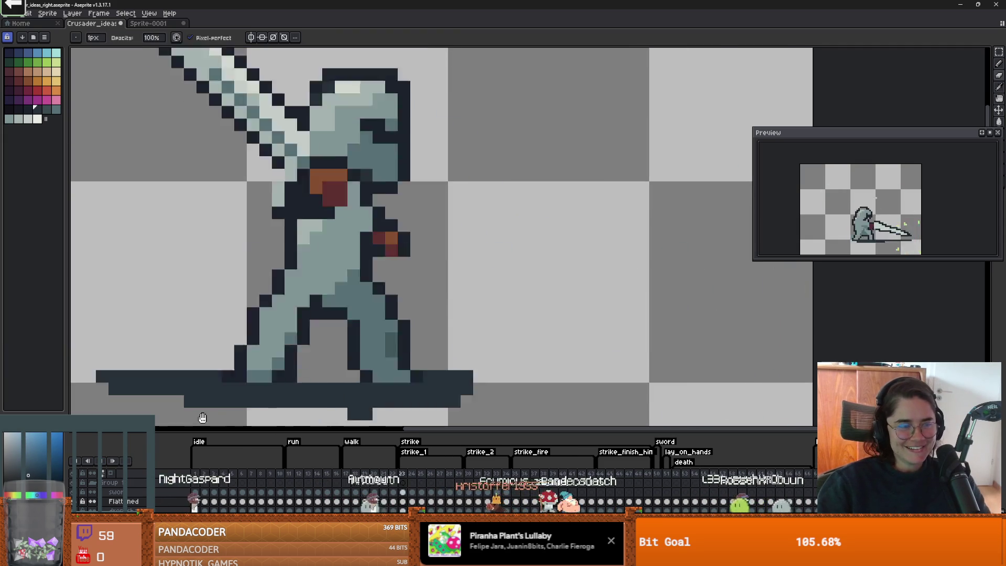
pyautogui.press('Right')
pyautogui.press('Left')
pyautogui.scroll(-2, 322, 325)
pyautogui.press('Right')
pyautogui.press('Right')
pyautogui.scroll(3, 320, 309)
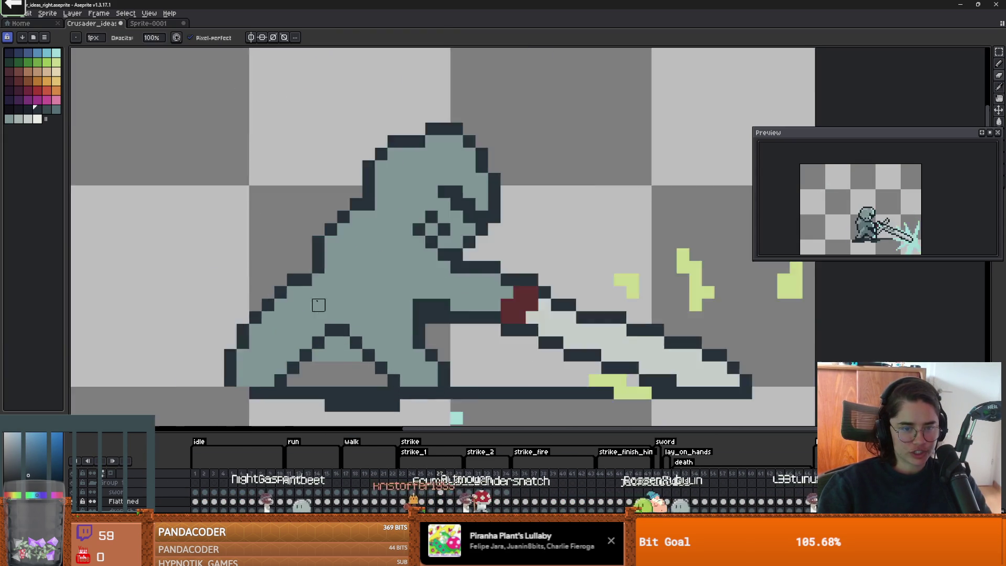
# Step: Eyedrop the knight's body and dark outline colours with the knight centred
pyautogui.press('alt')
pyautogui.keyDown('alt'); pyautogui.click(328, 270); pyautogui.keyUp('alt')
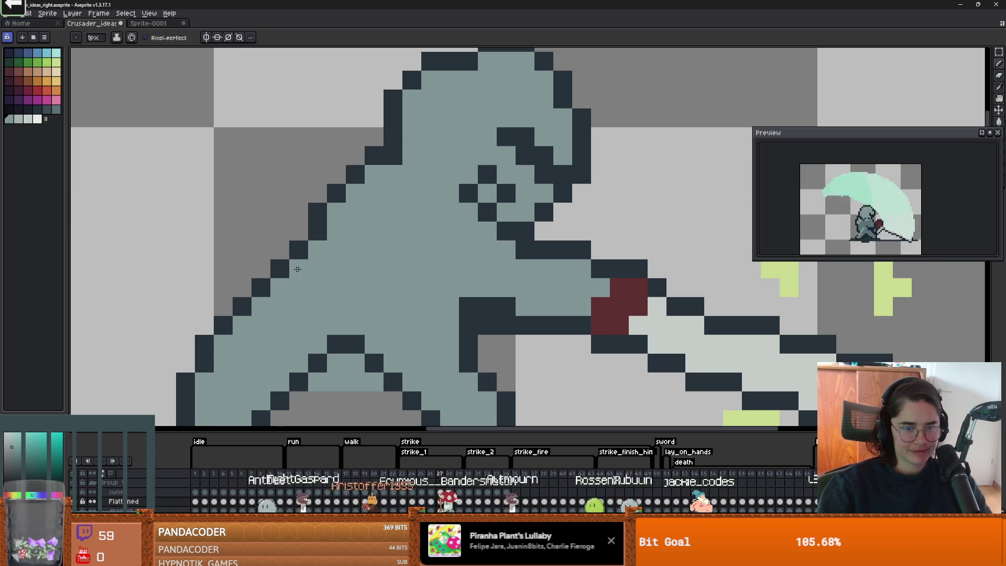
pyautogui.scroll(-2, 367, 288)
pyautogui.scroll(2, 388, 295)
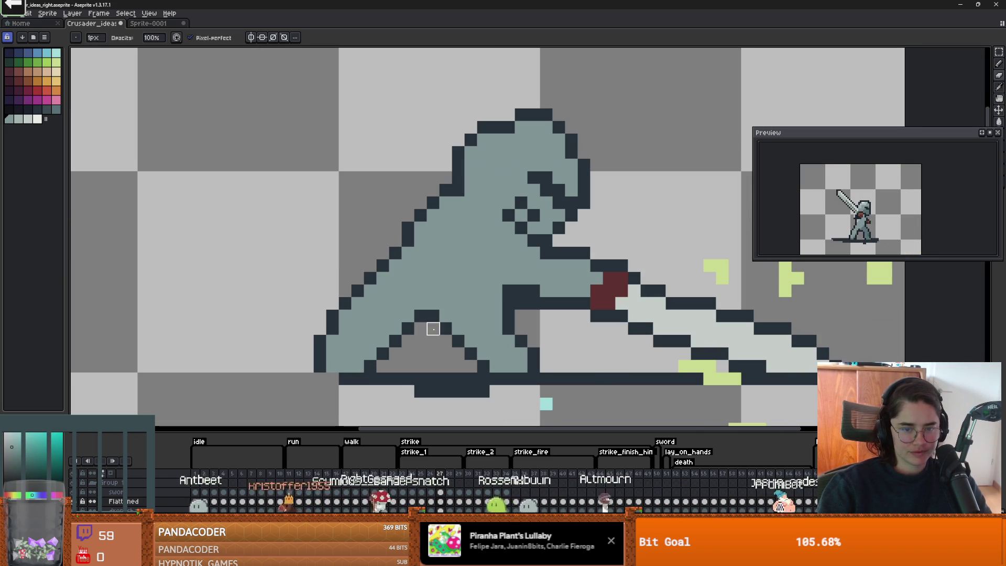
pyautogui.scroll(1, 367, 335)
pyautogui.scroll(-2, 375, 341)
pyautogui.keyDown('alt'); pyautogui.click(385, 276); pyautogui.keyUp('alt')
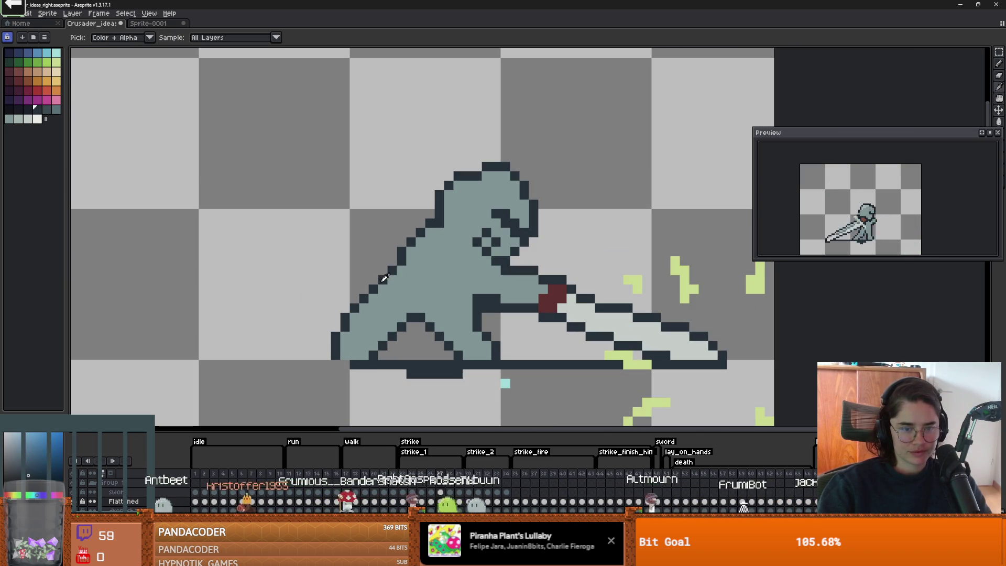
pyautogui.moveTo(392, 309); pyautogui.dragTo(350, 299)
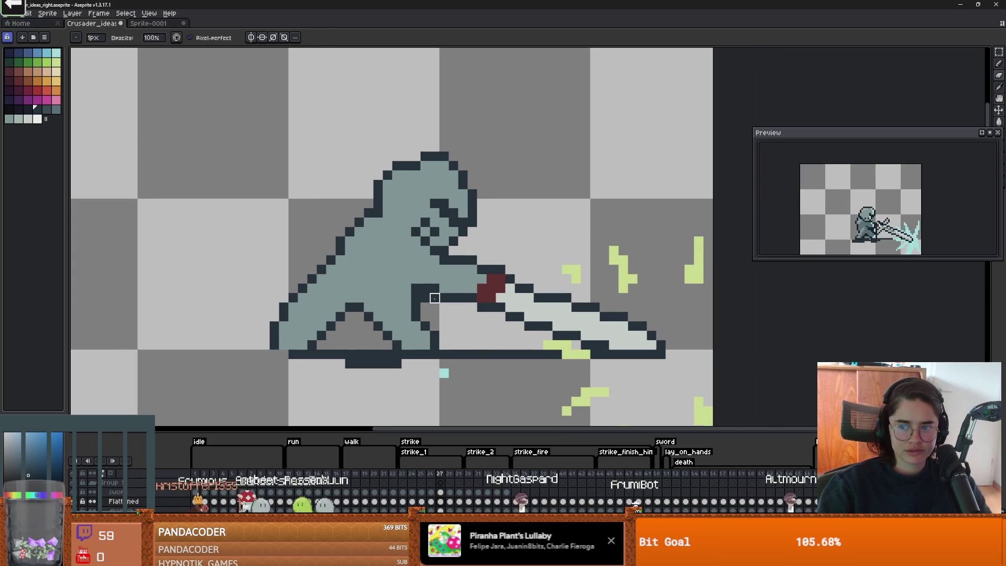
pyautogui.scroll(1, 346, 299)
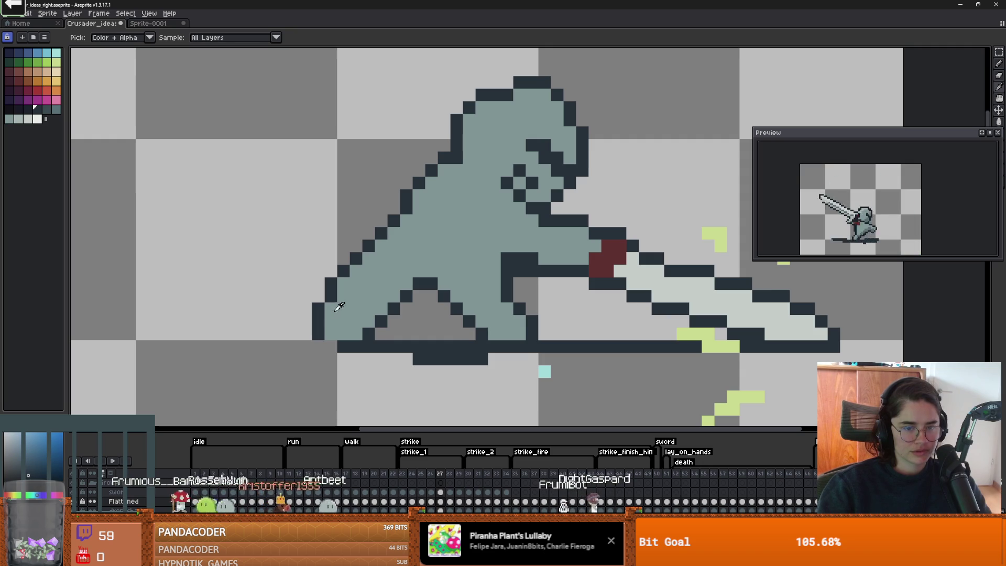
# Step: Draw dark outline along the knight's back, erase a stray pixel, and dot the head's top-left
pyautogui.keyDown('alt'); pyautogui.click(329, 317); pyautogui.keyUp('alt')
pyautogui.moveTo(335, 332); pyautogui.dragTo(342, 300)
pyautogui.press('e')
pyautogui.click(331, 297)
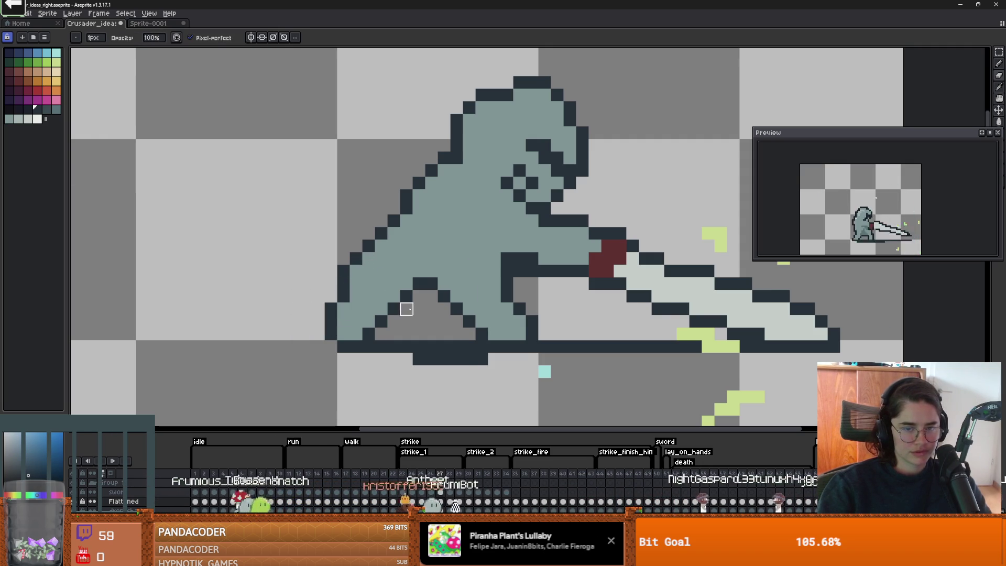
pyautogui.scroll(-3, 411, 313)
pyautogui.scroll(3, 410, 313)
pyautogui.scroll(-2, 367, 251)
pyautogui.scroll(2, 338, 188)
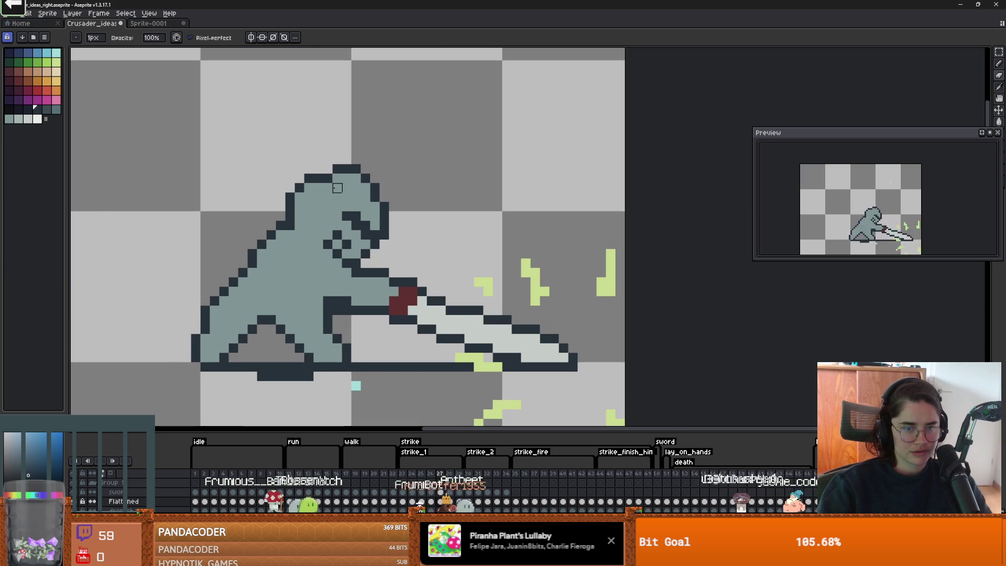
pyautogui.press('b')
pyautogui.click(324, 170)
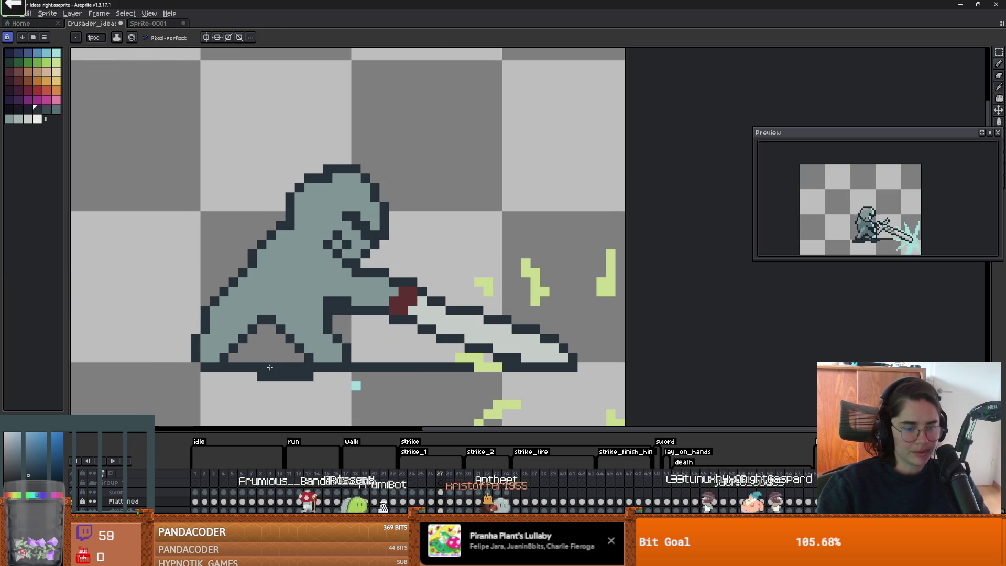
# Step: Go to the sword-raised frames 18–19 and play the animation to review the poses
pyautogui.click(359, 478)
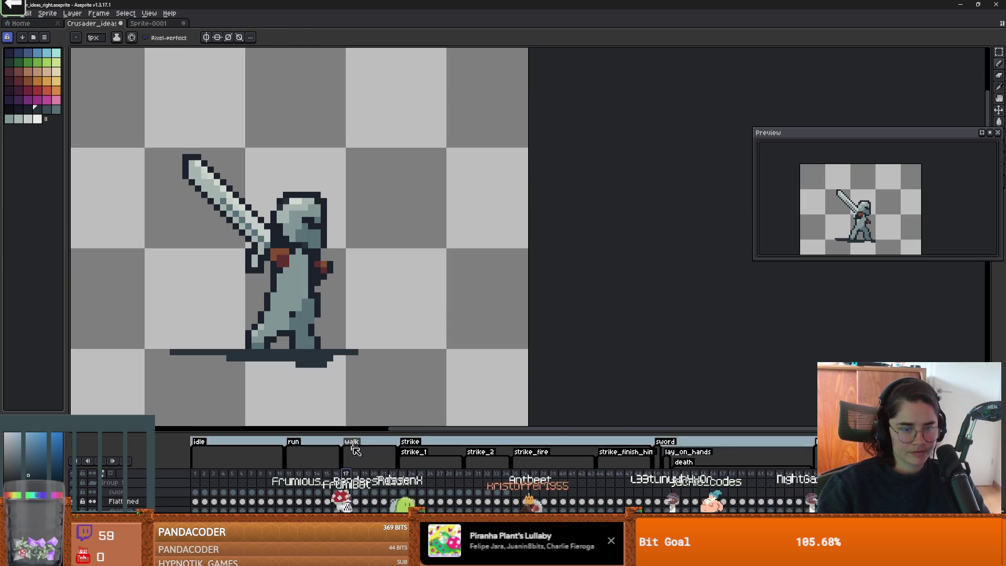
pyautogui.click(367, 485)
pyautogui.click(367, 485)
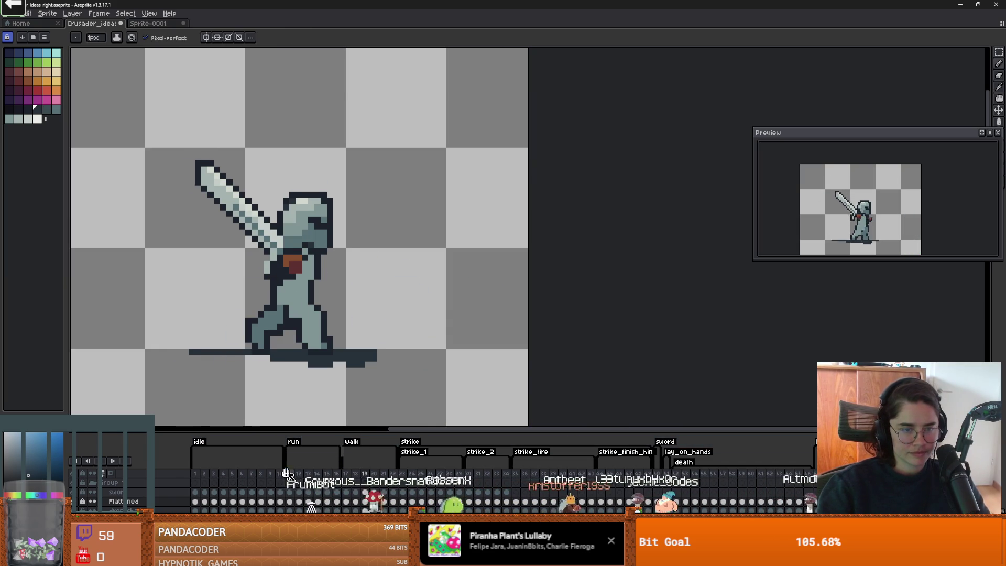
pyautogui.press('Return')
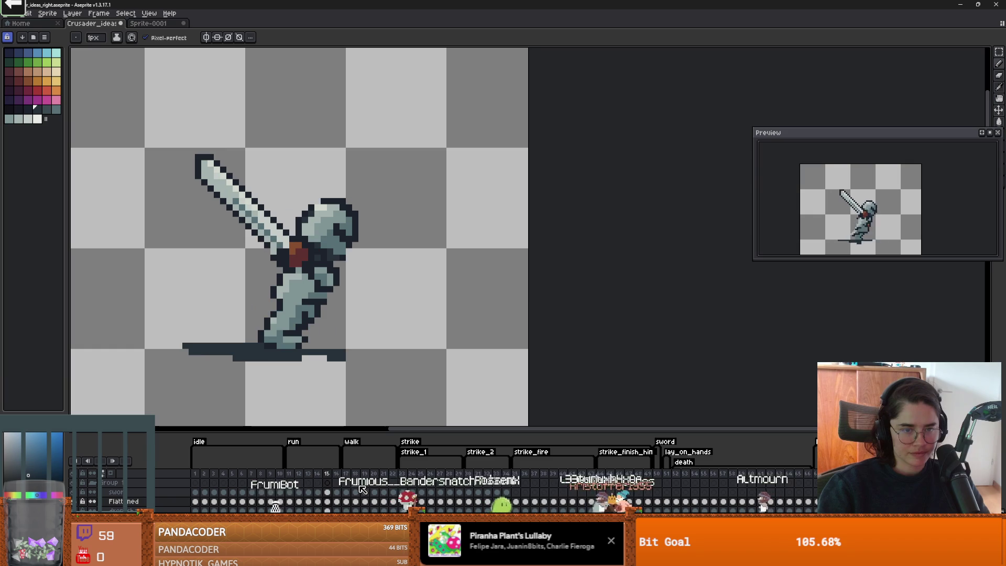
# Step: Hide the sword layer and try selecting the knight's head and surrounding transparent area
pyautogui.click(79, 493)
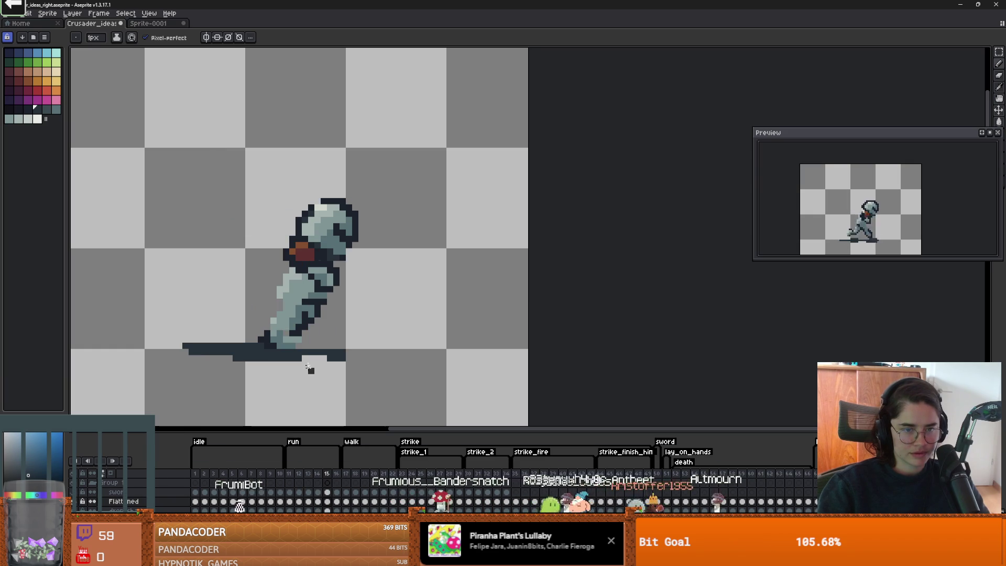
pyautogui.press('m')
pyautogui.moveTo(272, 181)
pyautogui.mouseDown()
pyautogui.moveTo(369, 253)
pyautogui.moveTo(400, 252)
pyautogui.mouseUp()
pyautogui.hotkey('ctrl', 'd')
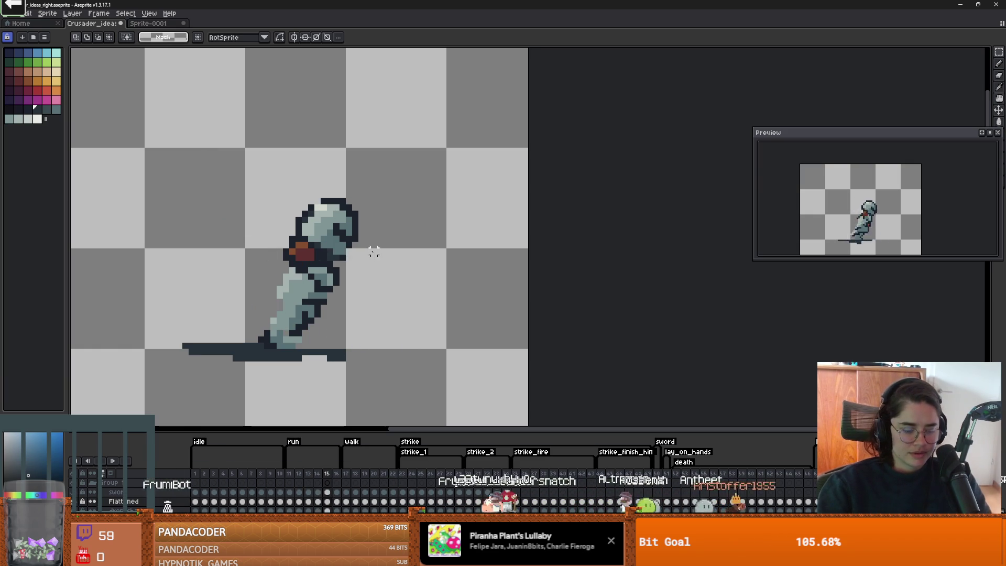
pyautogui.press('w')
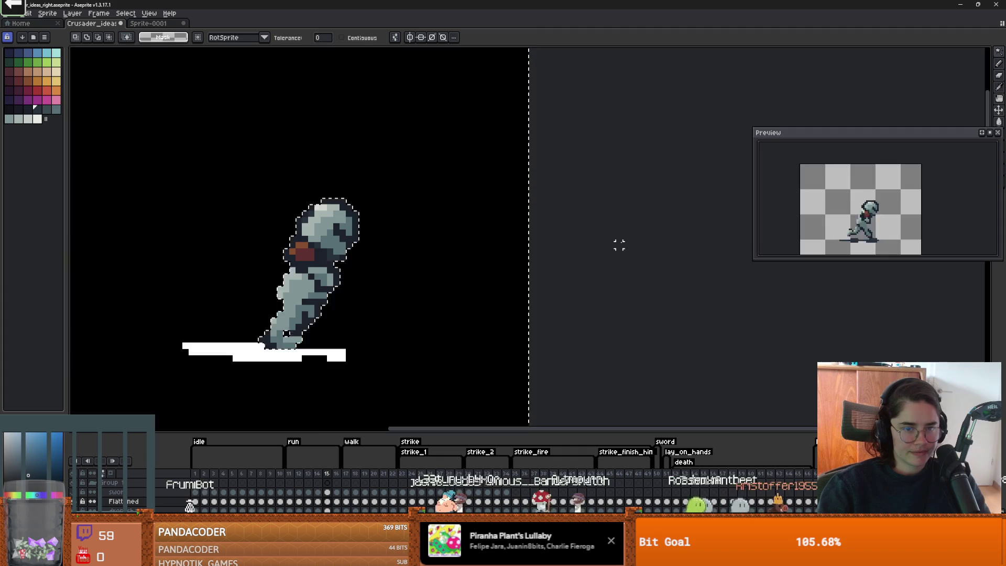
pyautogui.click(362, 244)
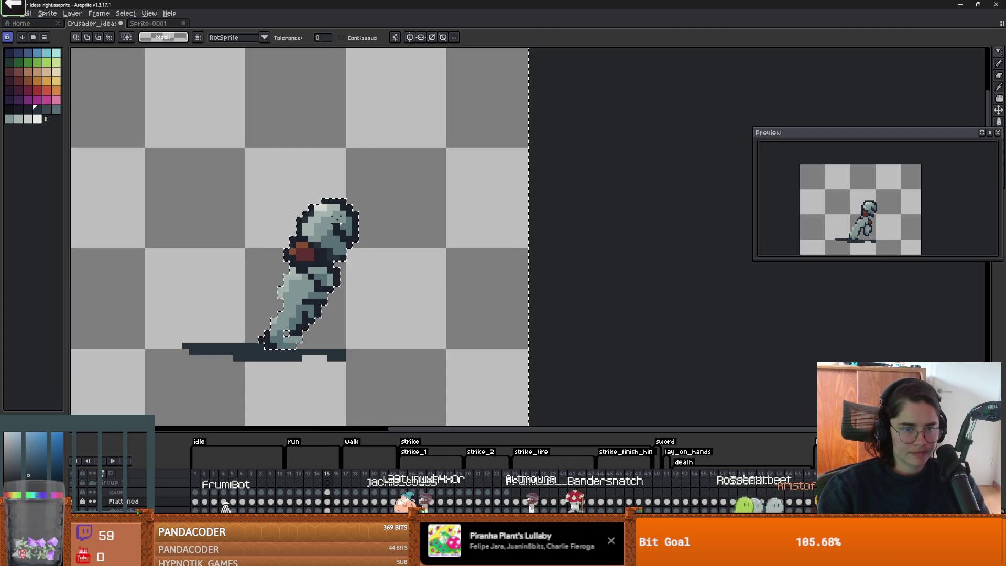
pyautogui.hotkey('ctrl', 't')
pyautogui.hotkey('ctrl', 'd')
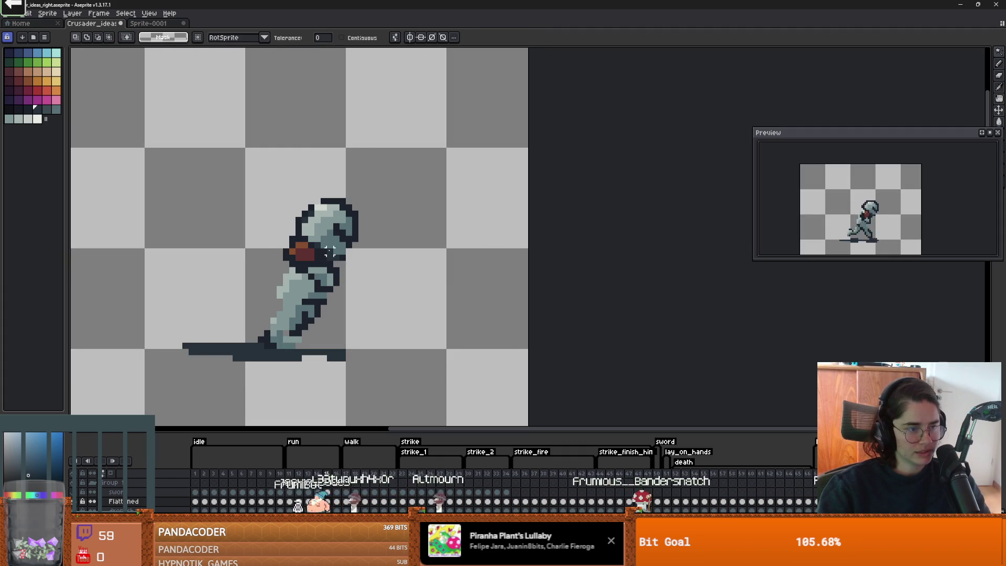
# Step: Begin a freehand lasso selection around the helmet's top and left
pyautogui.press('b')
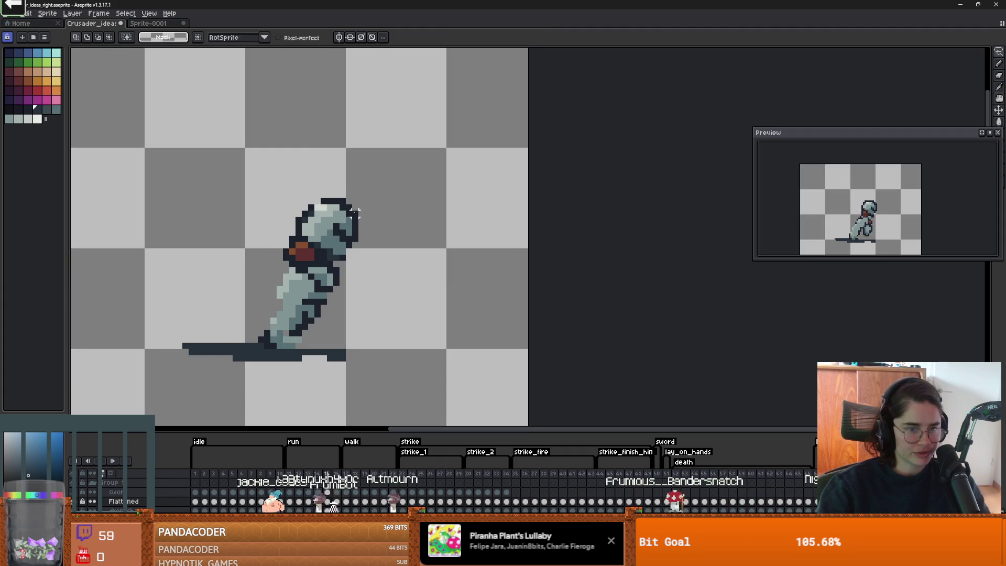
pyautogui.press('b')
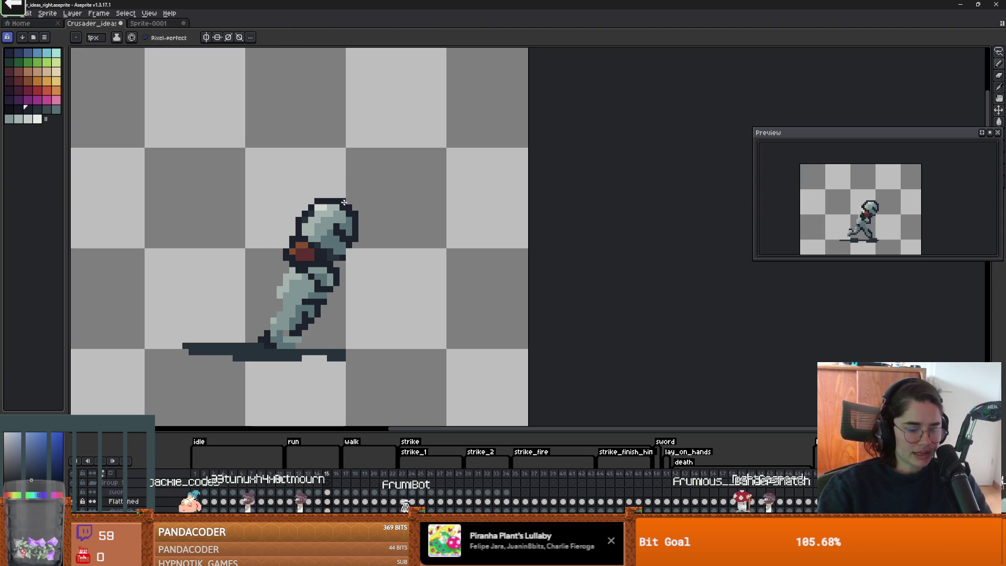
pyautogui.press('e')
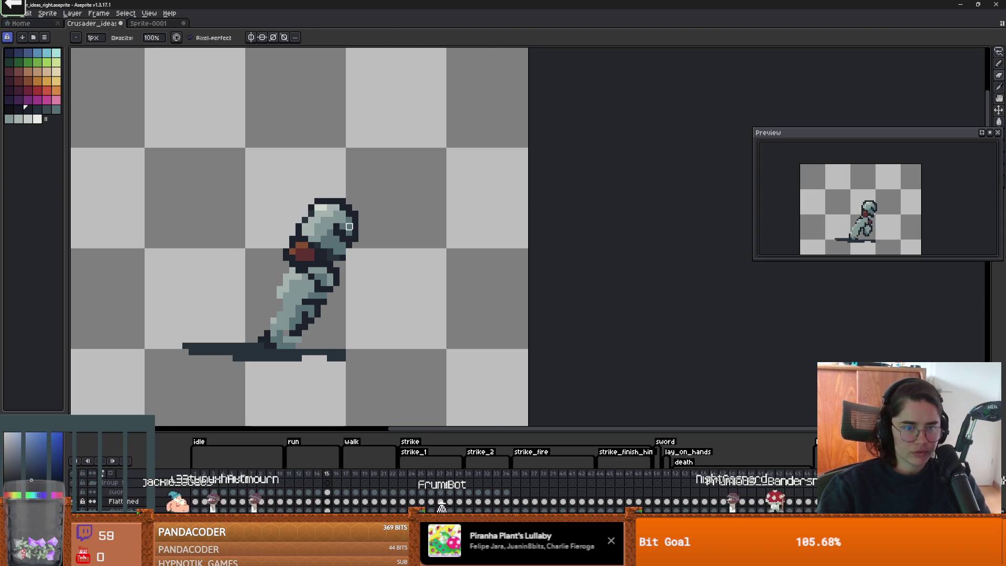
pyautogui.scroll(1, 349, 226)
pyautogui.press('q')
pyautogui.moveTo(323, 171)
pyautogui.mouseDown()
pyautogui.moveTo(283, 181)
pyautogui.moveTo(270, 228)
pyautogui.moveTo(373, 287)
pyautogui.moveTo(335, 167)
pyautogui.moveTo(324, 169)
pyautogui.mouseUp()
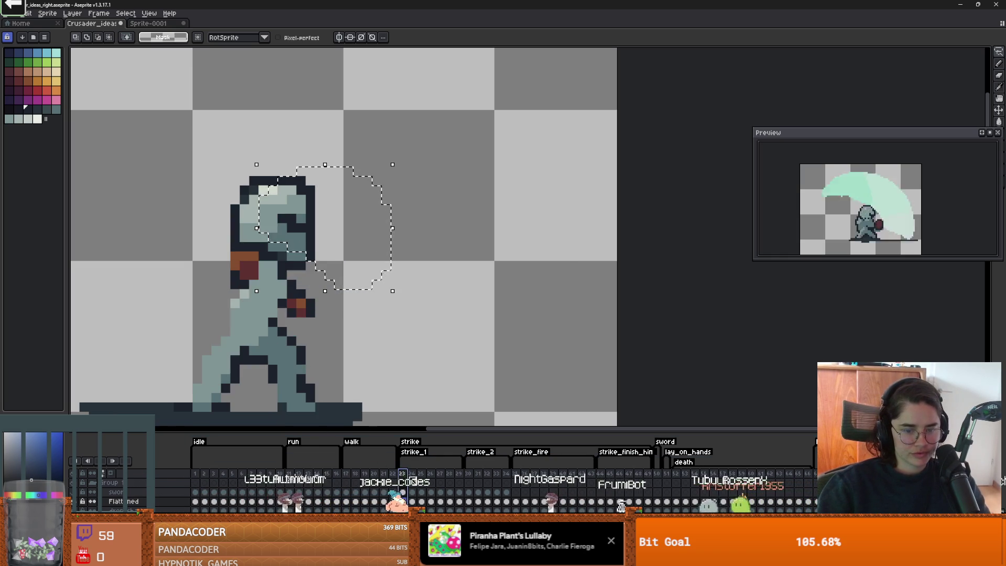
# Step: Carry the lasso-selected helmet to frame 28, place it on the crouching knight's head and commit
pyautogui.click(411, 482)
pyautogui.click(421, 482)
pyautogui.press('Right')
pyautogui.press('Right')
pyautogui.press('Right')
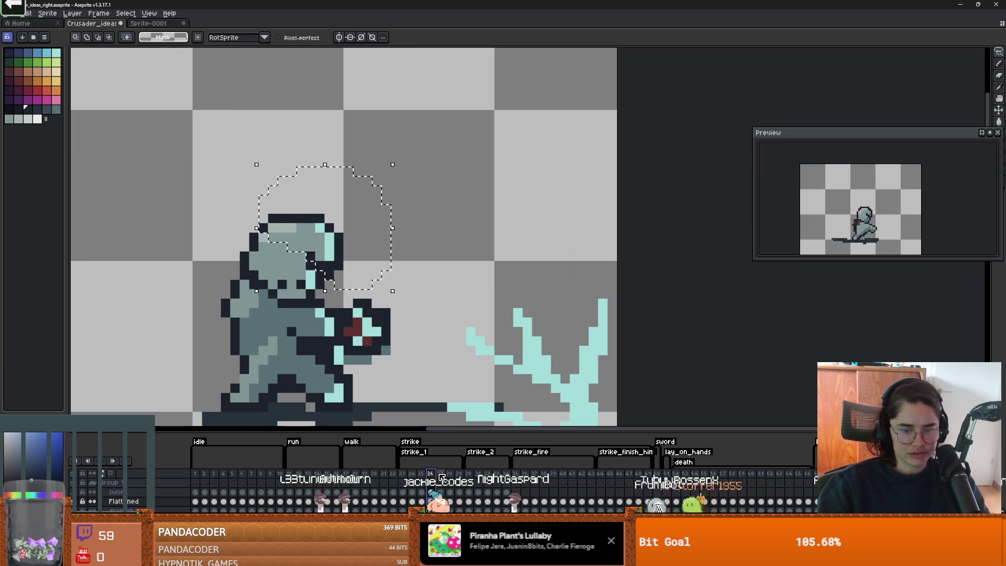
pyautogui.press('Left')
pyautogui.press('Left')
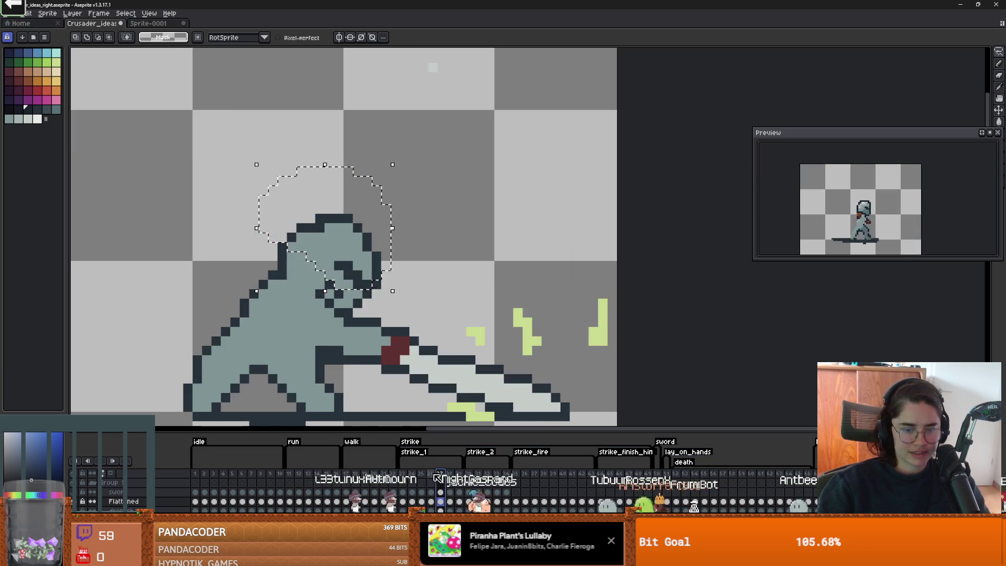
pyautogui.click(453, 473)
pyautogui.moveTo(396, 276)
pyautogui.mouseDown()
pyautogui.moveTo(415, 215)
pyautogui.moveTo(382, 230)
pyautogui.mouseUp()
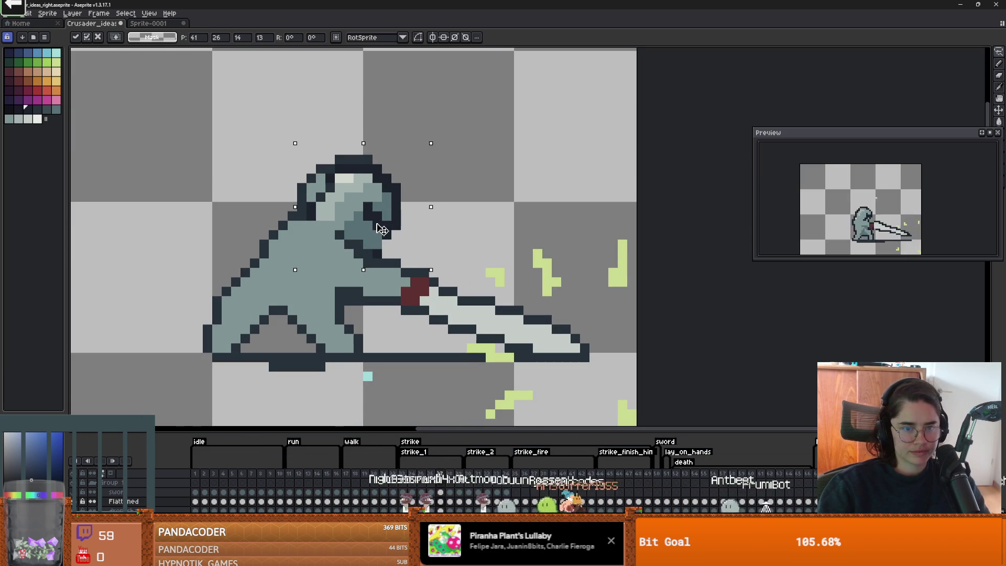
pyautogui.hotkey('ctrl', 'd')
pyautogui.press('b')
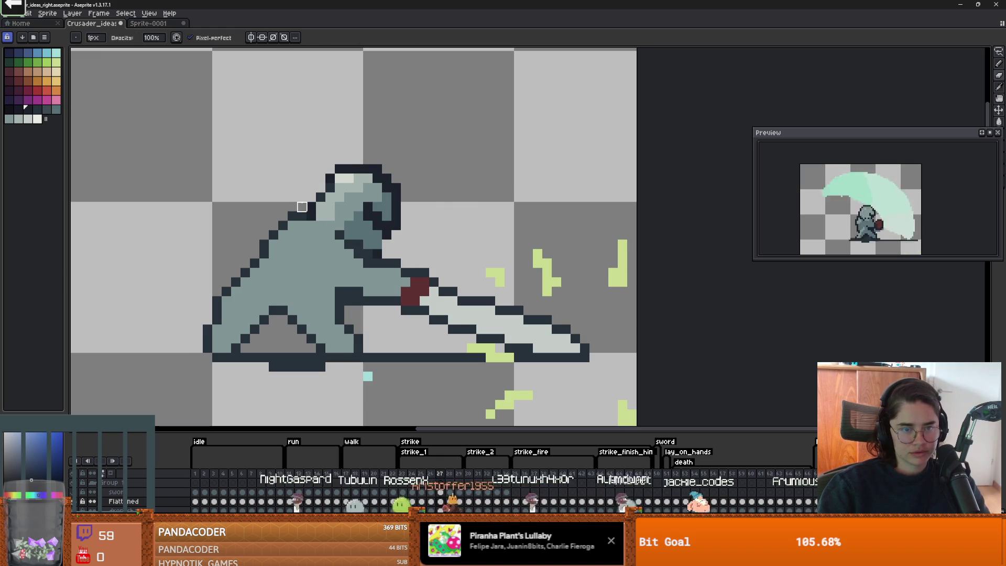
# Step: Eyedrop the light green from the slash and re-centre the knight
pyautogui.press('e')
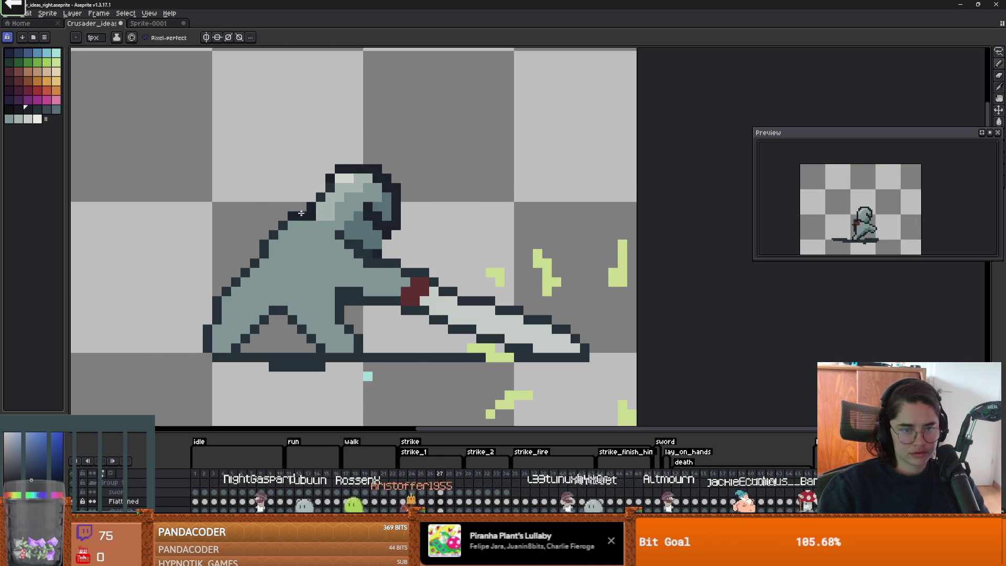
pyautogui.scroll(-3, 377, 264)
pyautogui.scroll(1, 379, 263)
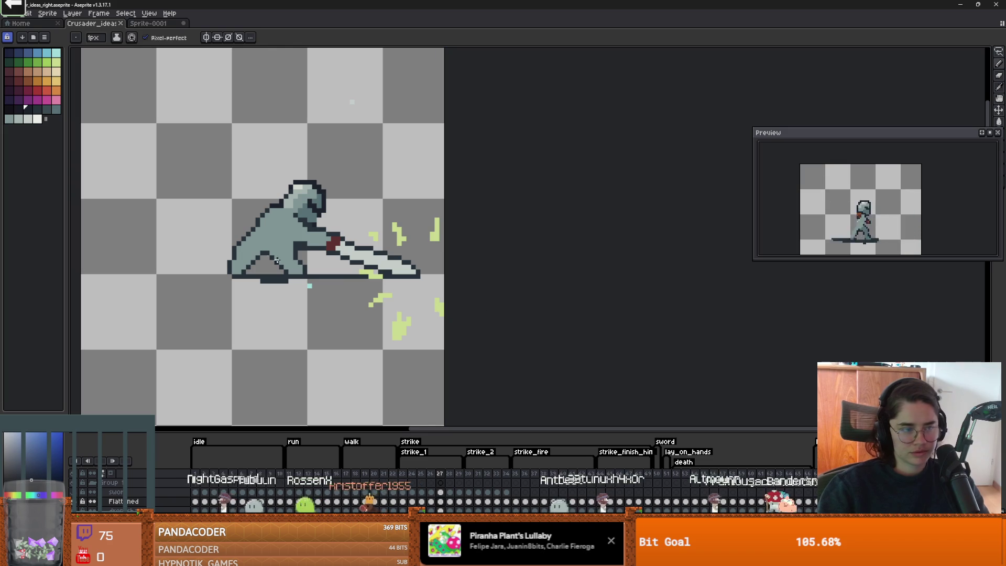
pyautogui.scroll(1, 332, 257)
pyautogui.scroll(-1, 332, 257)
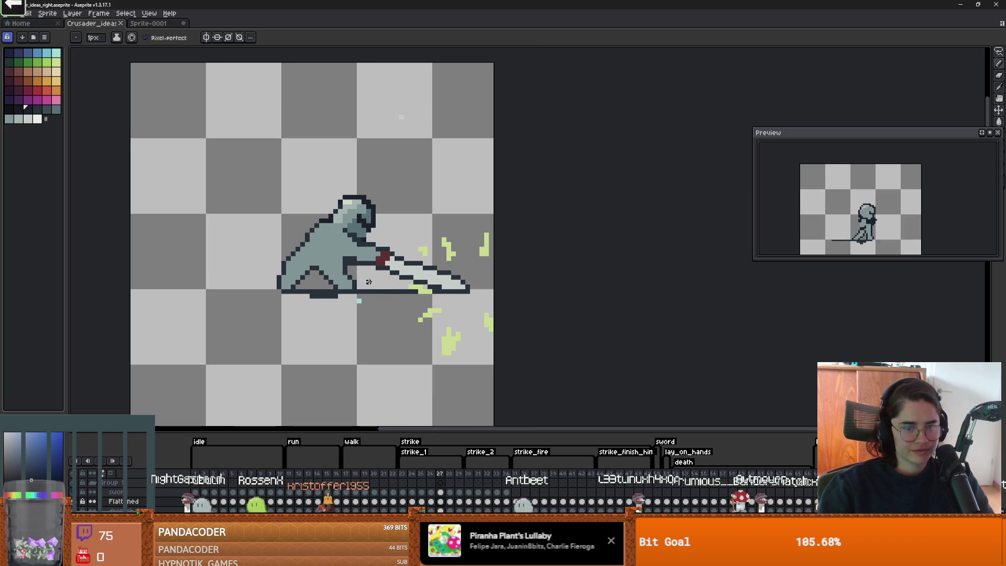
pyautogui.scroll(1, 350, 257)
pyautogui.scroll(2, 350, 257)
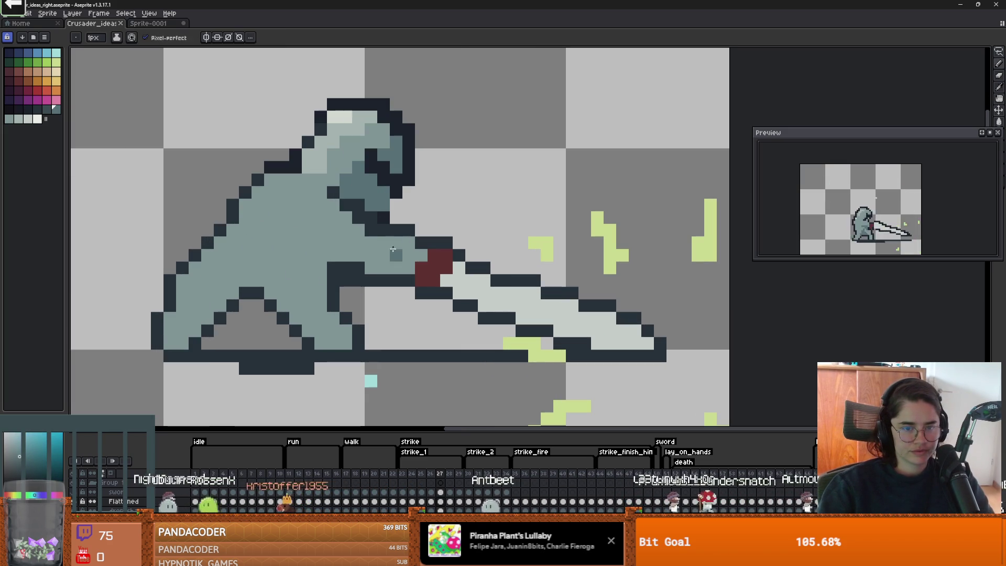
pyautogui.keyDown('alt'); pyautogui.click(552, 249); pyautogui.keyUp('alt')
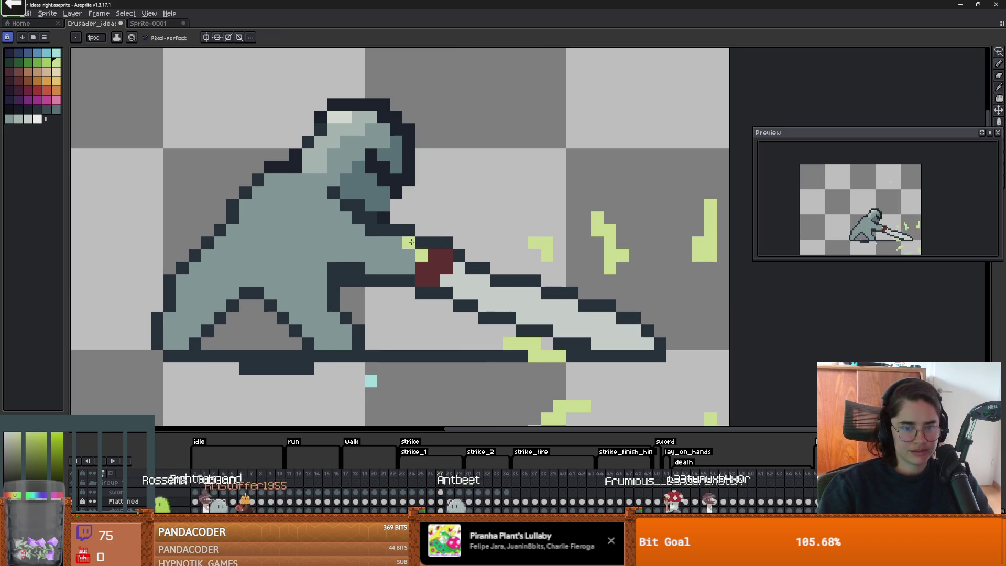
pyautogui.scroll(-3, 659, 310)
pyautogui.scroll(3, 650, 310)
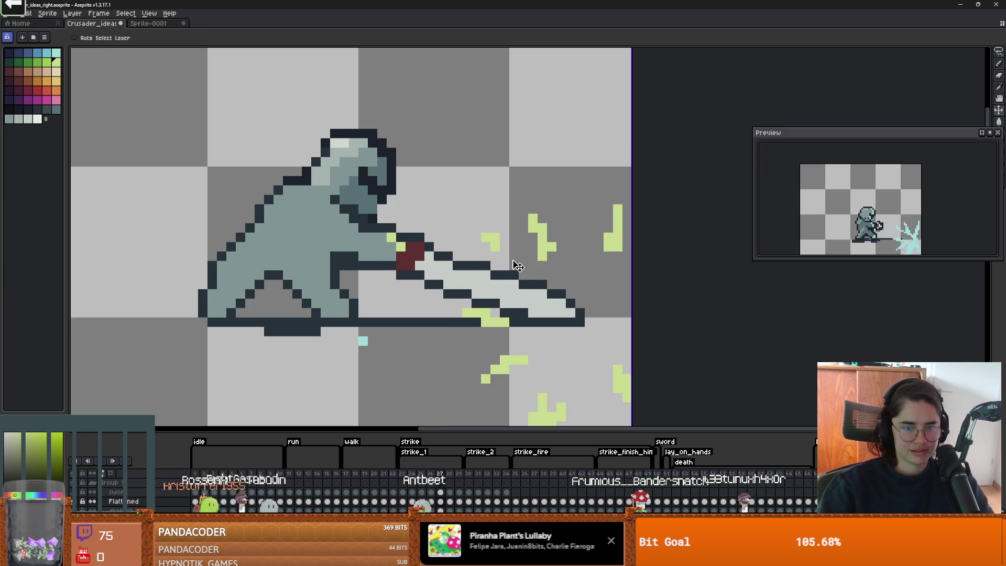
pyautogui.scroll(-2, 515, 259)
pyautogui.moveTo(479, 255); pyautogui.dragTo(392, 222)
# Step: Save the crusader sprite, flip between frames 26 and 27, and play the strike animation
pyautogui.hotkey('ctrl', 's')
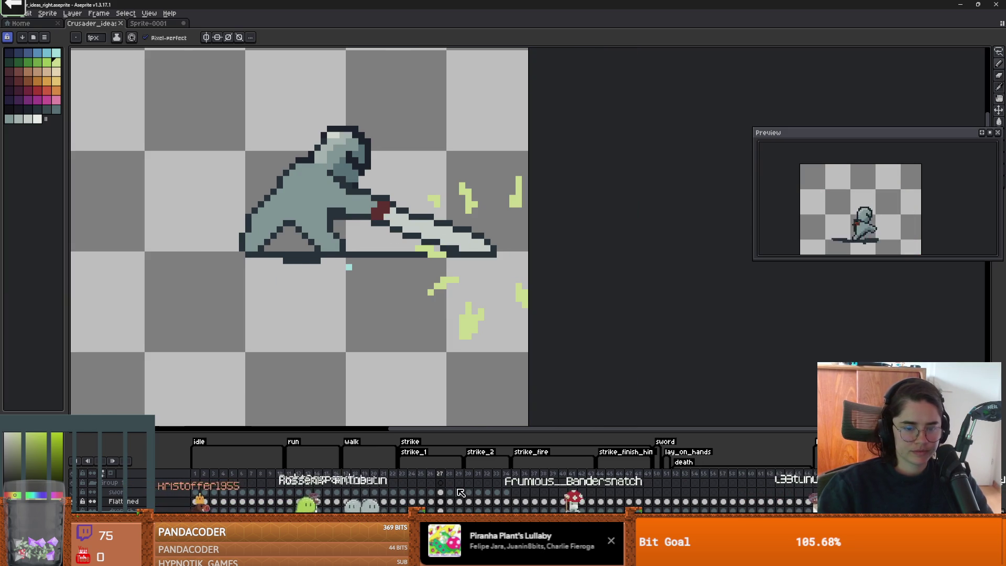
pyautogui.click(433, 475)
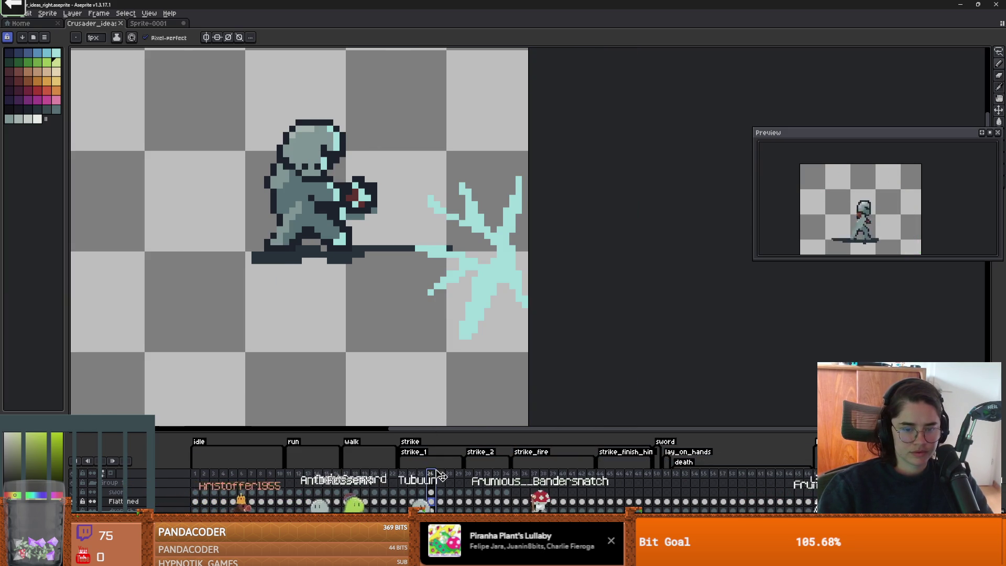
pyautogui.press('Right')
pyautogui.press('Right')
pyautogui.press('Right')
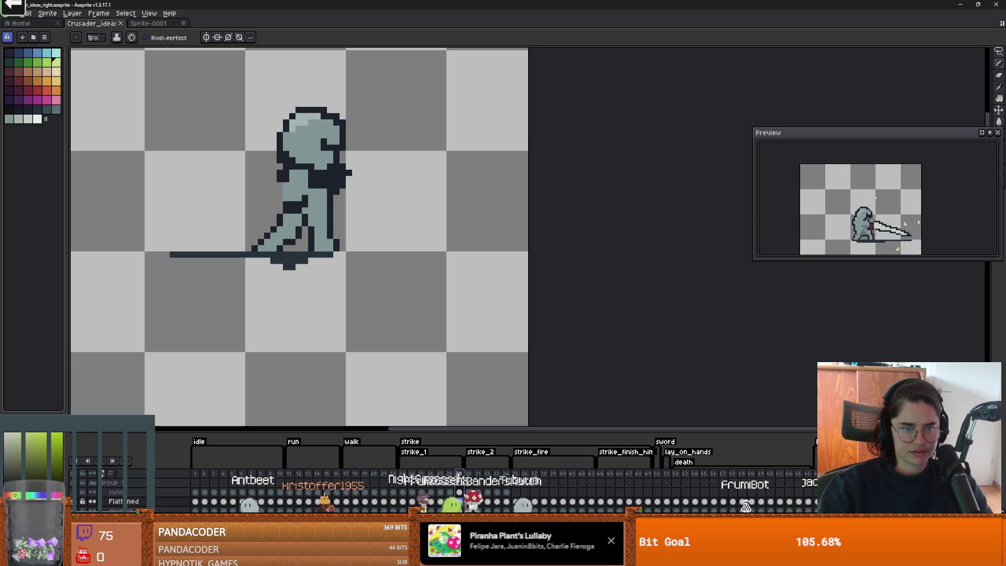
pyautogui.press('Left')
pyautogui.press('Right')
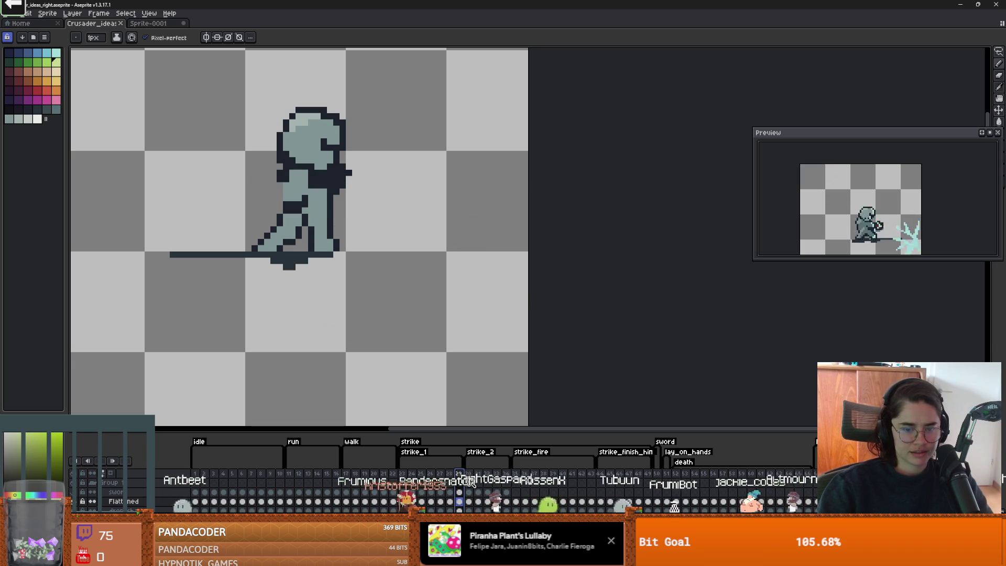
pyautogui.scroll(-2, 391, 391)
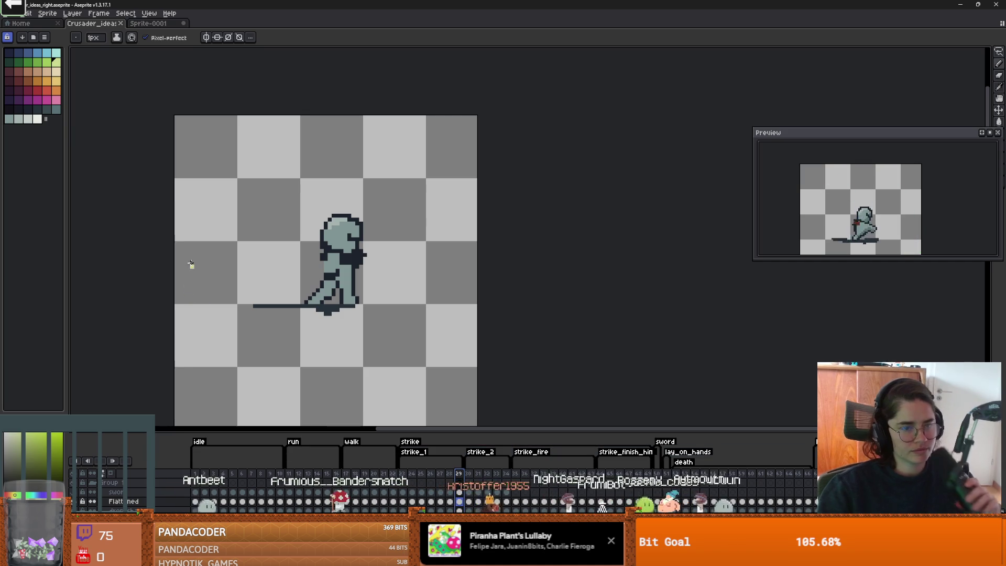
pyautogui.click(110, 460)
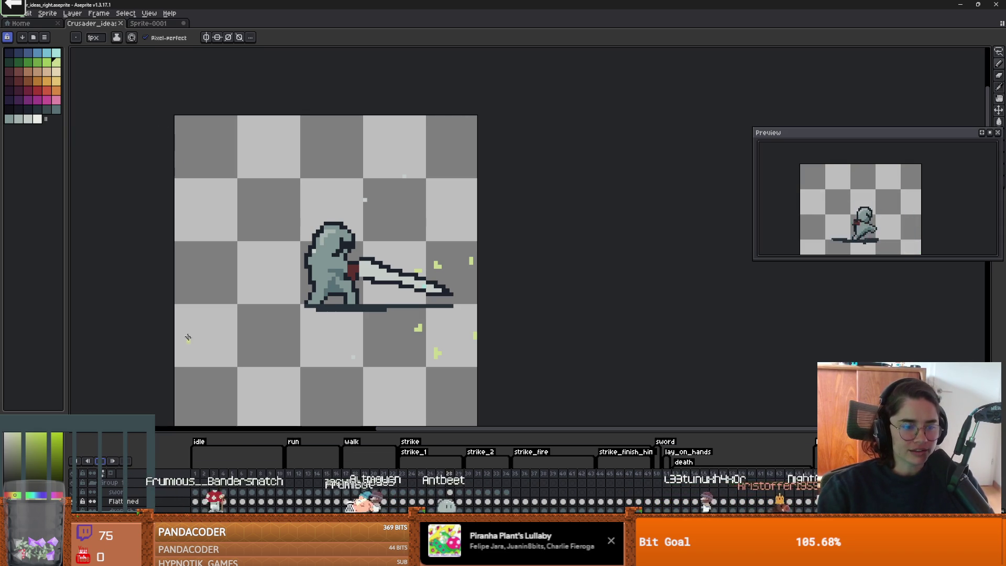
# Step: Open the sprite's folder and drag Crusader_ideas_right - Copy.aseprite into a new Aseprite tab
pyautogui.rightClick(105, 28)
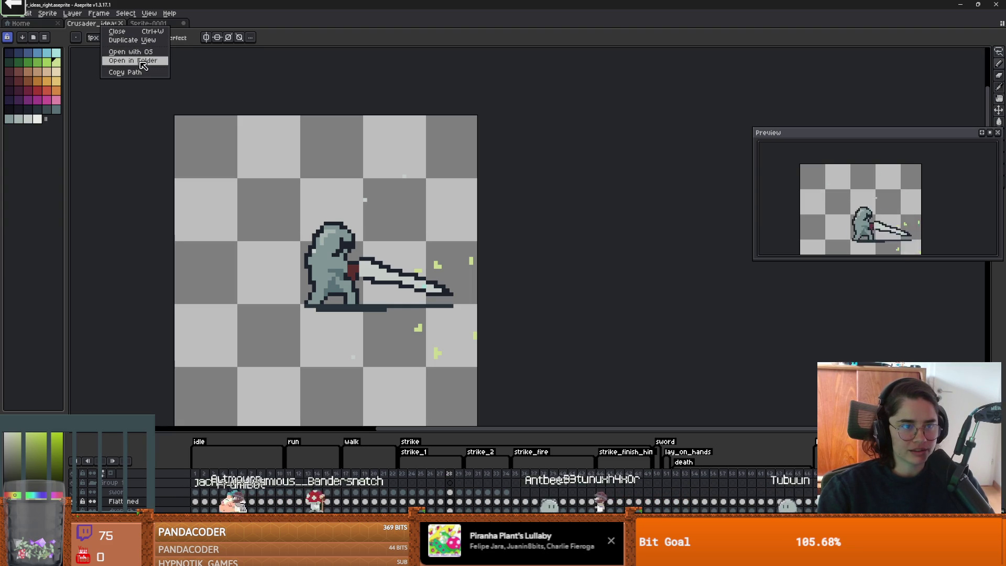
pyautogui.click(143, 62)
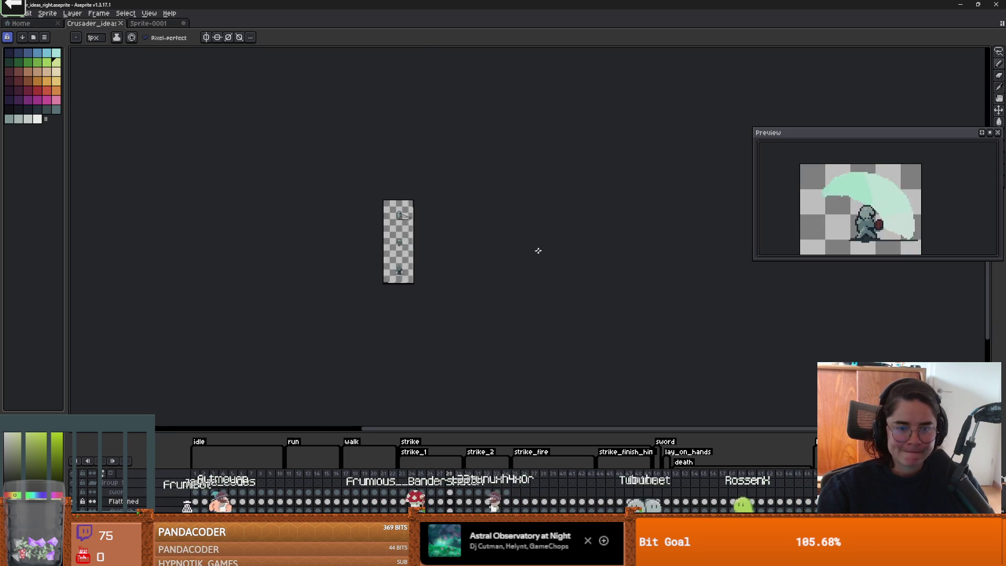
pyautogui.scroll(3, 540, 252)
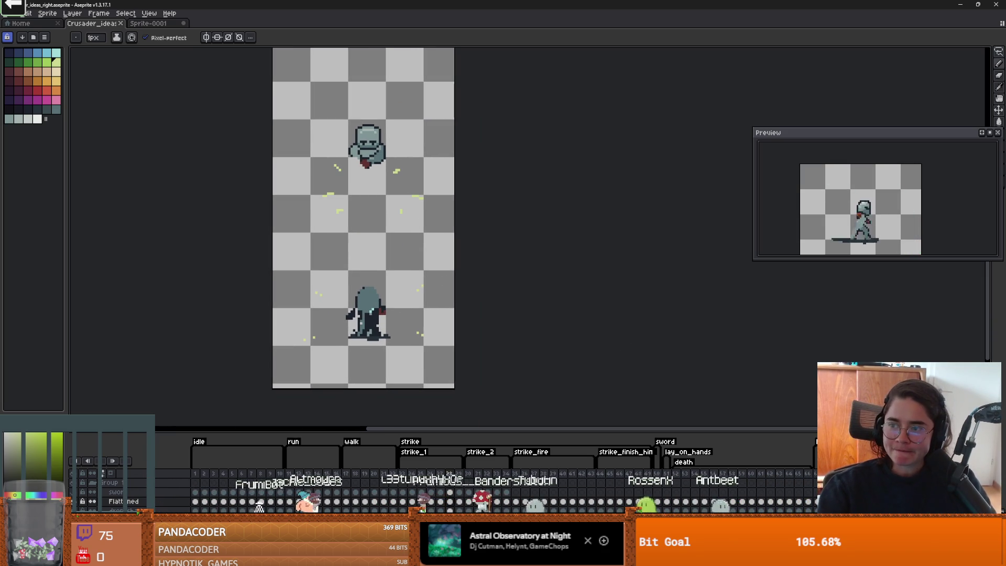
pyautogui.moveTo(1002, 241); pyautogui.dragTo(710, 239)
pyautogui.scroll(3, 560, 254)
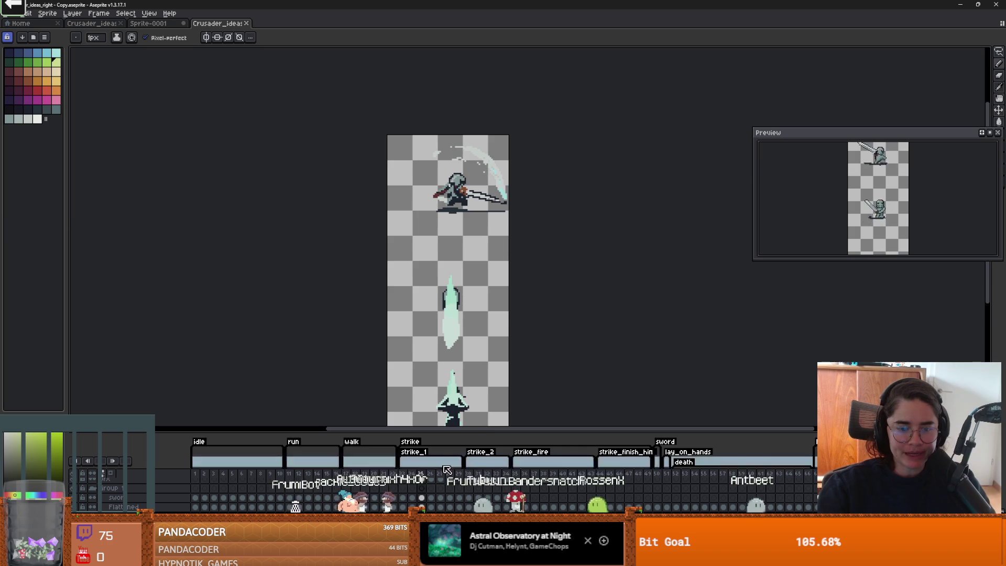
# Step: Compare strike frame 29 in the original and copied crusader files
pyautogui.click(462, 474)
pyautogui.scroll(2, 503, 205)
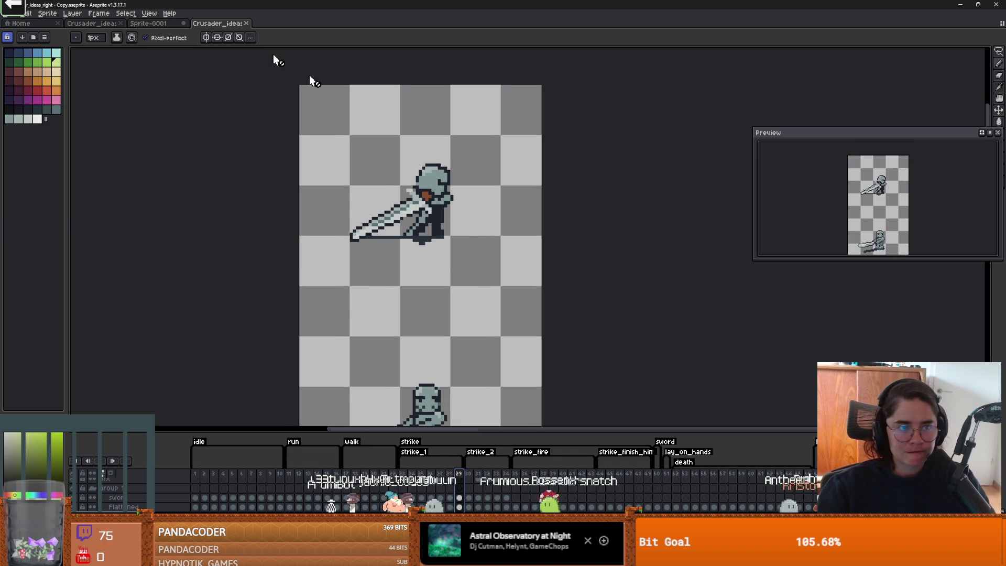
pyautogui.click(99, 21)
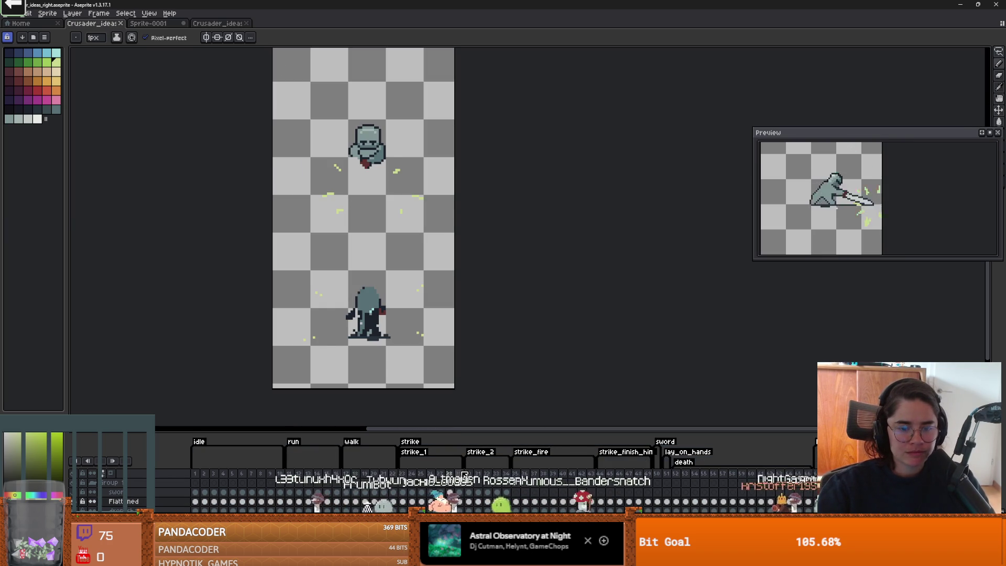
pyautogui.click(461, 474)
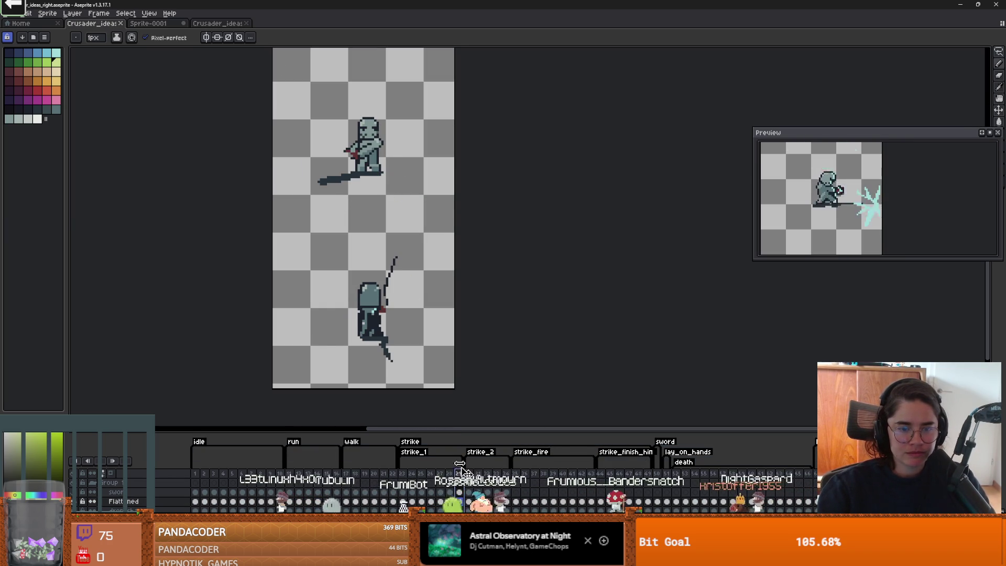
pyautogui.scroll(-1, 388, 287)
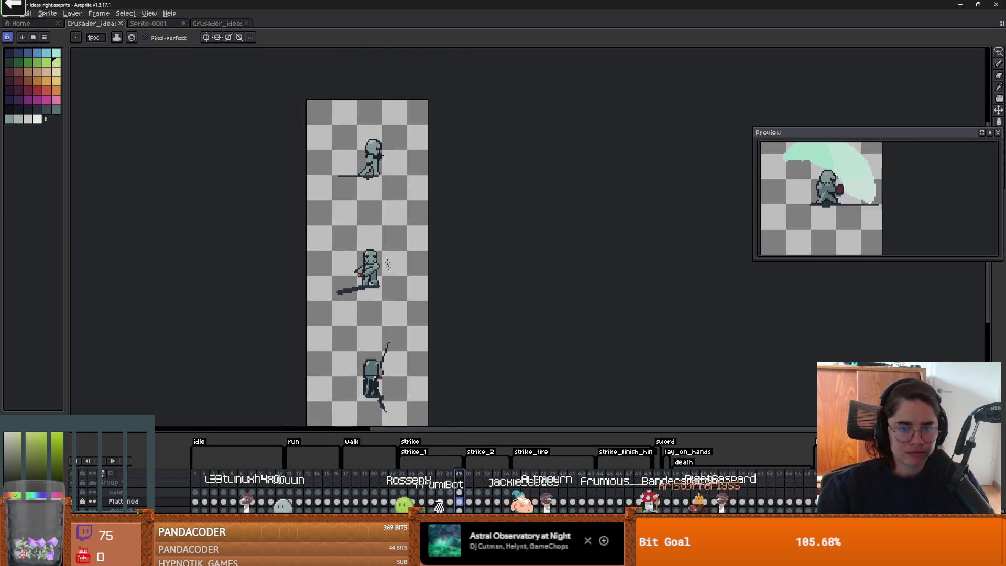
pyautogui.scroll(2, 200, 197)
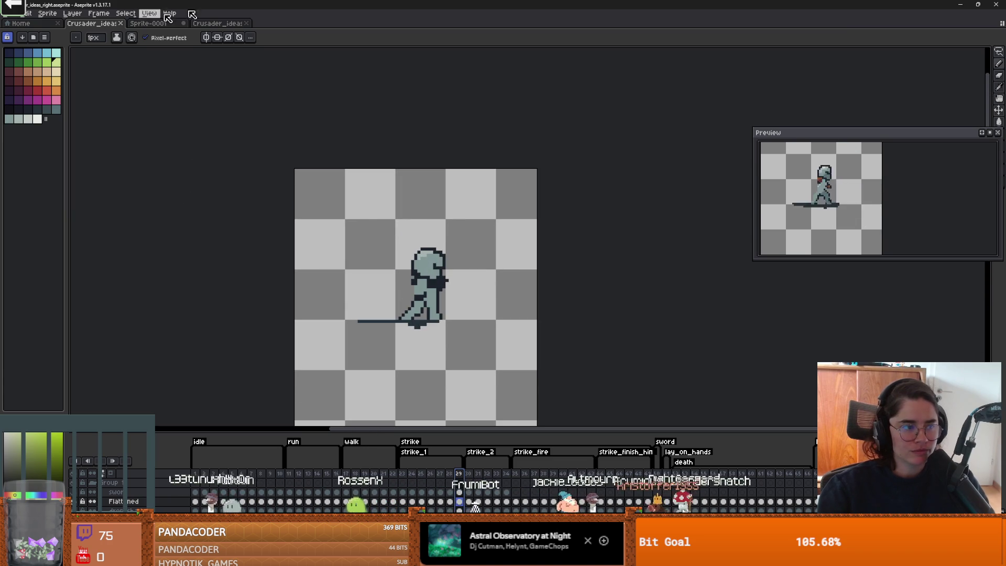
pyautogui.click(218, 23)
pyautogui.scroll(-2, 479, 254)
pyautogui.scroll(1, 456, 294)
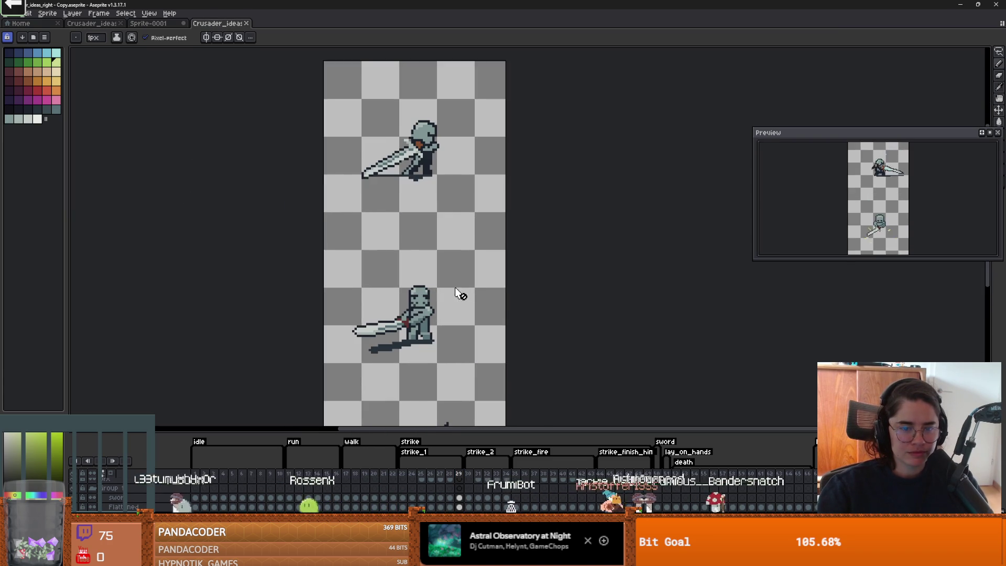
pyautogui.scroll(1, 442, 321)
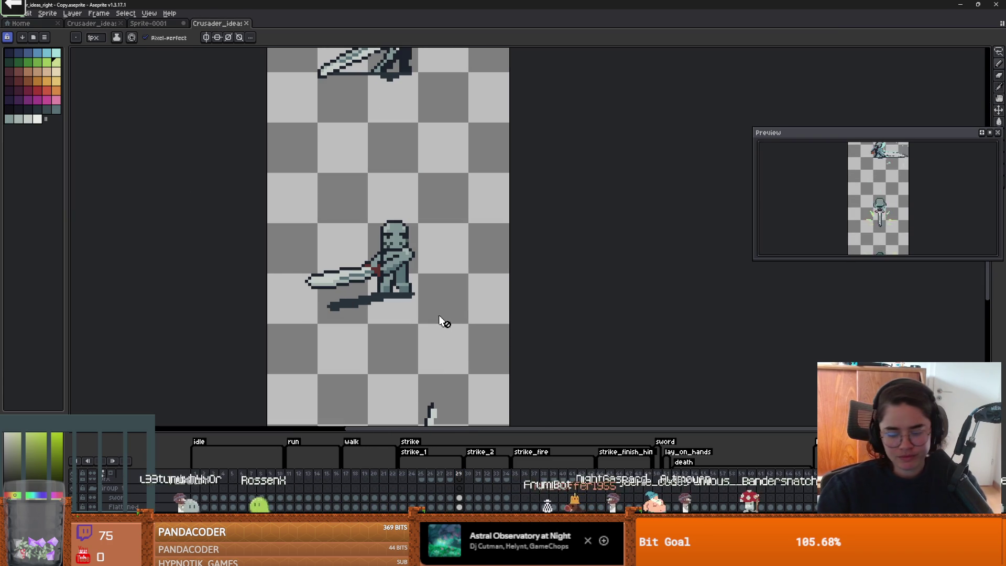
# Step: Draw a rectangular marquee around the lower sword-swinging knight in the Copy file
pyautogui.press('m')
pyautogui.moveTo(424, 330); pyautogui.dragTo(338, 265)
pyautogui.moveTo(463, 223); pyautogui.dragTo(270, 376)
pyautogui.click(477, 249)
pyautogui.moveTo(433, 197)
pyautogui.mouseDown()
pyautogui.moveTo(262, 341)
pyautogui.moveTo(284, 344)
pyautogui.mouseUp()
pyautogui.scroll(3, 452, 490)
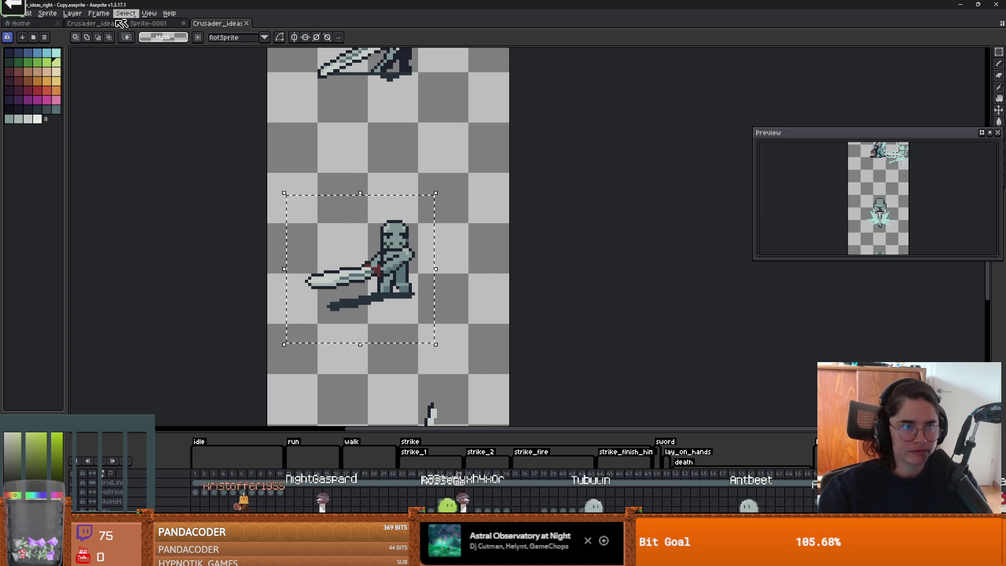
# Step: In the original Crusader_ideas file, pencil dark outline pixels beside the knight's helmet
pyautogui.click(94, 23)
pyautogui.scroll(-4, 467, 351)
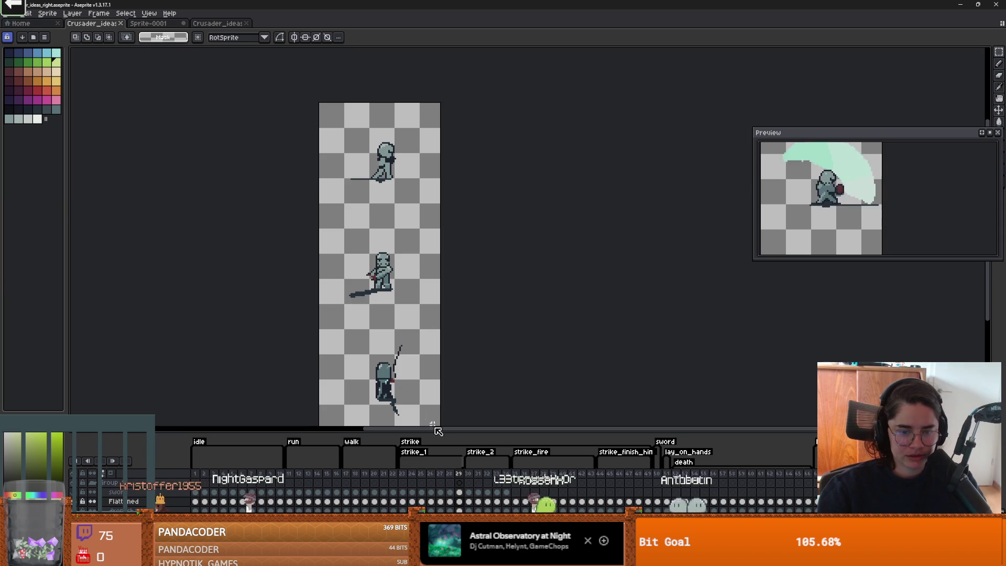
pyautogui.scroll(2, 398, 236)
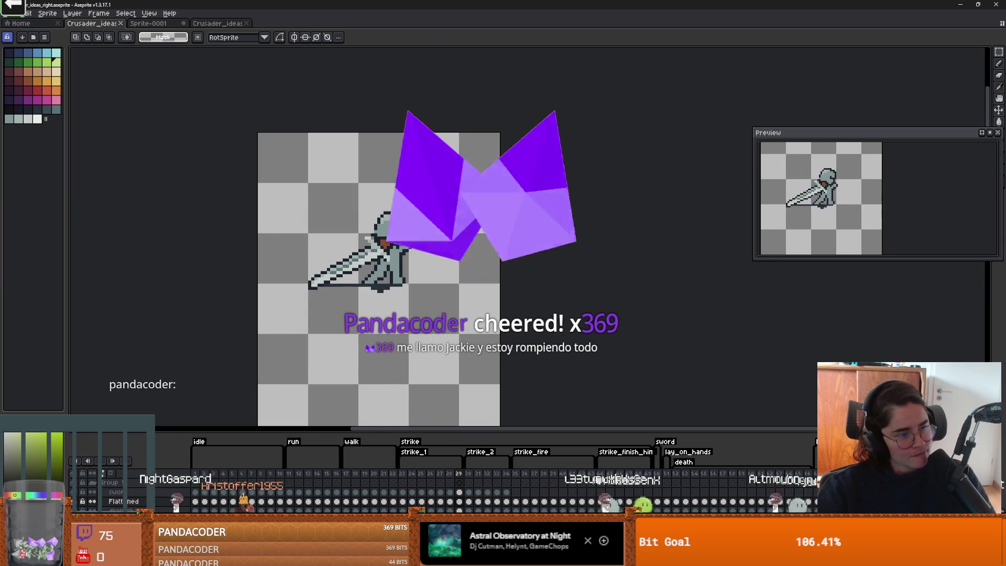
pyautogui.scroll(1, 365, 263)
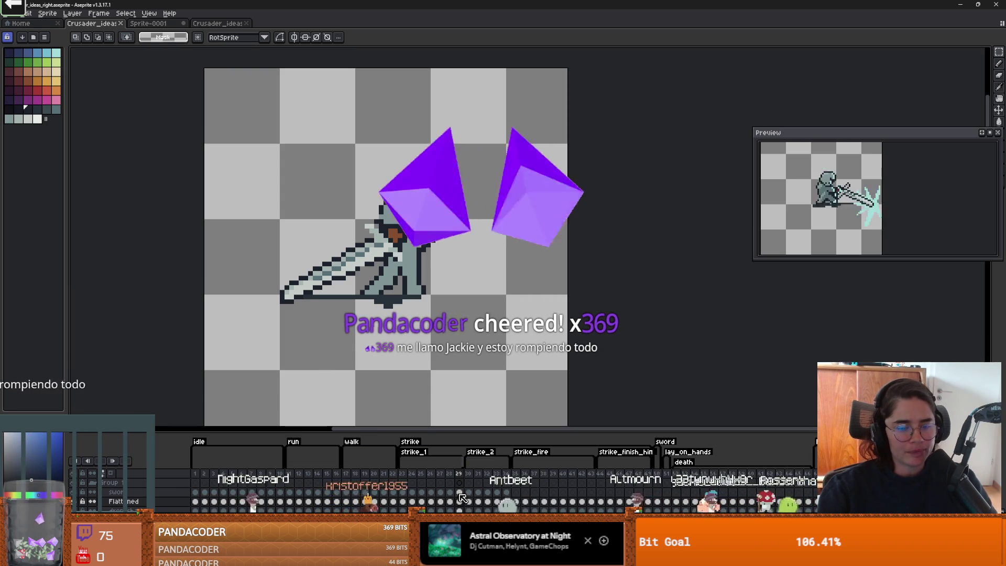
pyautogui.scroll(2, 357, 250)
pyautogui.press('b')
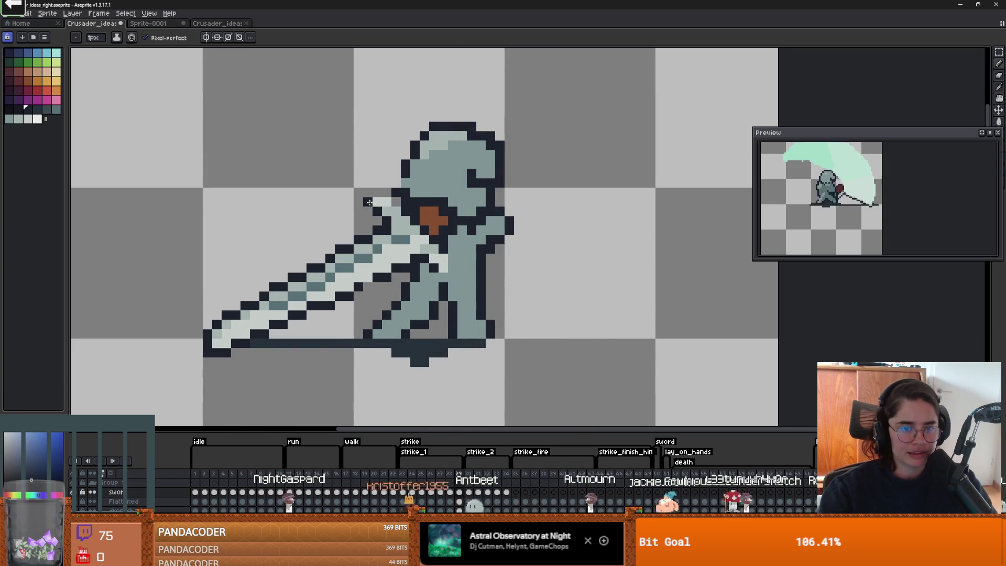
pyautogui.moveTo(383, 193); pyautogui.dragTo(400, 199)
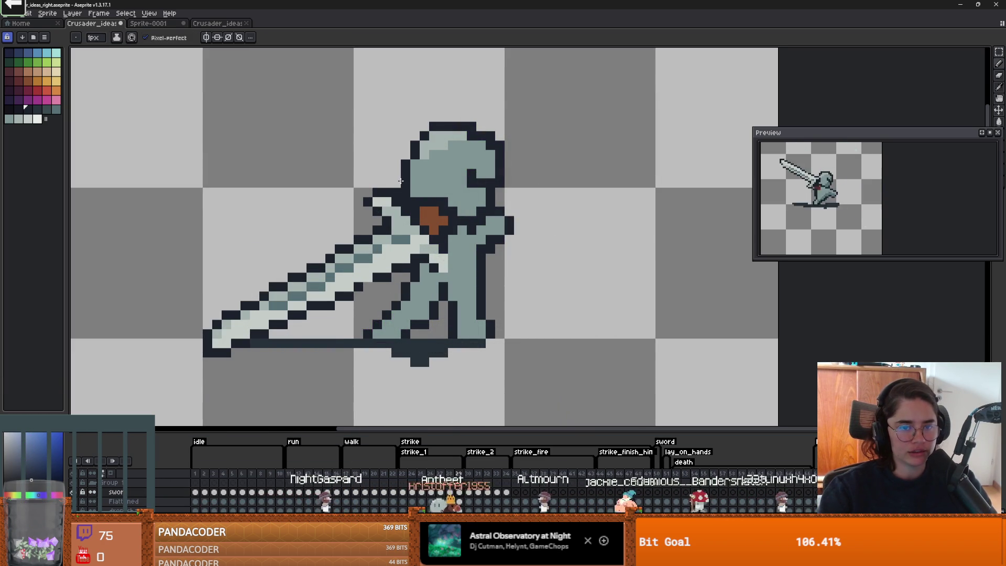
pyautogui.scroll(-4, 464, 307)
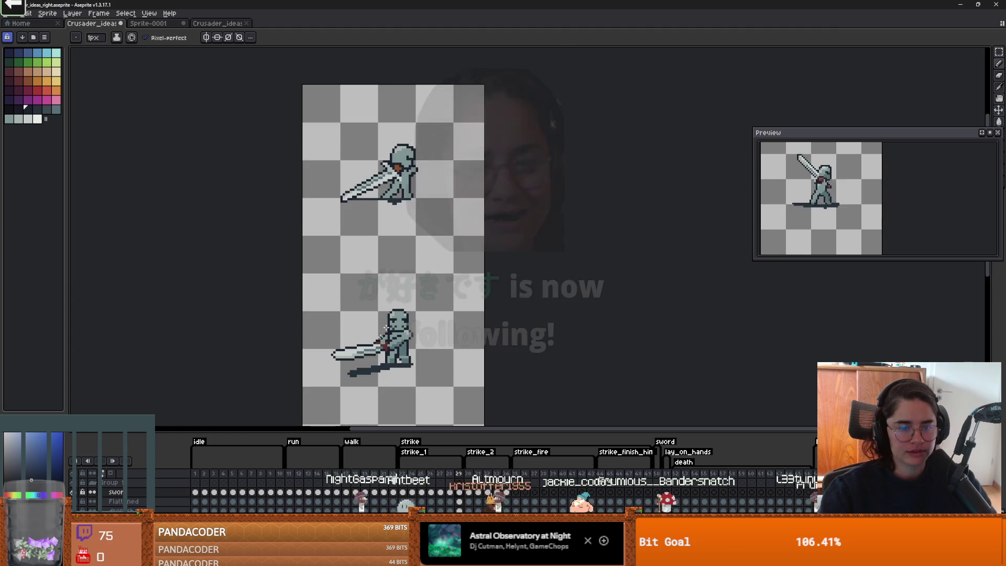
pyautogui.scroll(2, 420, 398)
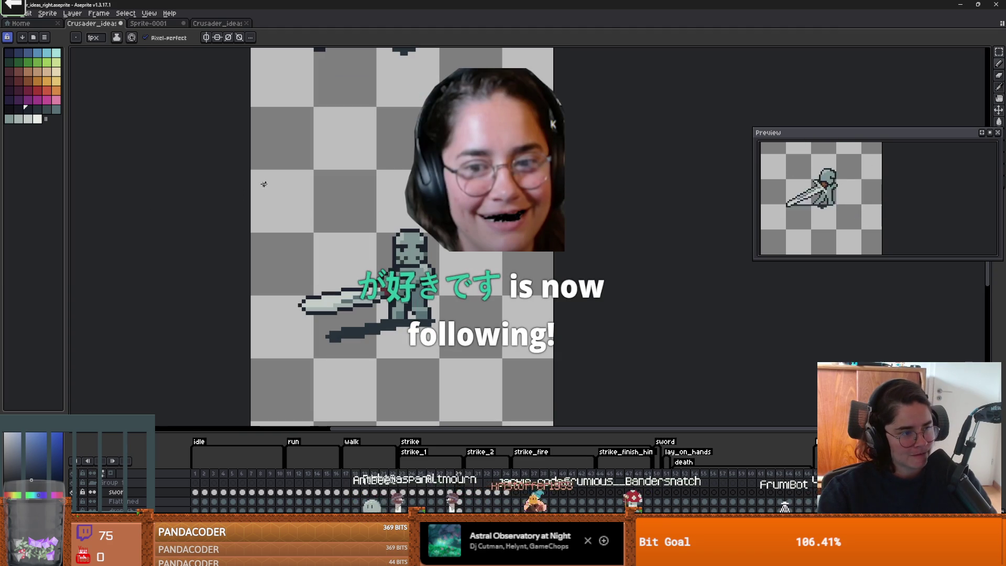
pyautogui.moveTo(315, 250)
pyautogui.mouseDown()
pyautogui.moveTo(238, 451)
pyautogui.moveTo(238, 483)
pyautogui.mouseUp()
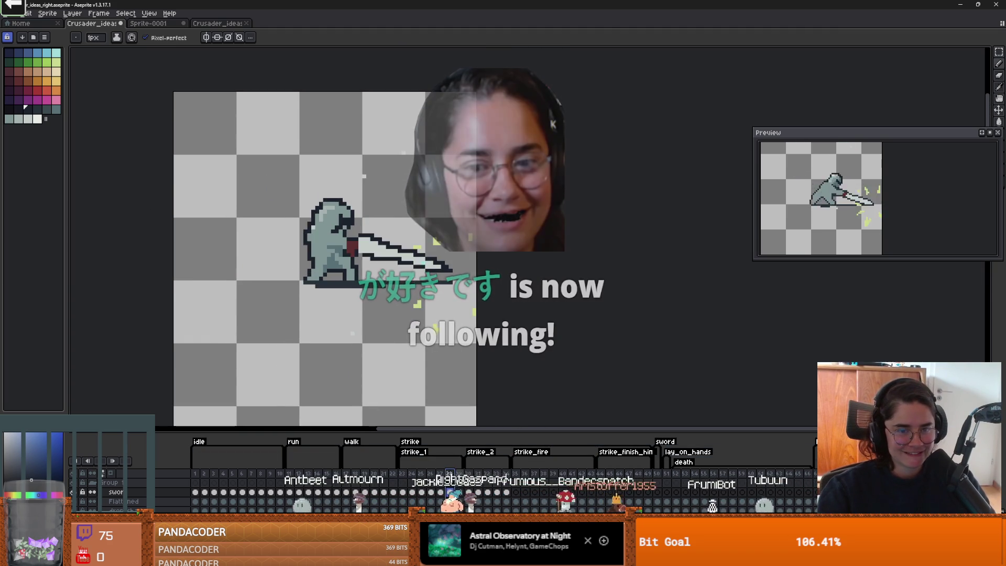
pyautogui.scroll(-3, 370, 326)
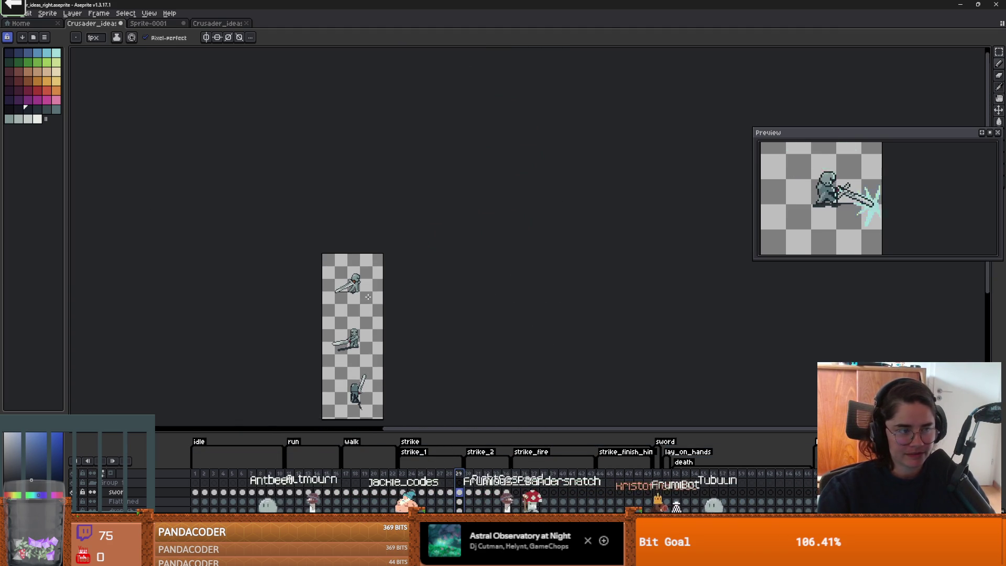
# Step: Play the knight's strike animation zoomed in and watch it loop
pyautogui.scroll(2, 370, 326)
pyautogui.scroll(1, 349, 312)
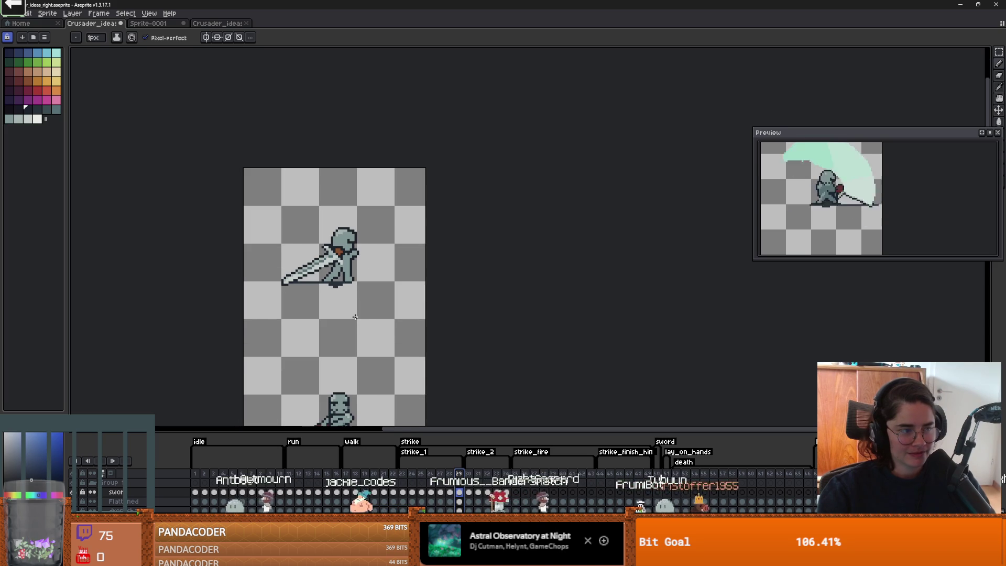
pyautogui.click(106, 460)
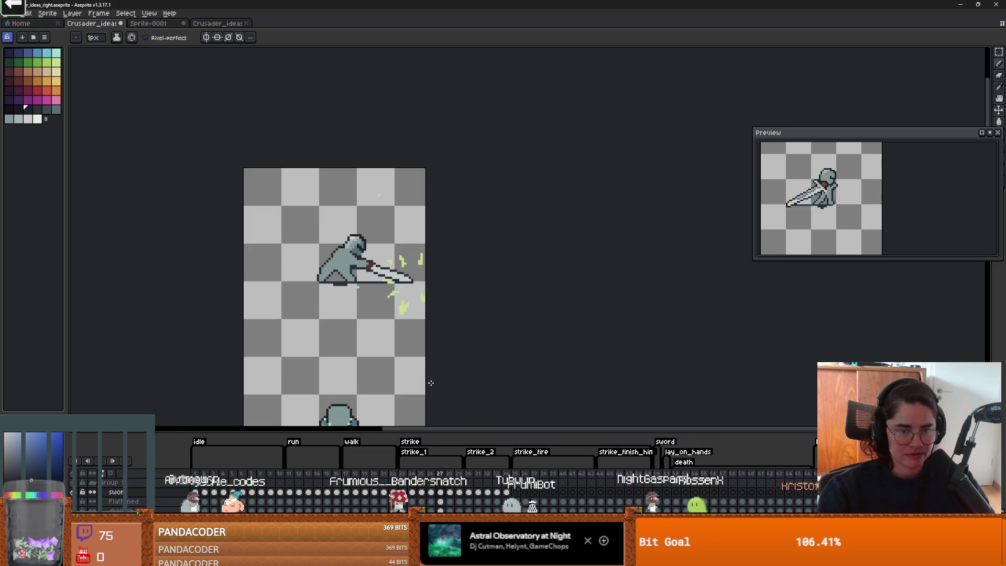
pyautogui.scroll(-3, 422, 341)
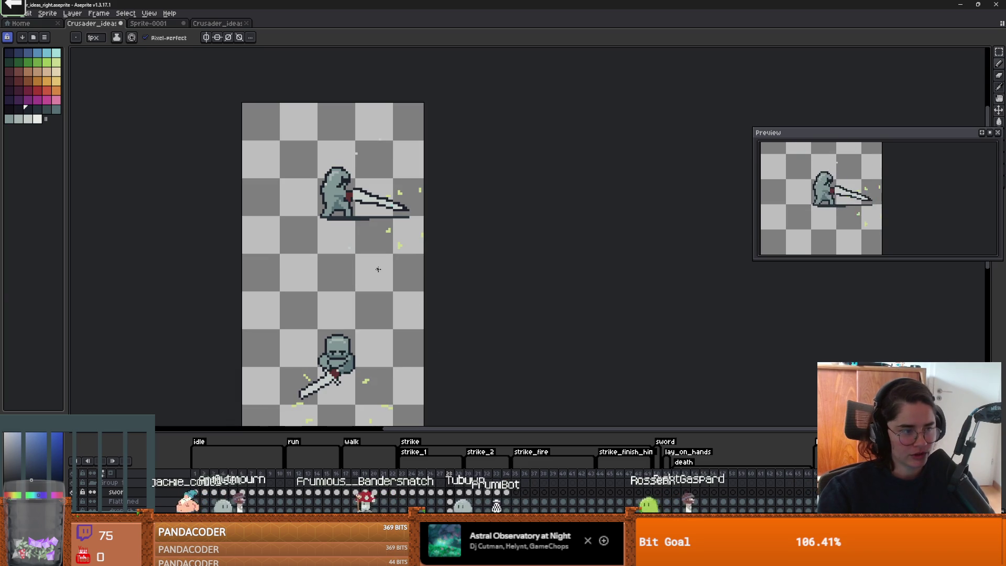
pyautogui.scroll(2, 356, 260)
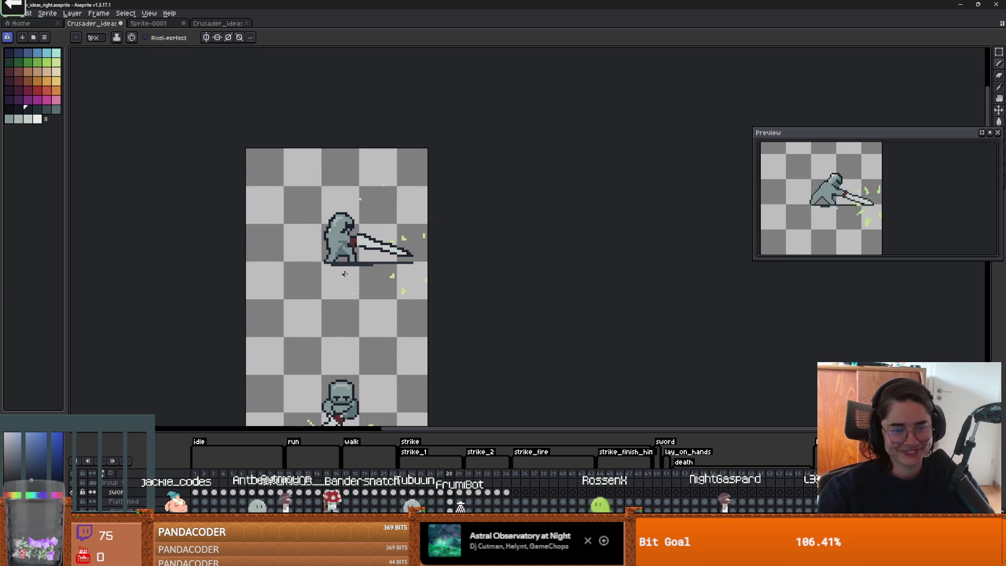
pyautogui.scroll(2, 344, 274)
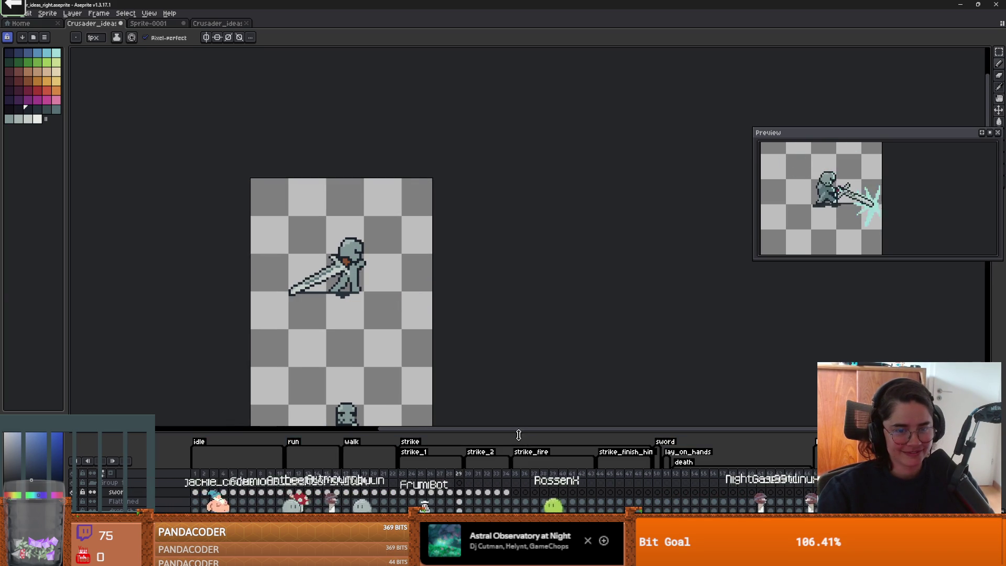
pyautogui.scroll(-5, 472, 201)
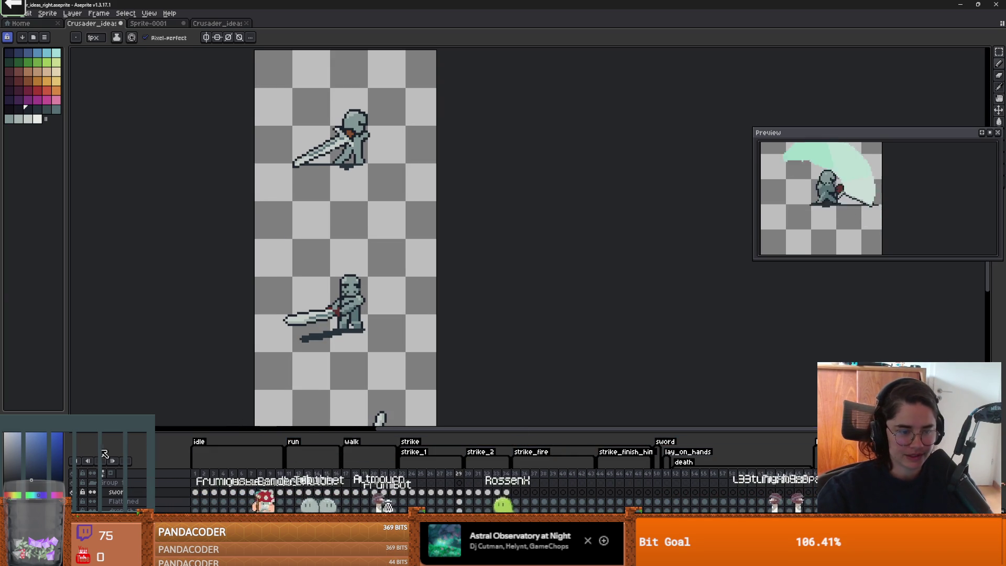
pyautogui.scroll(-2, 420, 234)
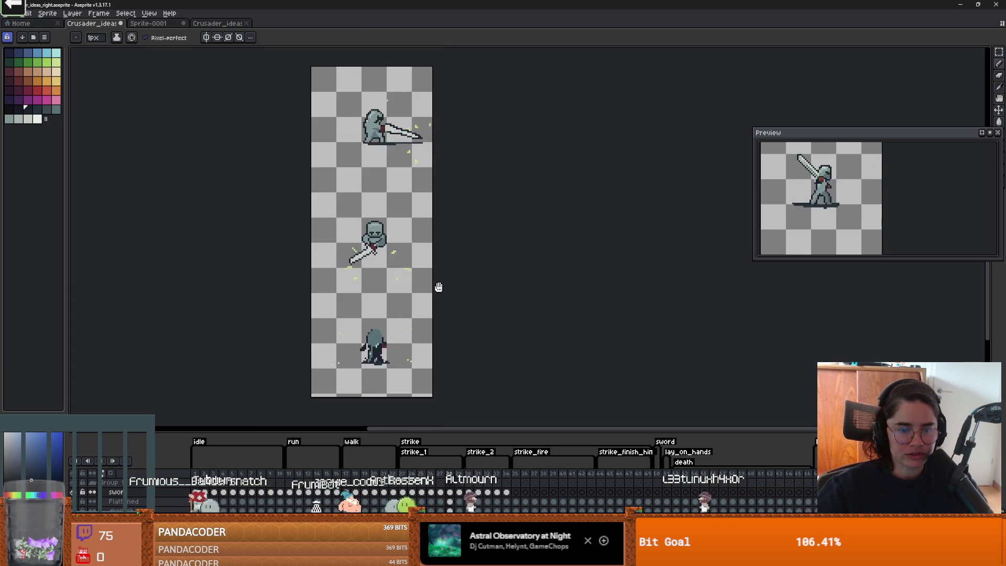
# Step: Stop playback and step to frame 24, where the sword points down
pyautogui.press('Return')
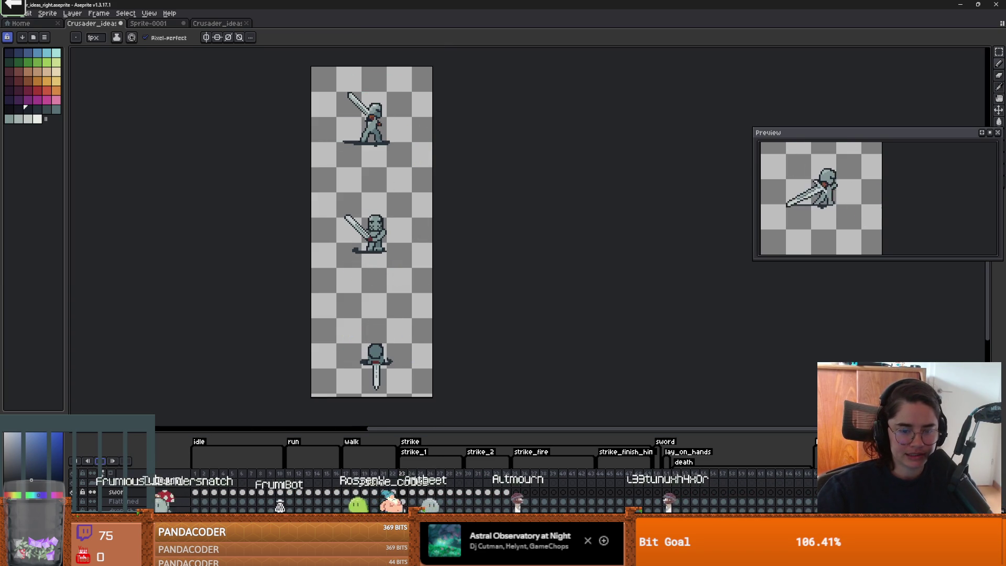
pyautogui.press('Right')
pyautogui.press('Right')
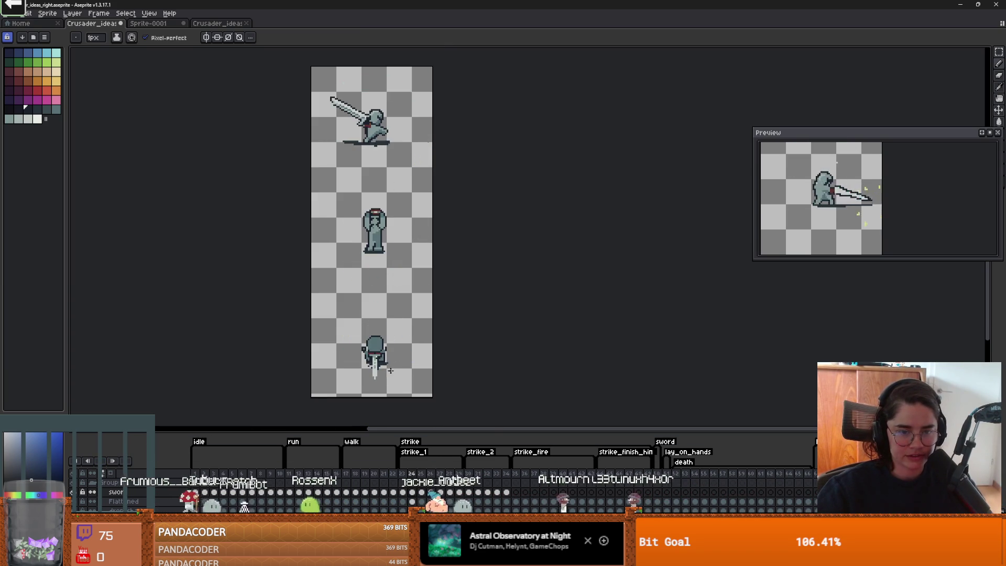
pyautogui.press('Left')
pyautogui.scroll(5, 391, 370)
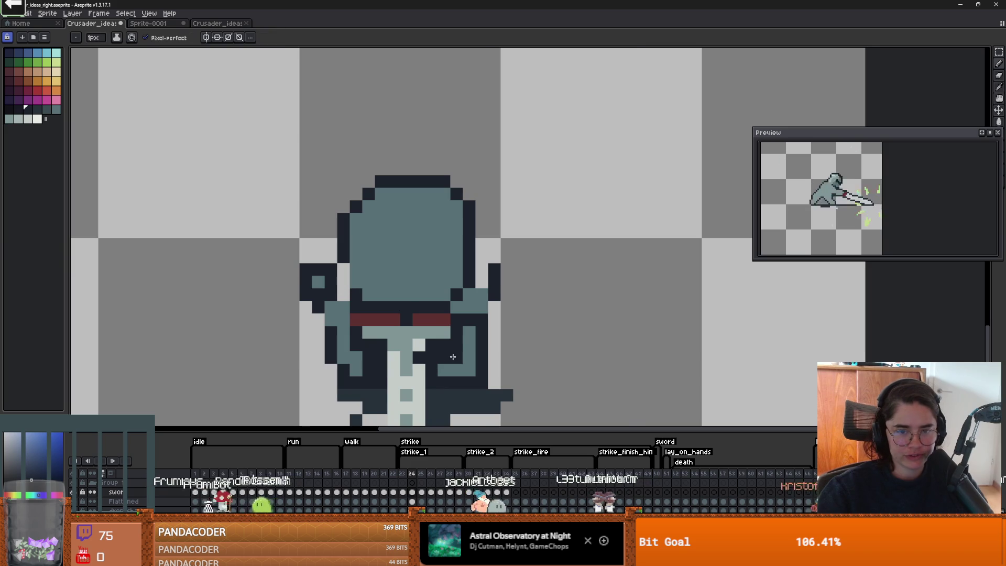
# Step: Pick the dark teal and rework the dark shoulder pixels left of the helmet
pyautogui.scroll(-1, 452, 360)
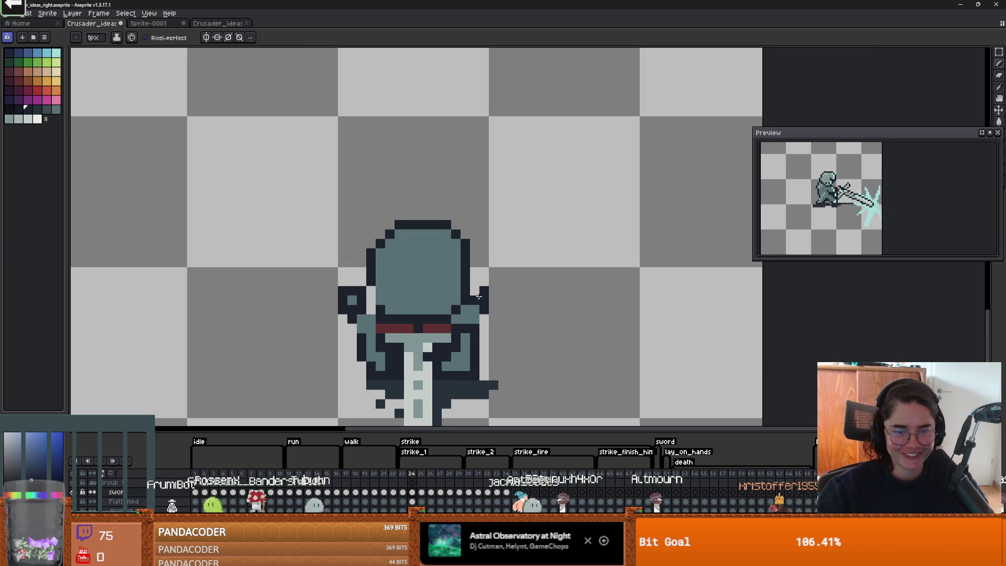
pyautogui.press('b')
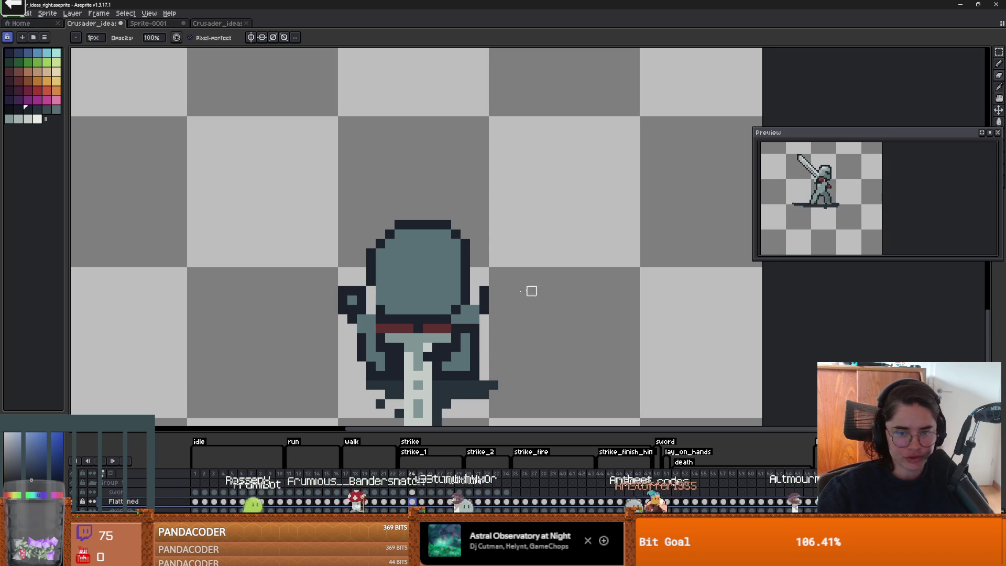
pyautogui.press('i')
pyautogui.press('b')
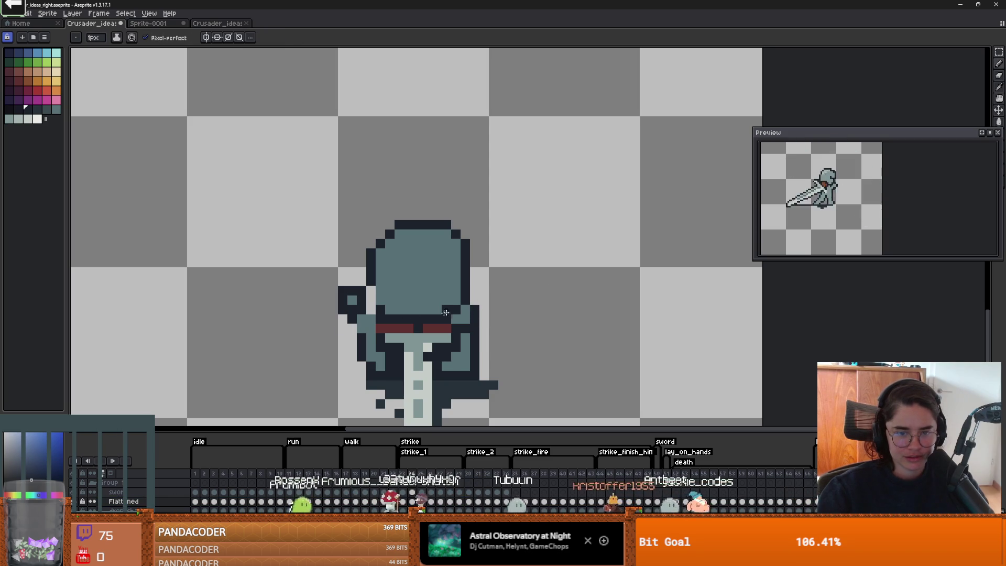
pyautogui.scroll(-1, 409, 338)
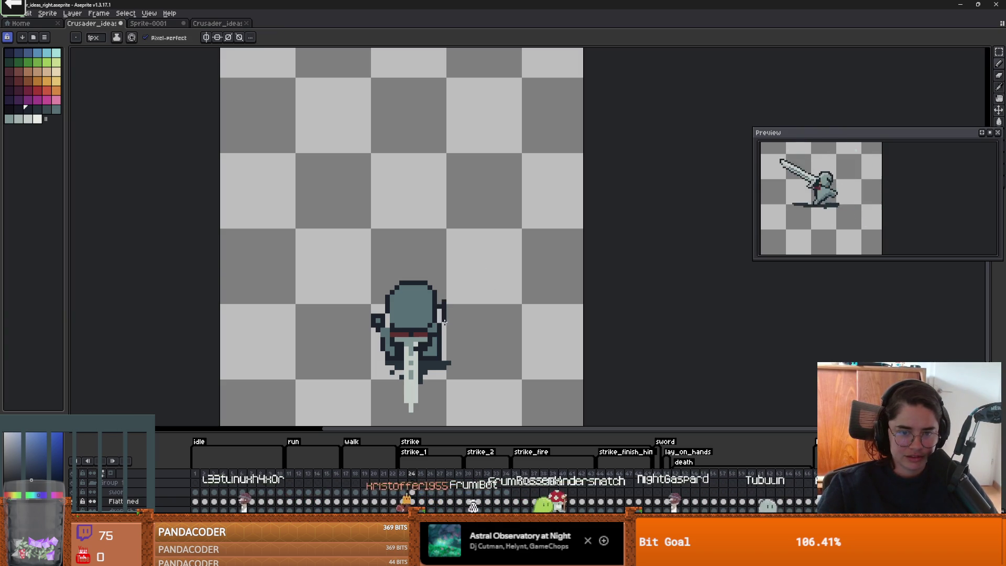
pyautogui.keyDown('alt'); pyautogui.click(438, 330); pyautogui.keyUp('alt')
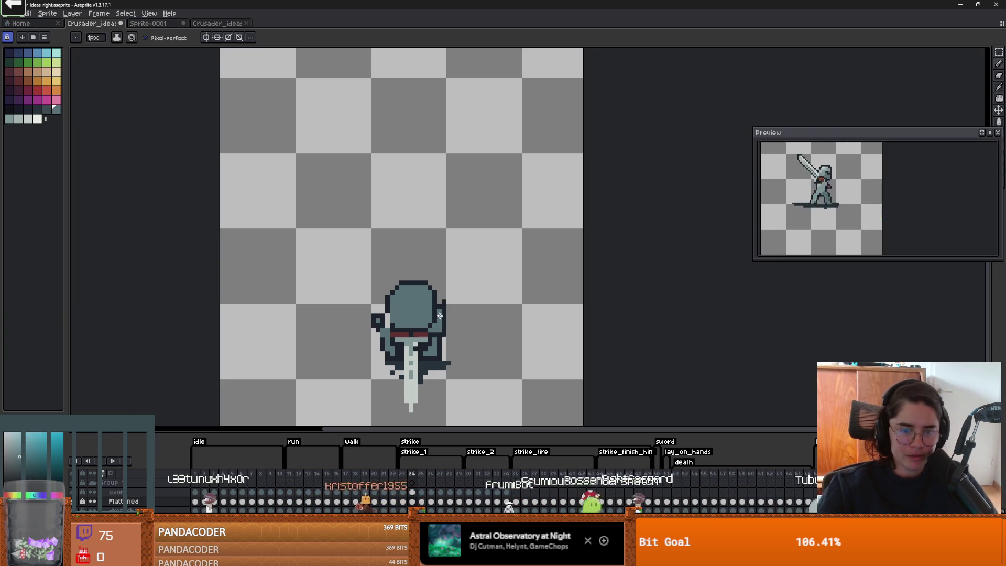
pyautogui.scroll(-1, 430, 325)
pyautogui.scroll(1, 422, 343)
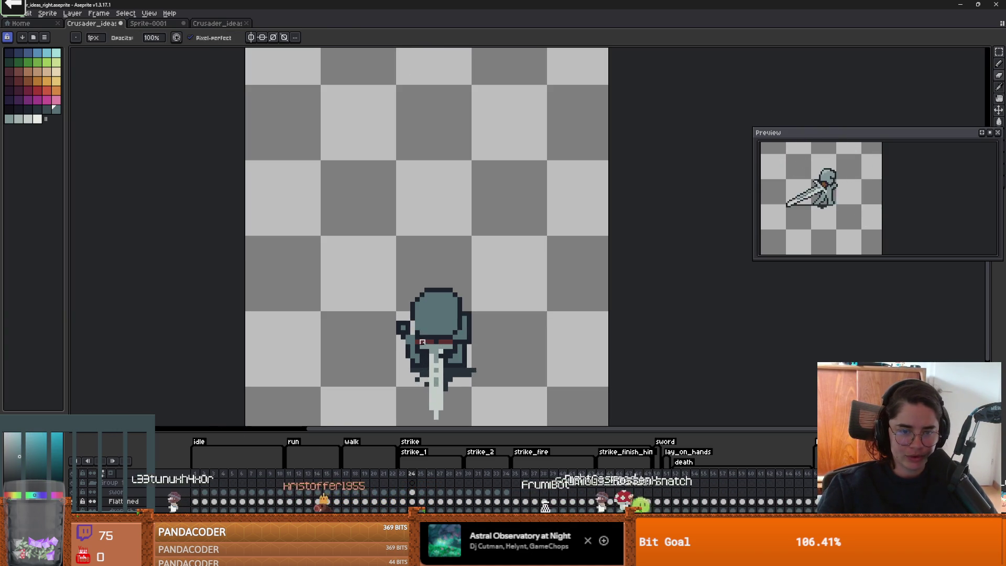
pyautogui.moveTo(399, 329); pyautogui.dragTo(408, 338)
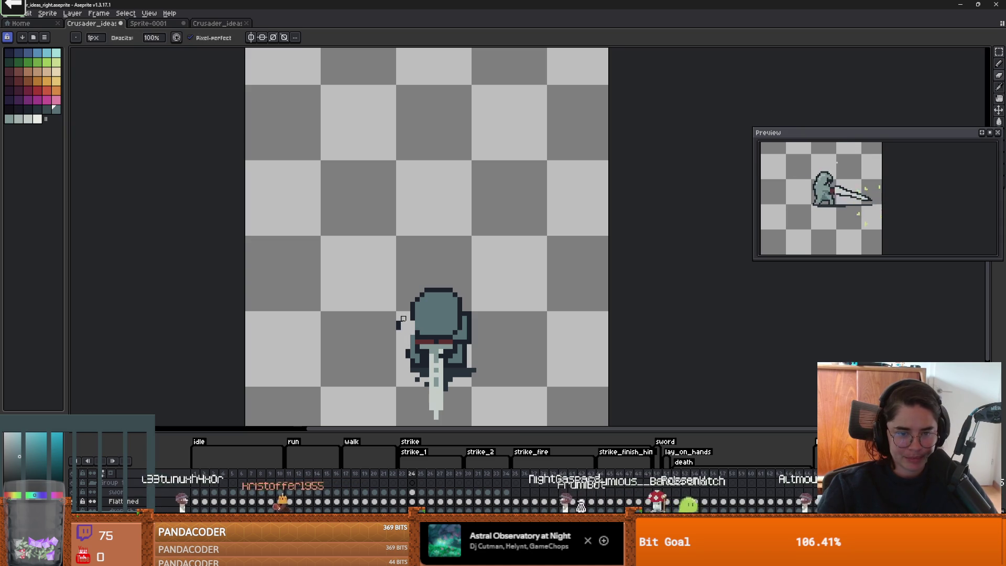
# Step: Erase the dark outline pixels left of the helmet
pyautogui.press('e')
pyautogui.press('x')
pyautogui.press('x')
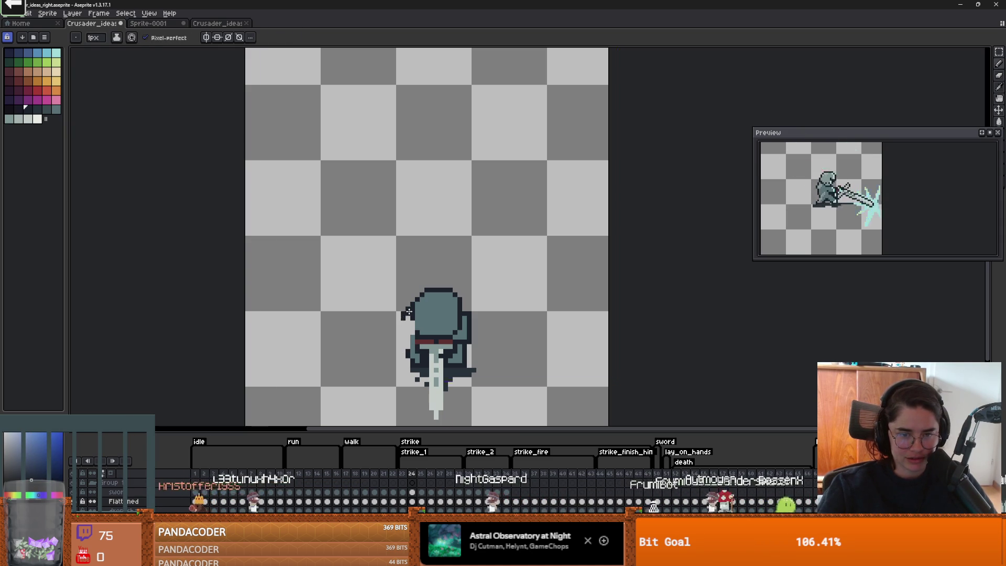
pyautogui.moveTo(402, 337); pyautogui.dragTo(408, 318)
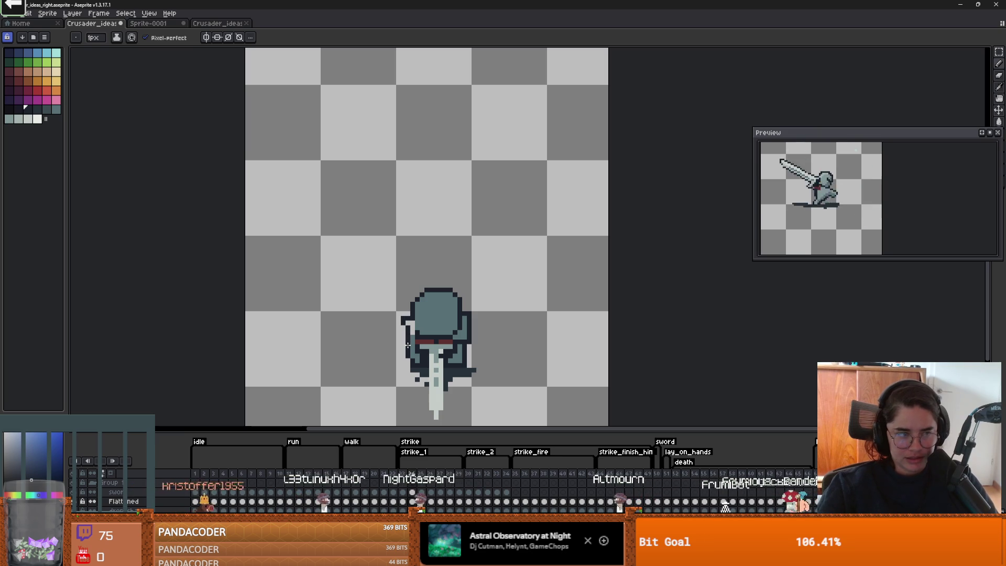
pyautogui.scroll(3, 411, 343)
# Step: Paint a teal pixel left of the helmet and a dark pixel at its lower-left corner
pyautogui.keyDown('alt'); pyautogui.click(414, 306); pyautogui.keyUp('alt')
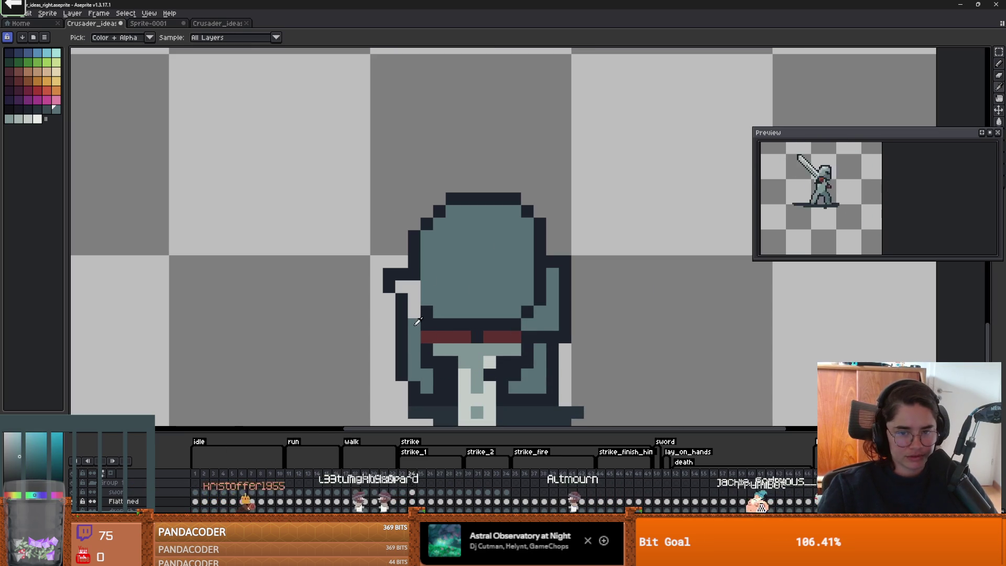
pyautogui.click(401, 287)
pyautogui.keyDown('alt'); pyautogui.click(415, 268); pyautogui.keyUp('alt')
pyautogui.scroll(-1, 416, 294)
pyautogui.keyDown('alt'); pyautogui.click(411, 315); pyautogui.keyUp('alt')
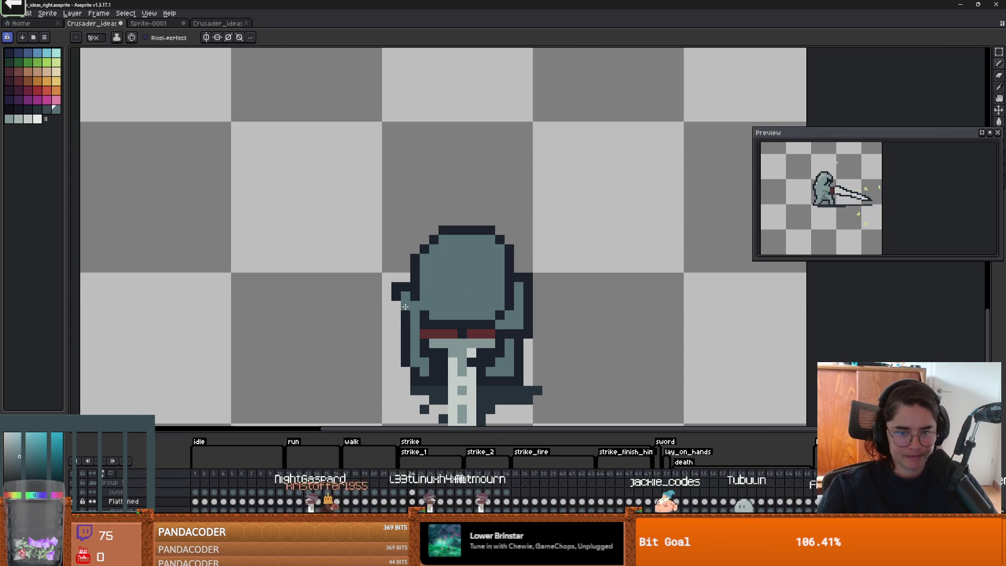
pyautogui.keyDown('alt'); pyautogui.click(399, 292); pyautogui.keyUp('alt')
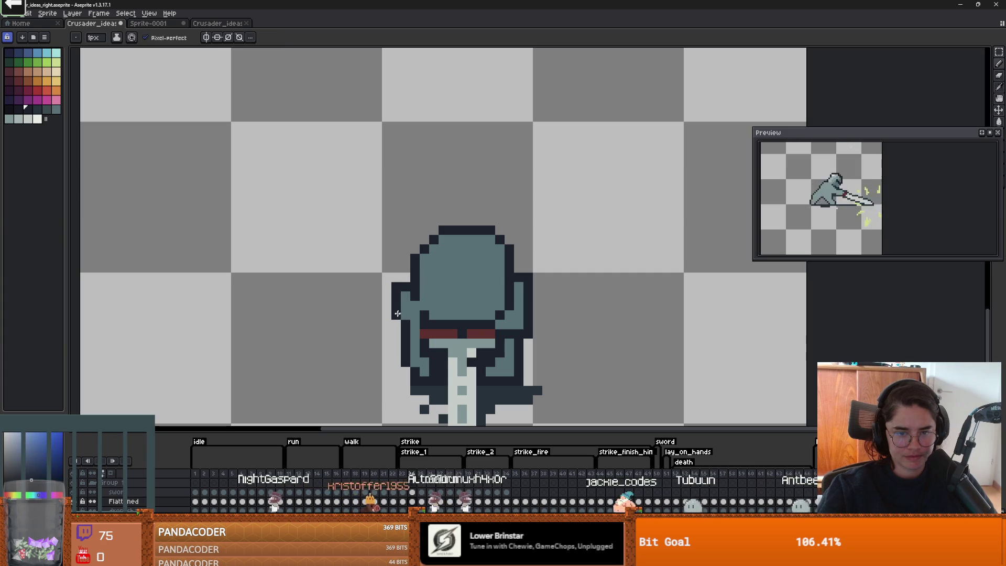
pyautogui.click(422, 316)
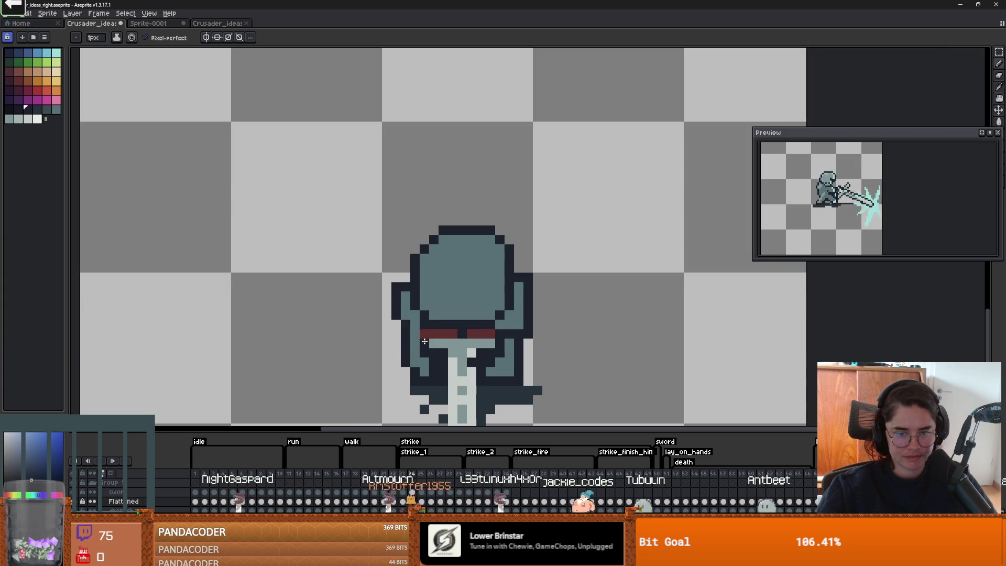
# Step: Sample further colours from the sprite near the knight's outline
pyautogui.scroll(-2, 415, 332)
pyautogui.scroll(1, 461, 341)
pyautogui.scroll(-1, 512, 356)
pyautogui.scroll(1, 513, 356)
pyautogui.scroll(1, 503, 346)
pyautogui.scroll(-1, 487, 325)
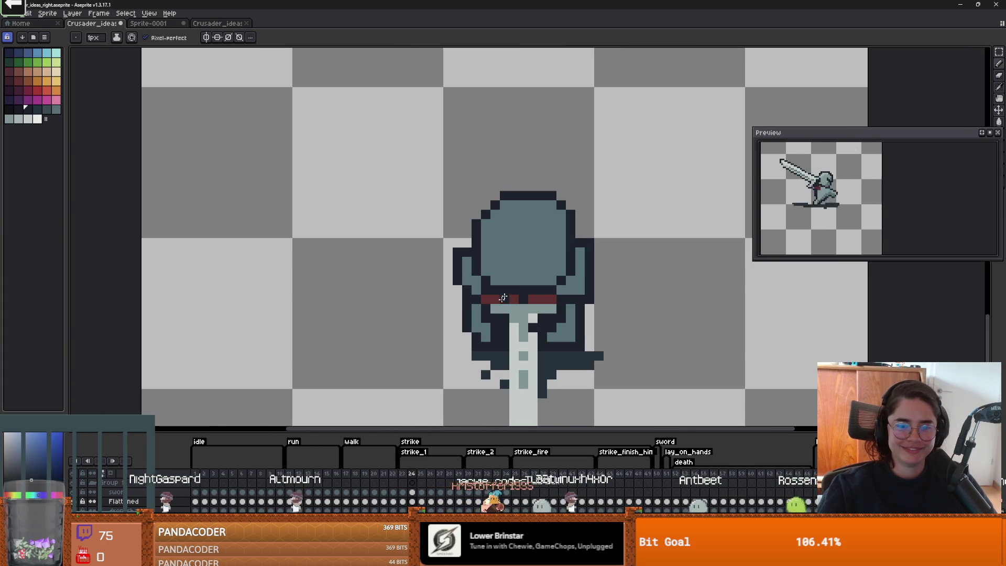
pyautogui.keyDown('alt'); pyautogui.click(485, 318); pyautogui.keyUp('alt')
pyautogui.keyDown('alt'); pyautogui.click(472, 338); pyautogui.keyUp('alt')
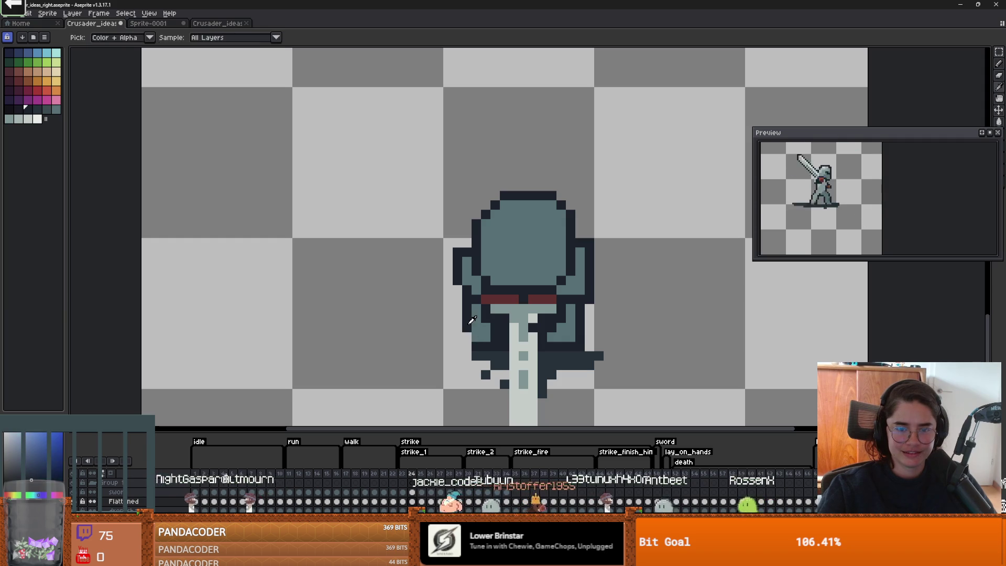
pyautogui.scroll(-2, 474, 340)
pyautogui.scroll(-2, 474, 325)
pyautogui.scroll(2, 474, 299)
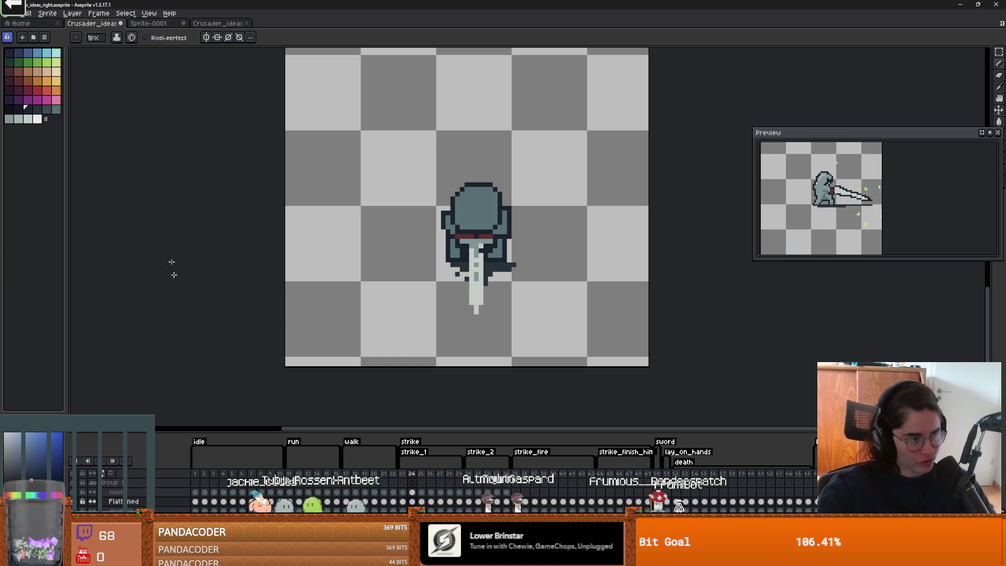
# Step: Pick the dark outline colour and extend the sword tip's outline downward
pyautogui.scroll(1, 493, 331)
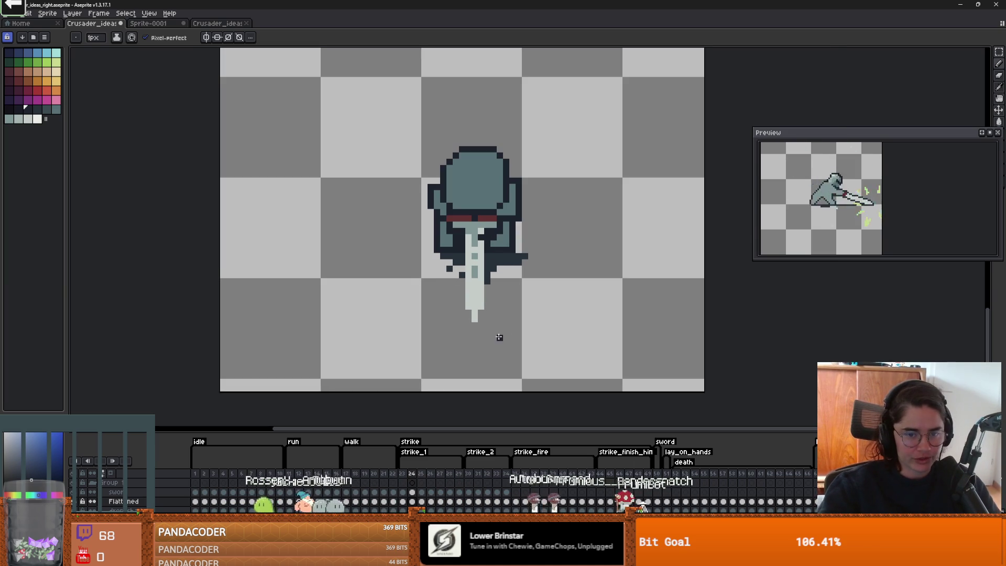
pyautogui.scroll(1, 492, 330)
pyautogui.scroll(-1, 465, 365)
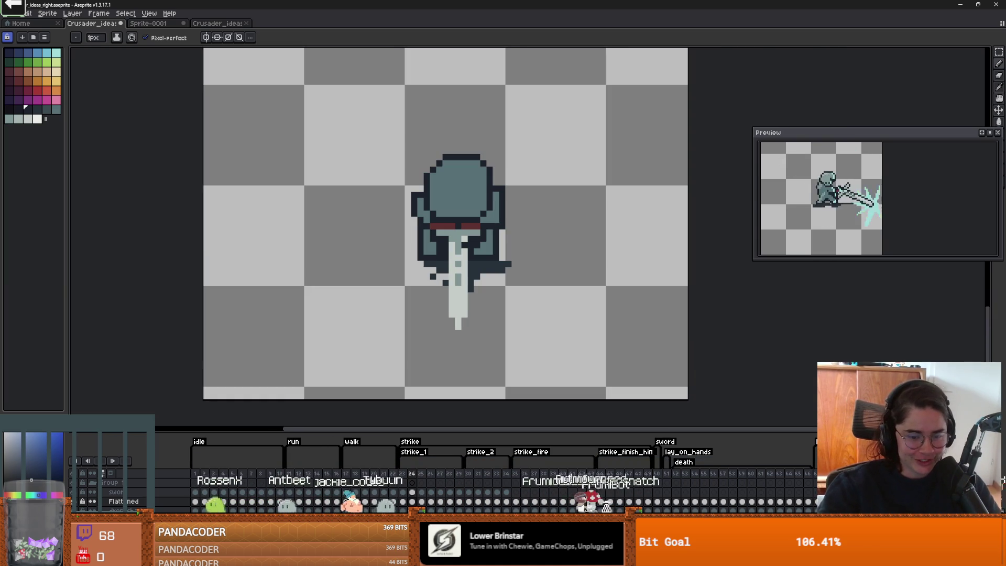
pyautogui.keyDown('alt'); pyautogui.click(482, 274); pyautogui.keyUp('alt')
pyautogui.moveTo(465, 319)
pyautogui.mouseDown()
pyautogui.moveTo(458, 340)
pyautogui.moveTo(445, 308)
pyautogui.mouseUp()
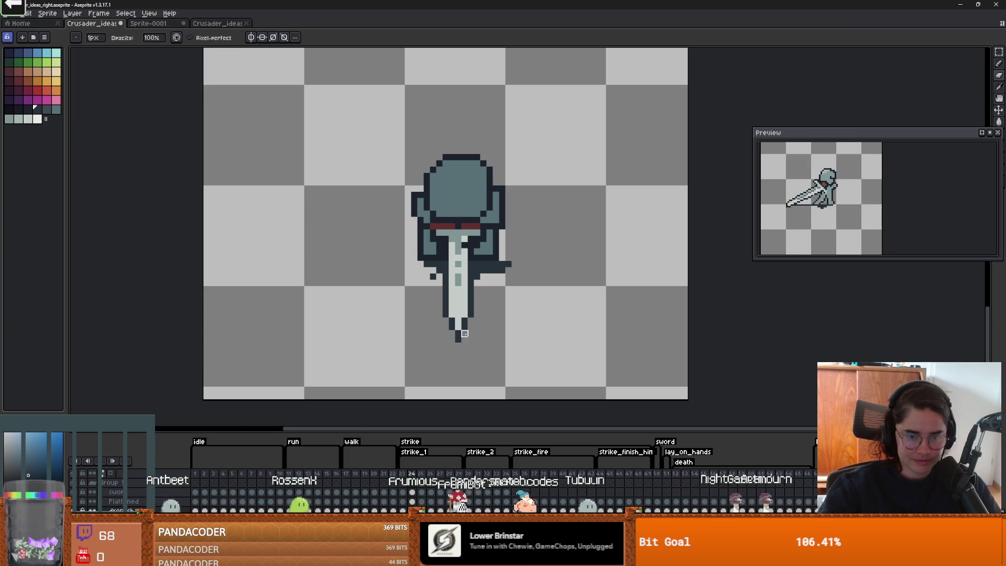
pyautogui.scroll(2, 464, 333)
# Step: Toggle between Eyedropper, Pencil and Eraser, then bring up the Google search window
pyautogui.press('i')
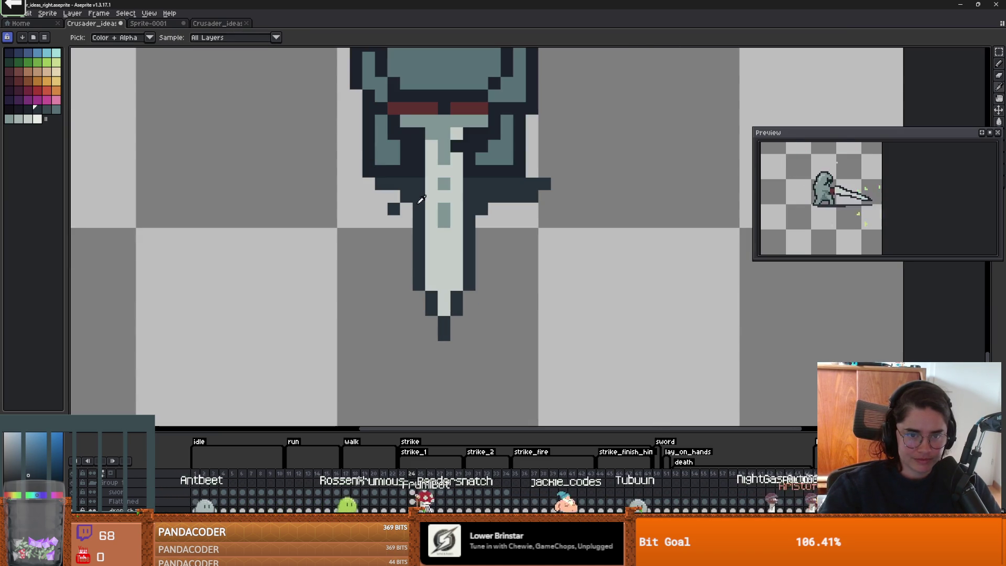
pyautogui.press('b')
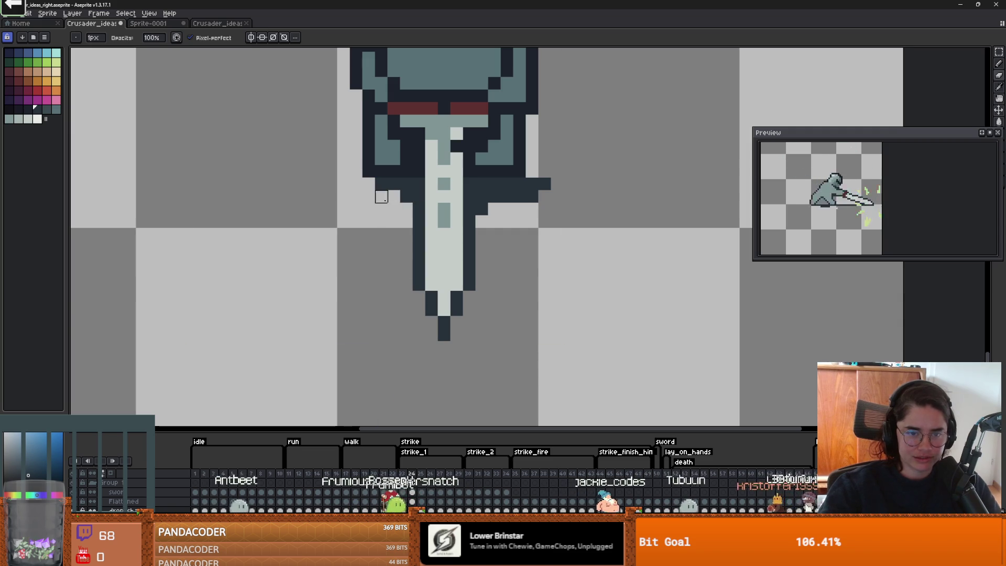
pyautogui.scroll(-3, 381, 209)
pyautogui.scroll(1, 503, 266)
pyautogui.press('e')
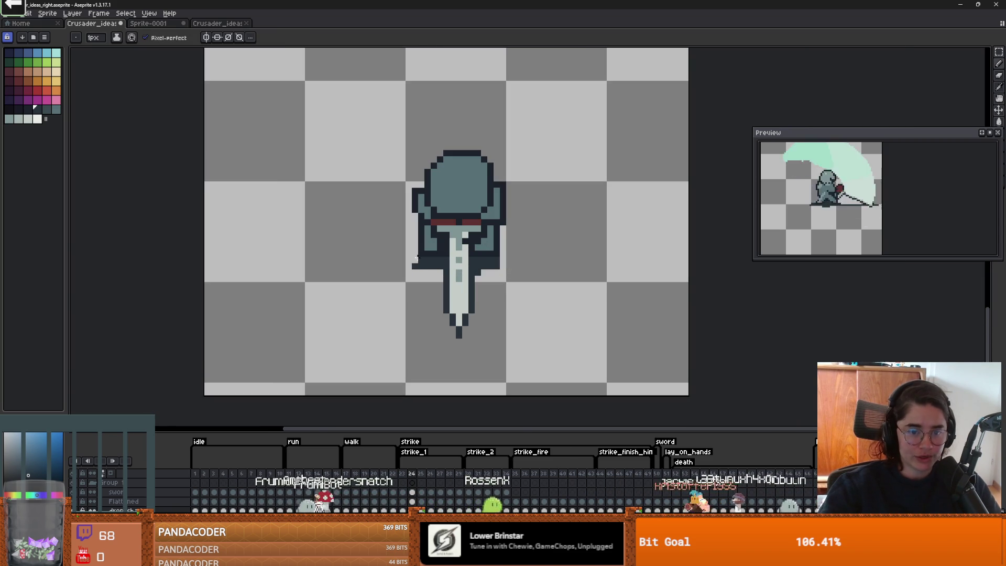
pyautogui.press('b')
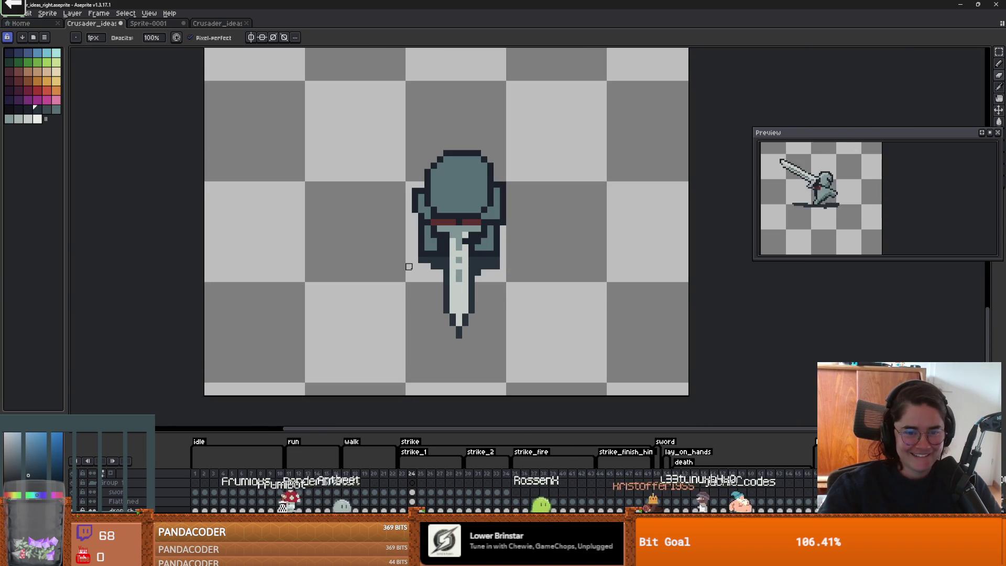
pyautogui.press('e')
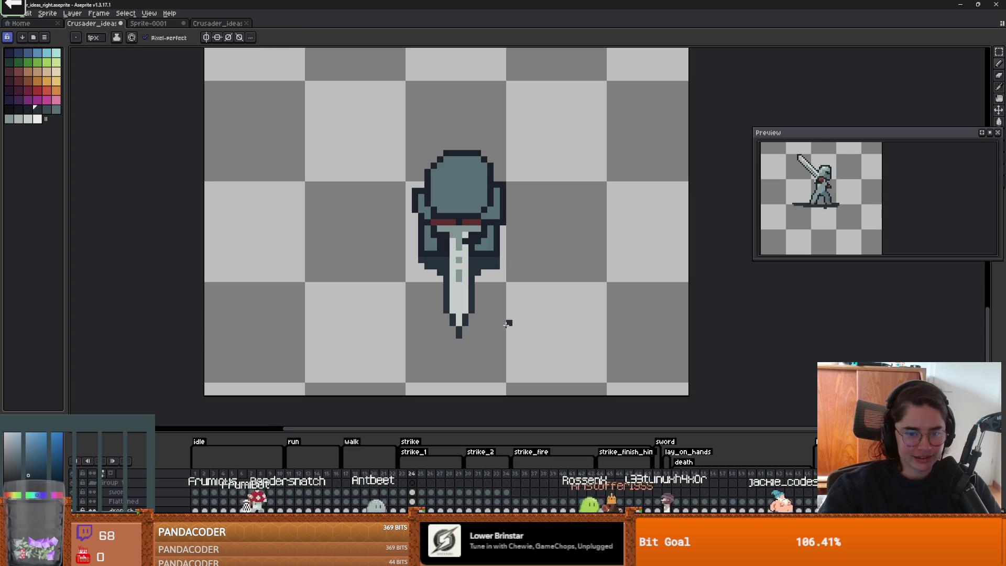
pyautogui.scroll(-2, 503, 318)
pyautogui.scroll(2, 444, 293)
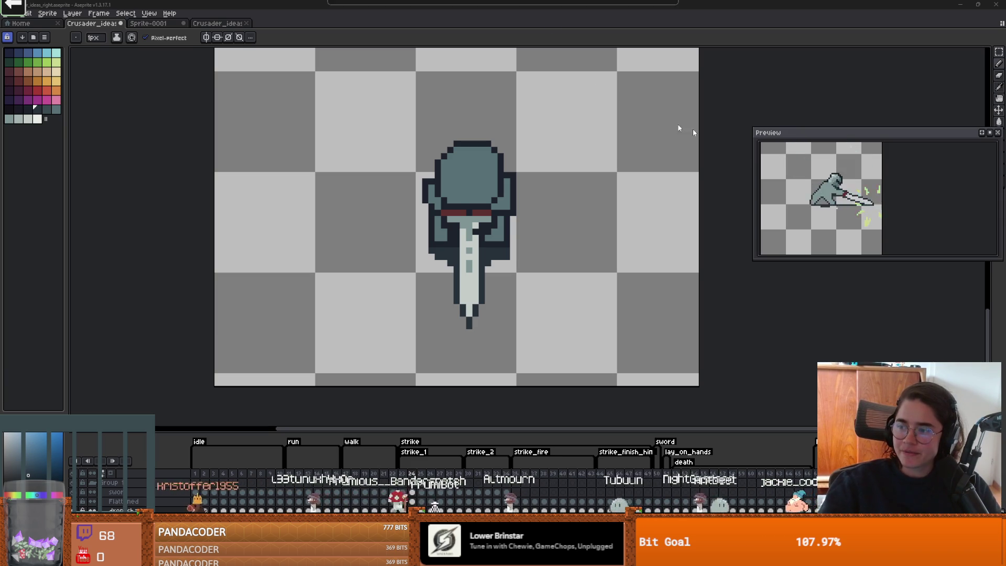
pyautogui.hotkey('alt', 'Tab')
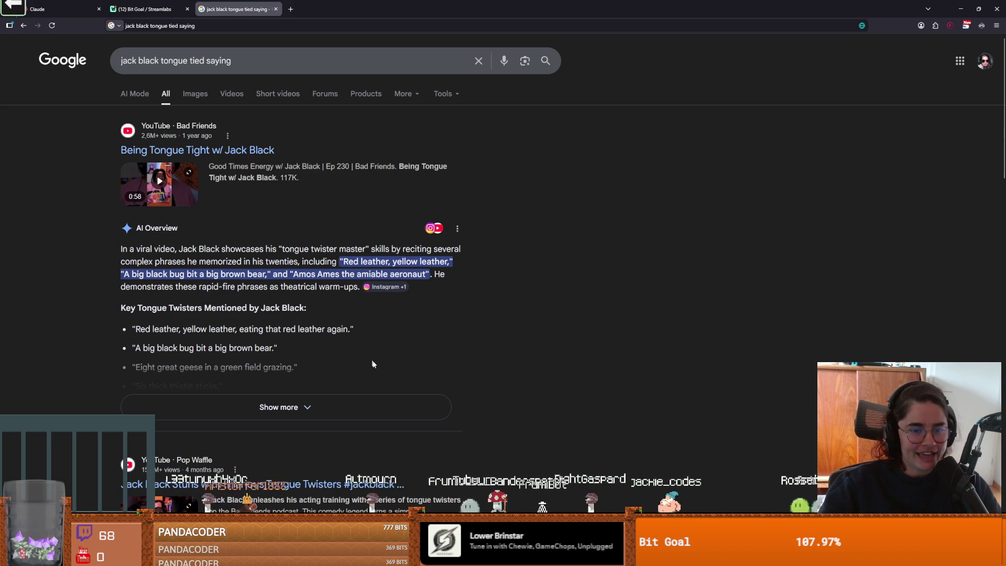
# Step: Expand the AI Overview to list all Jack Black tongue twisters, then return to Aseprite
pyautogui.click(358, 409)
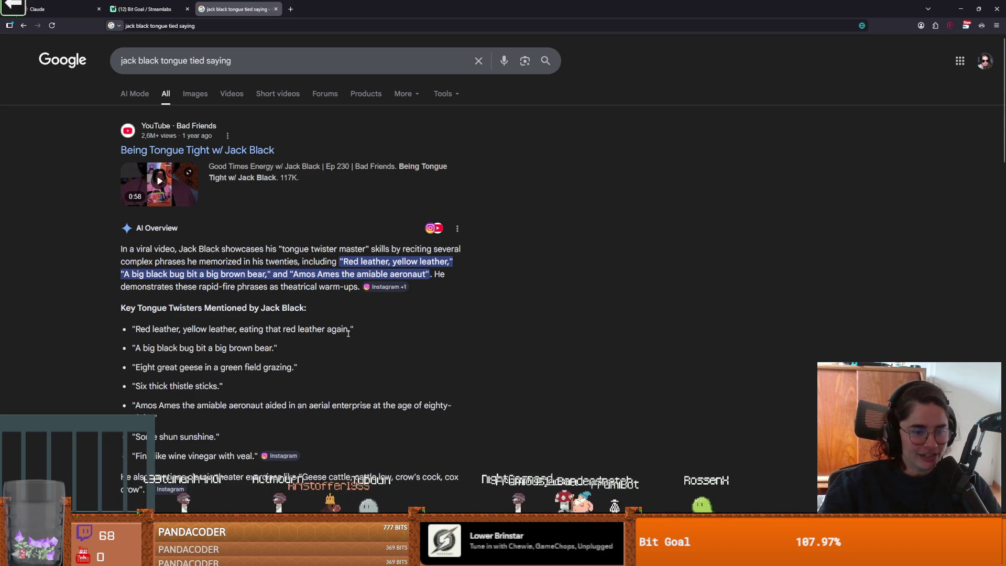
pyautogui.hotkey('alt', 'Tab')
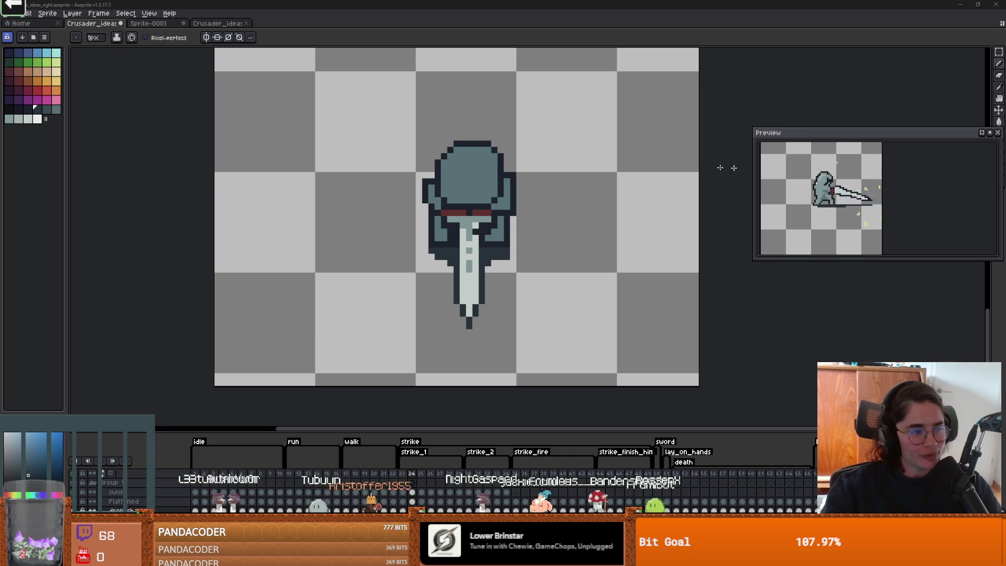
# Step: Eyedrop the sword's teal colour and go back to the Pencil with it
pyautogui.scroll(1, 414, 277)
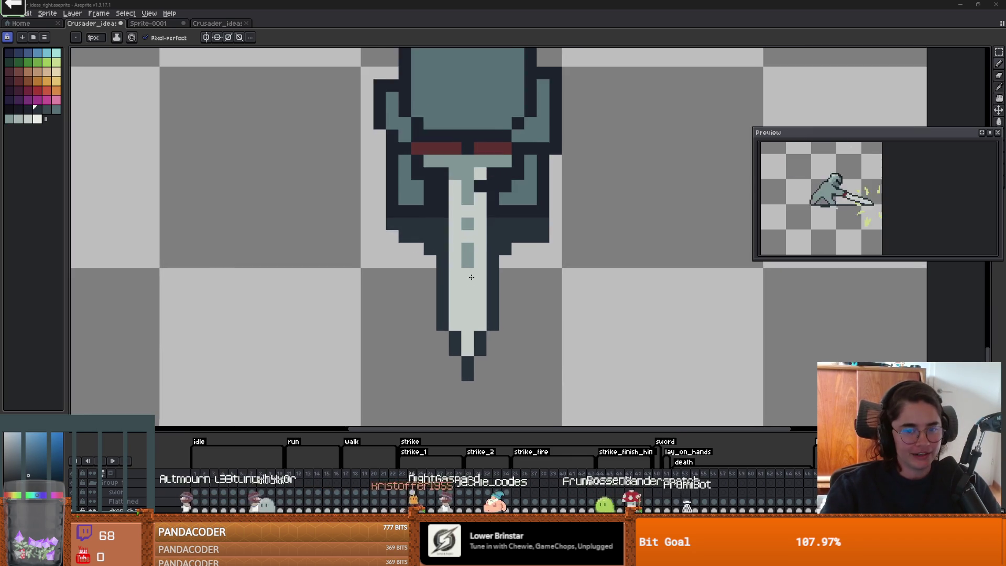
pyautogui.scroll(-2, 446, 275)
pyautogui.scroll(2, 472, 276)
pyautogui.scroll(-2, 488, 274)
pyautogui.press('i')
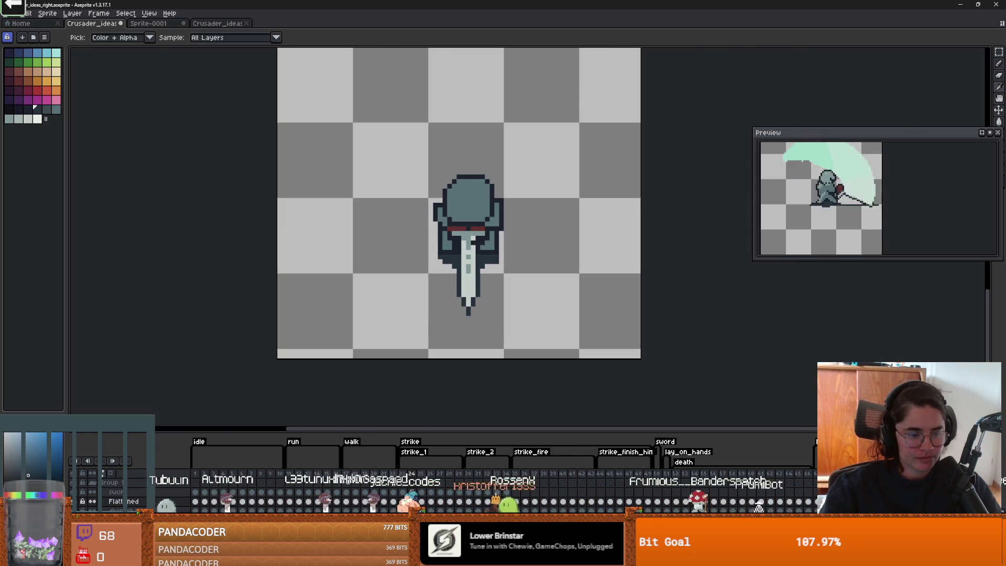
pyautogui.click(470, 263)
pyautogui.press('b')
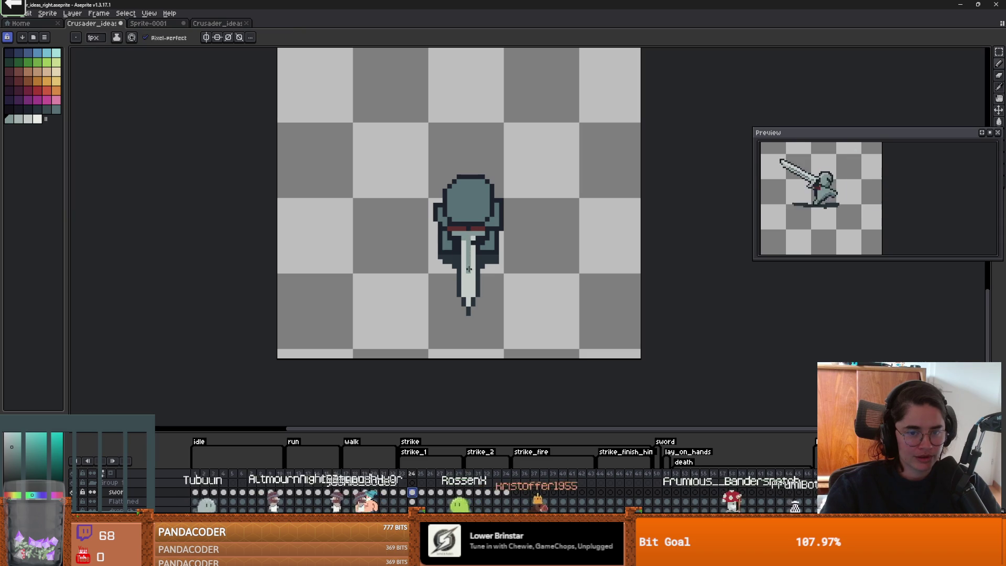
pyautogui.scroll(1, 472, 285)
pyautogui.scroll(-1, 490, 312)
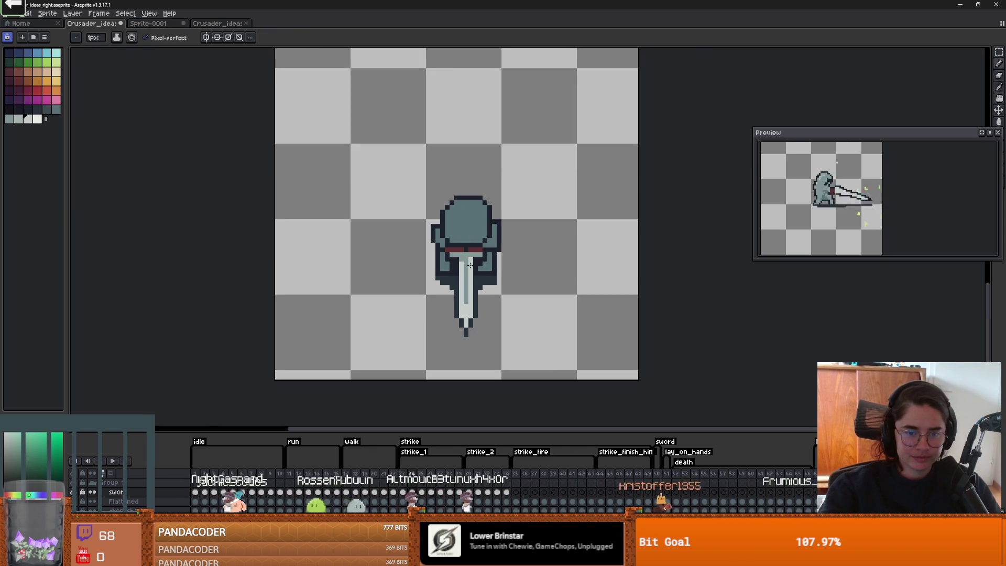
pyautogui.scroll(-4, 470, 266)
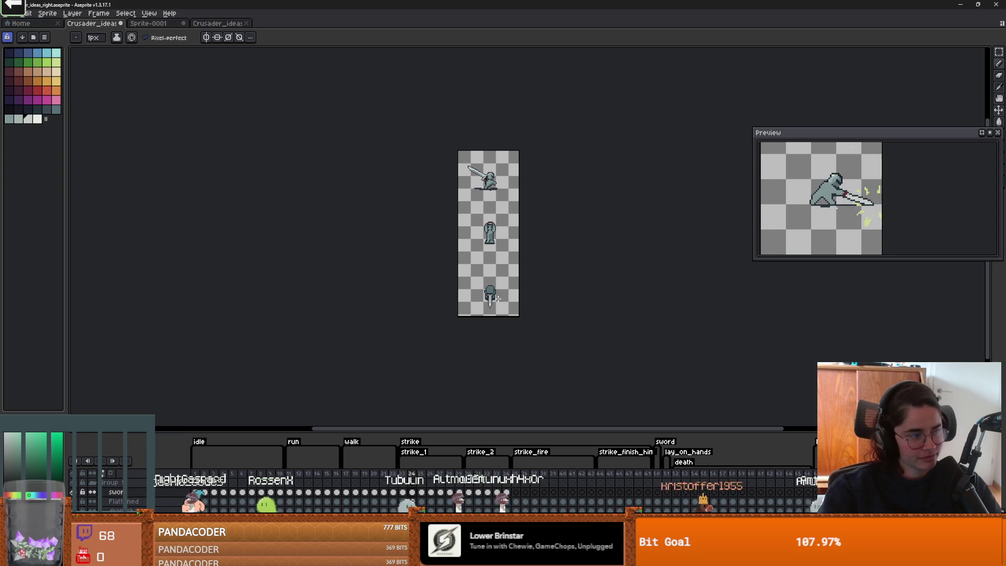
pyautogui.scroll(2, 493, 266)
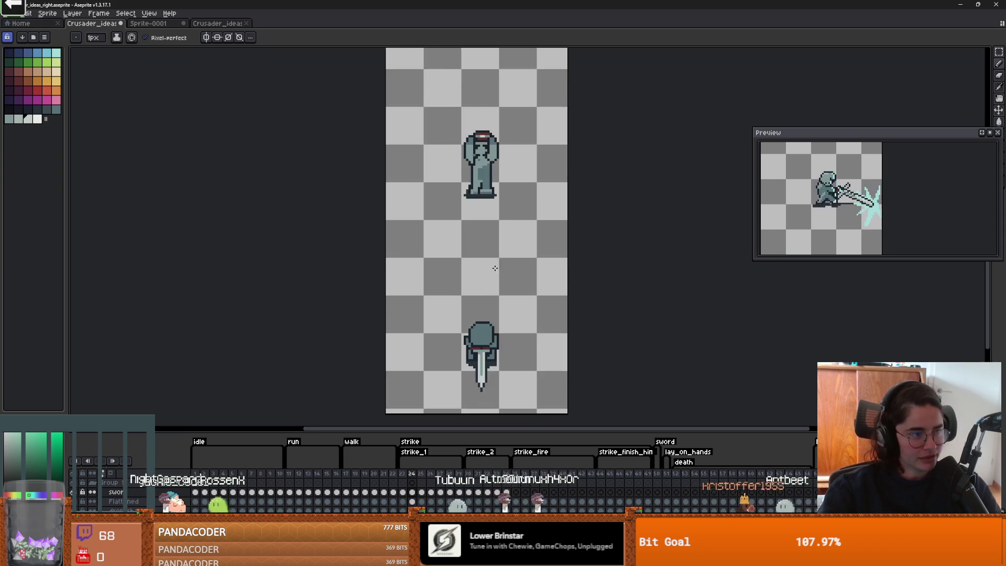
pyautogui.scroll(2, 493, 309)
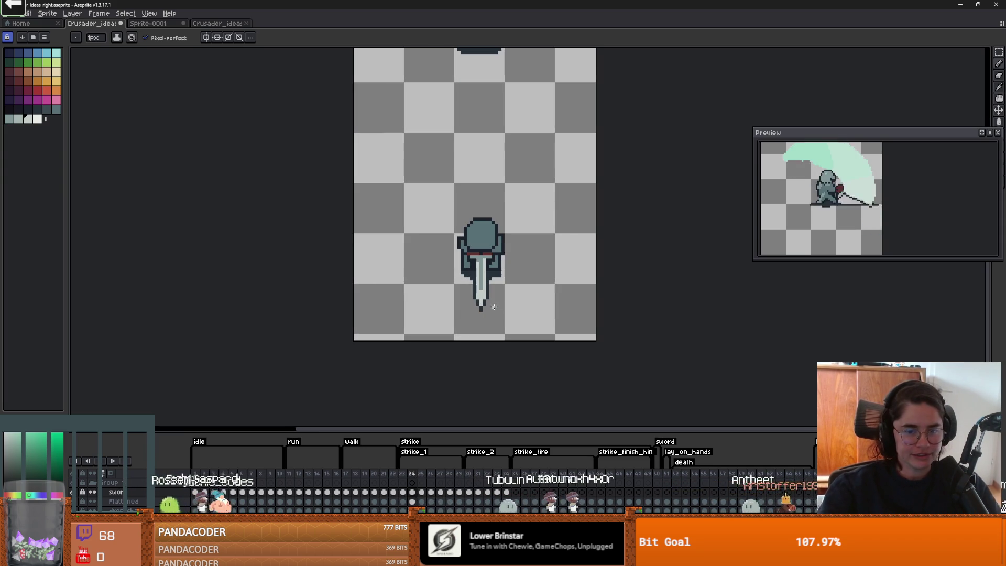
# Step: Marquee-select the sword tip, shift it lower, deselect, and switch to the YouTube music video
pyautogui.press('m')
pyautogui.moveTo(470, 297); pyautogui.dragTo(494, 327)
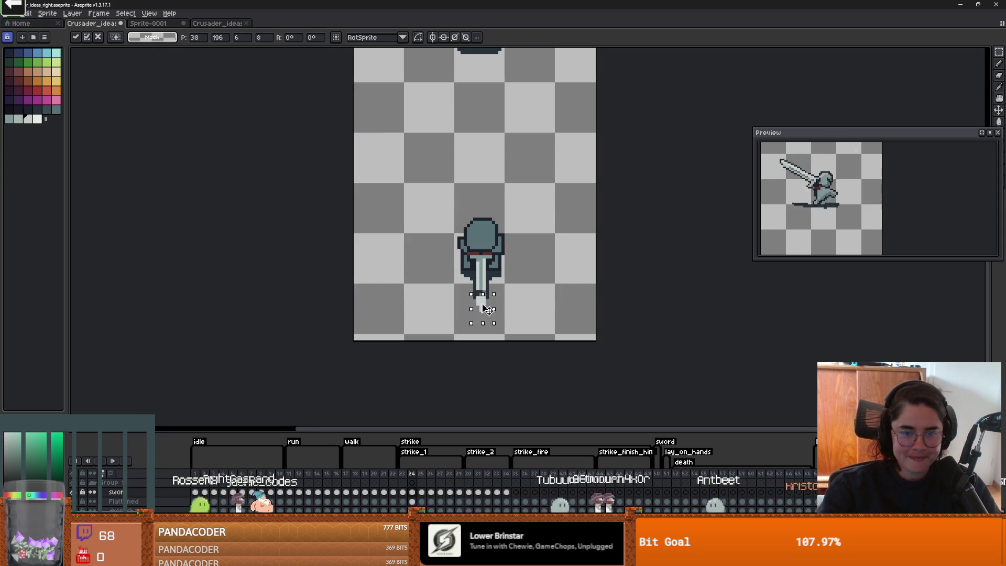
pyautogui.click(532, 299)
pyautogui.scroll(1, 491, 307)
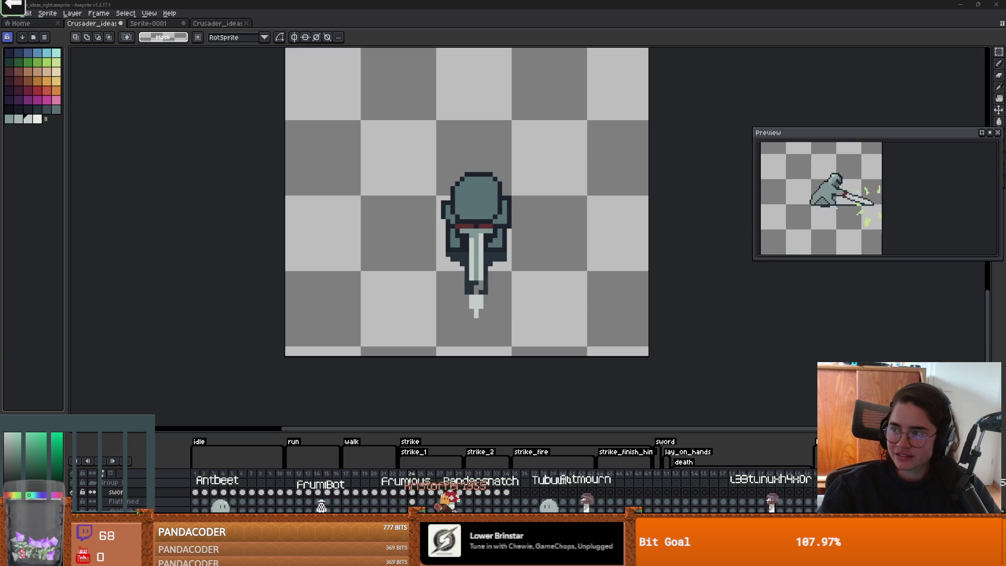
pyautogui.hotkey('alt', 'Tab')
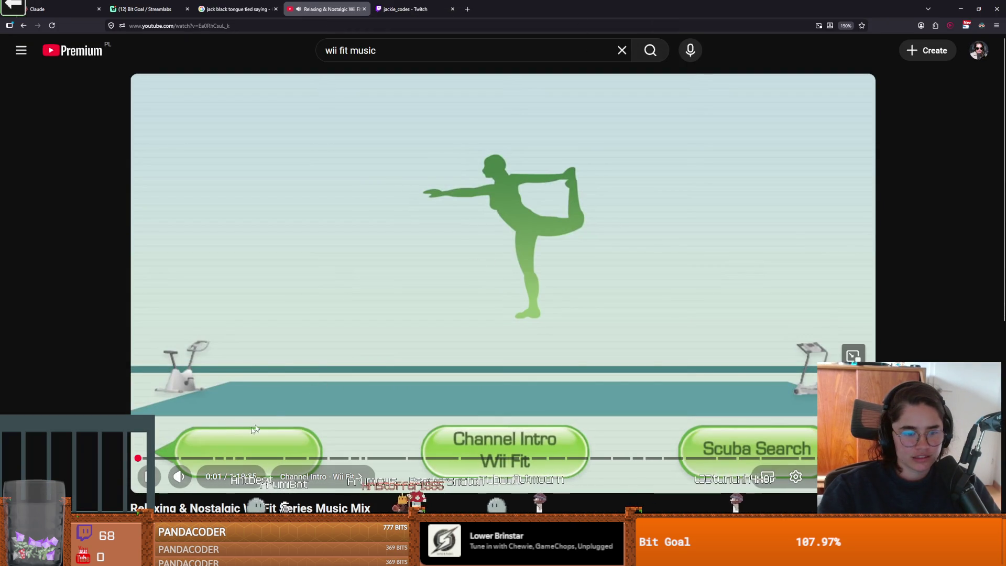
# Step: Skip the Wii Fit music mix ahead to about 12:19, then return to Aseprite
pyautogui.moveTo(199, 459); pyautogui.dragTo(256, 460)
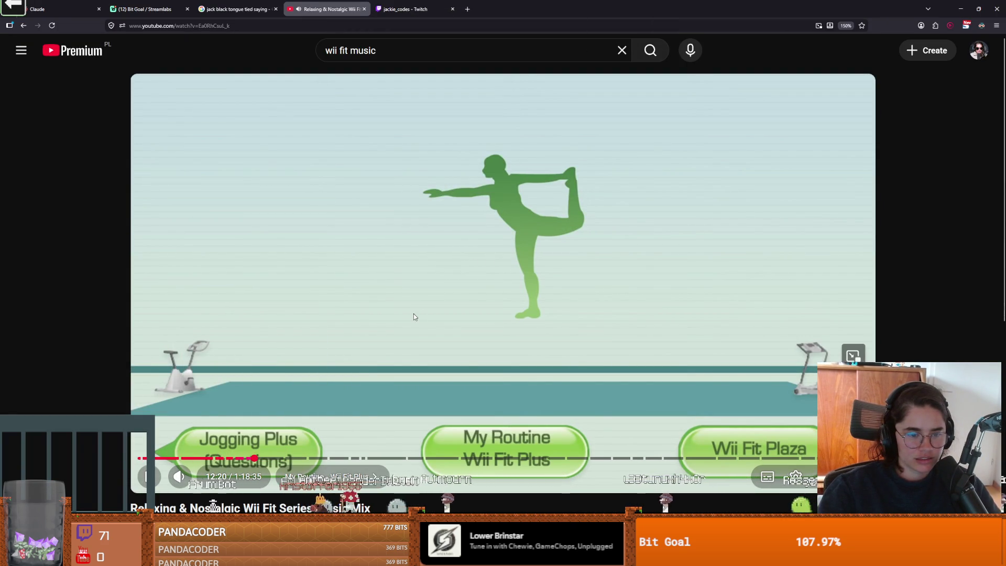
pyautogui.hotkey('alt', 'Tab')
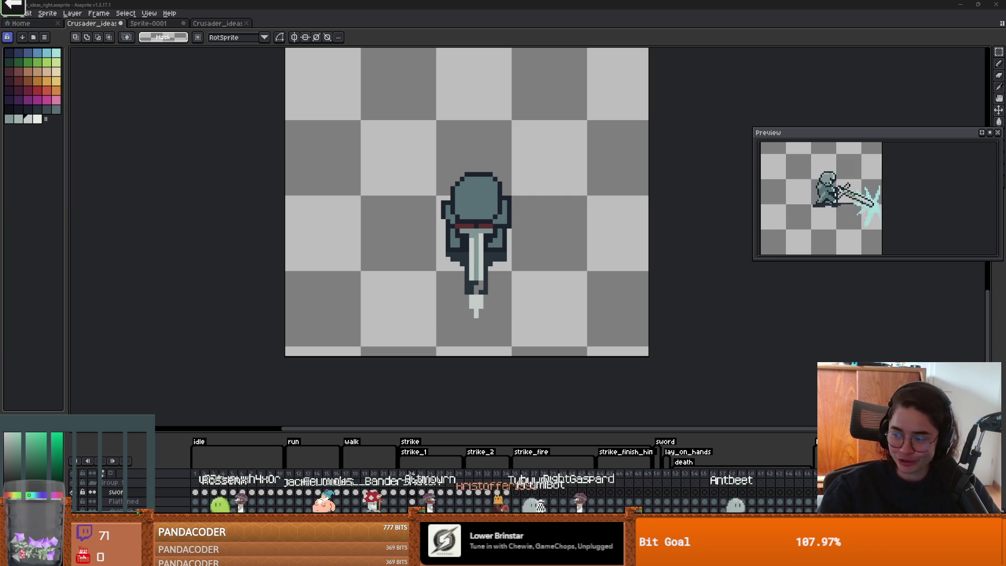
# Step: Pick the dark outline colour and pencil the lengthened sword tip into a point
pyautogui.scroll(1, 357, 265)
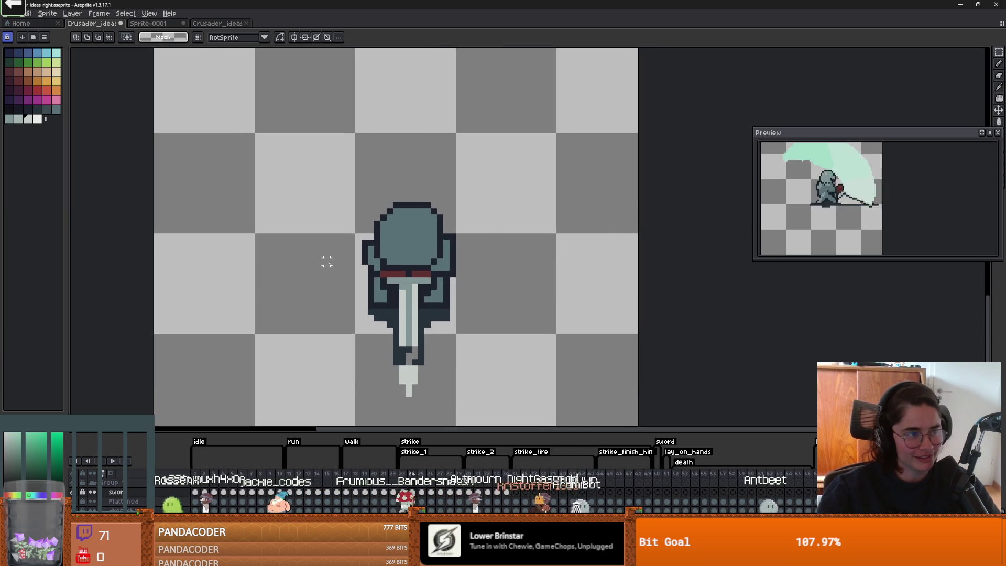
pyautogui.scroll(-1, 525, 270)
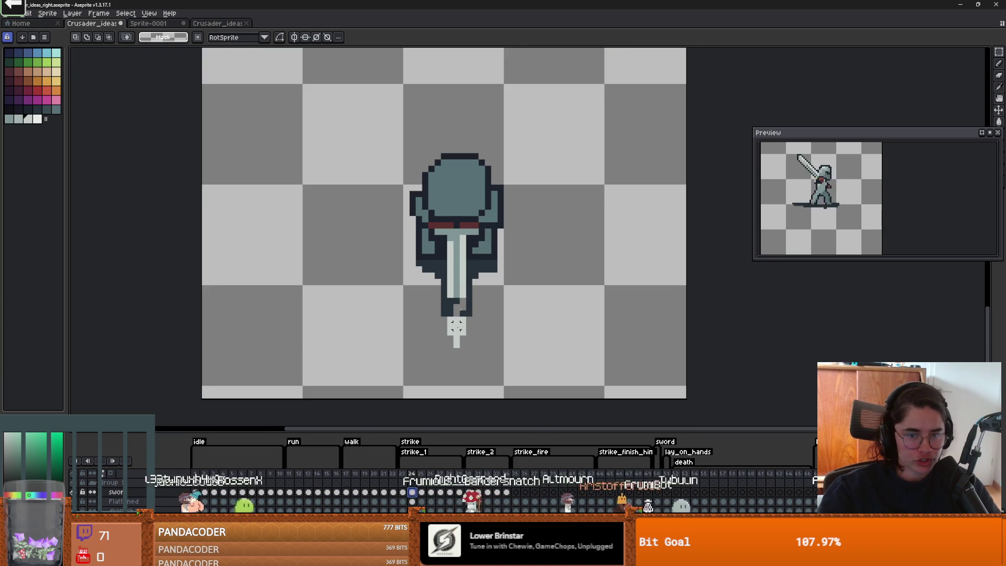
pyautogui.press('b')
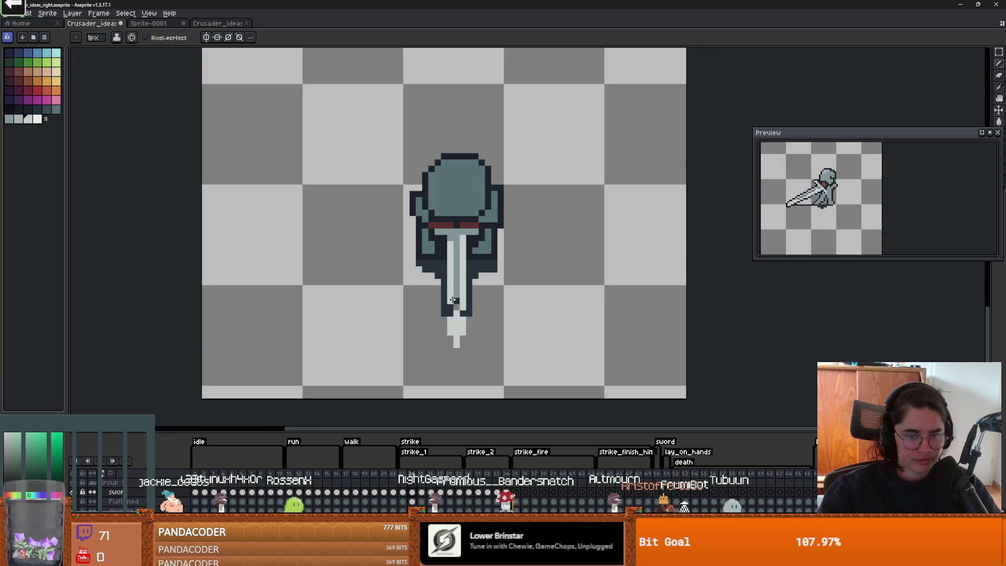
pyautogui.press('i')
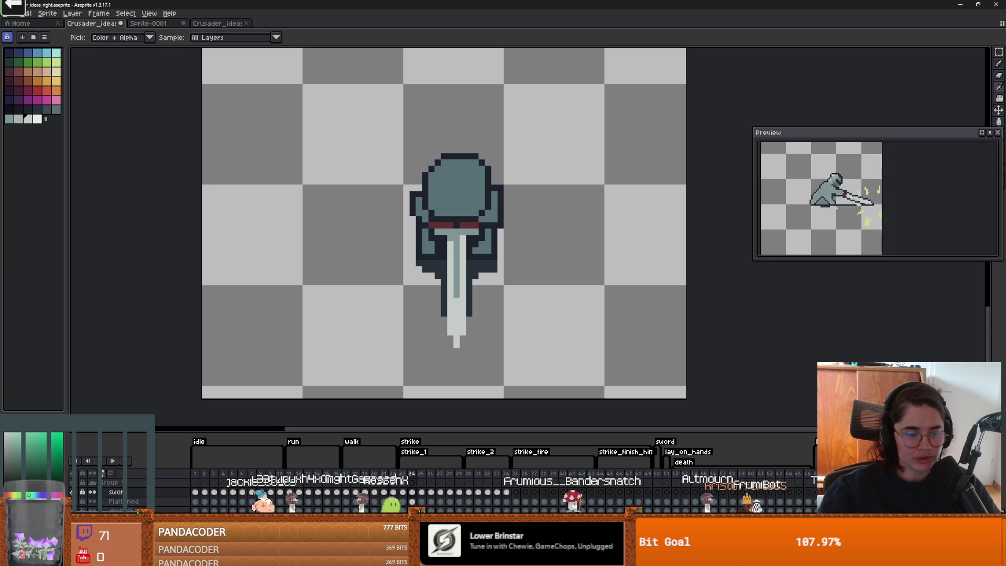
pyautogui.click(472, 302)
pyautogui.press('b')
pyautogui.moveTo(464, 338); pyautogui.dragTo(450, 342)
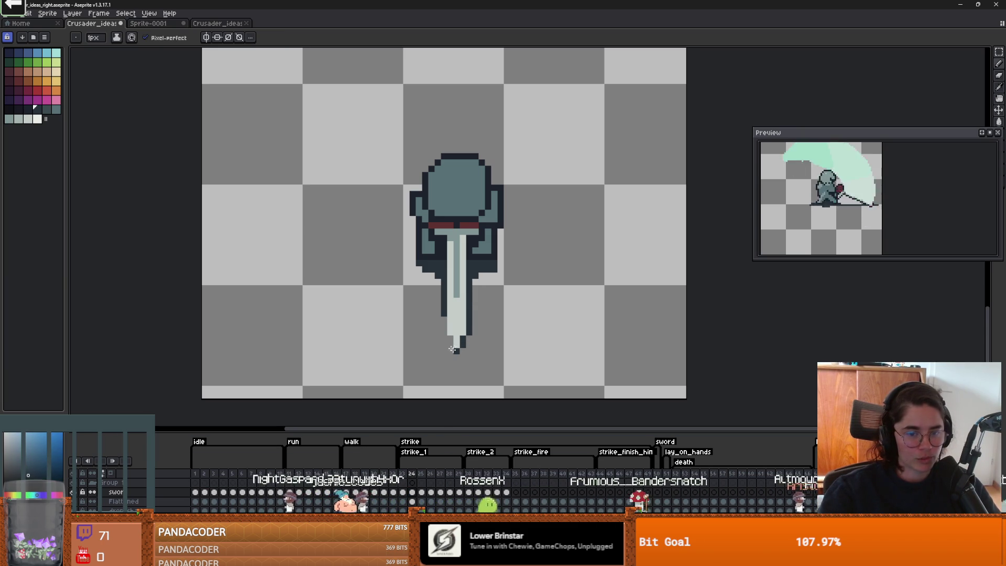
pyautogui.scroll(-3, 472, 346)
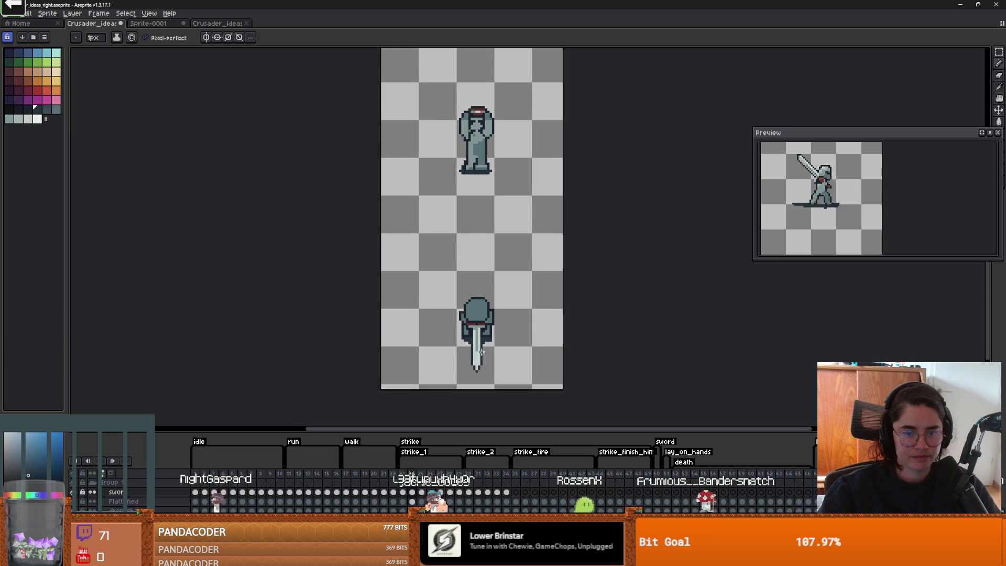
pyautogui.scroll(2, 485, 347)
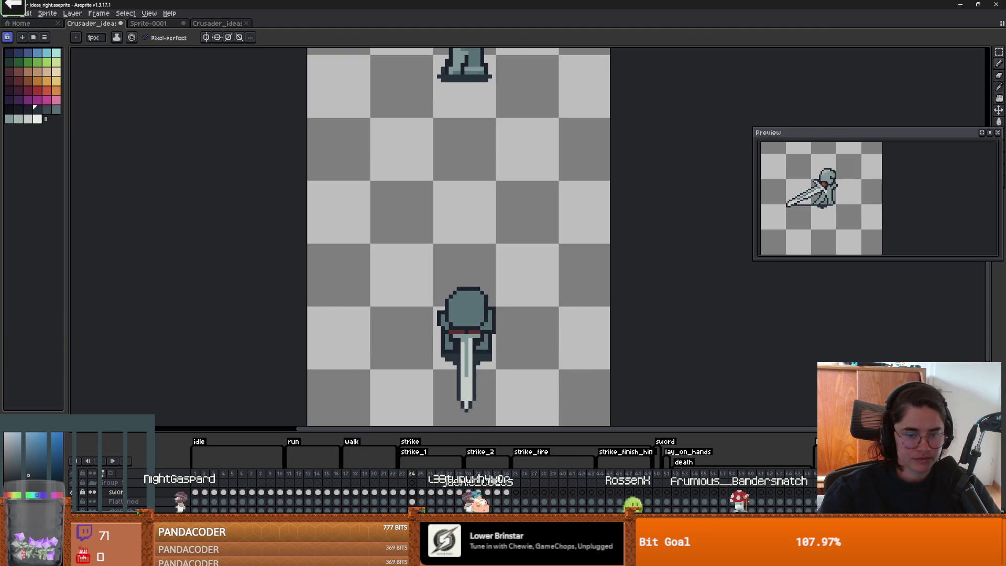
pyautogui.press('e')
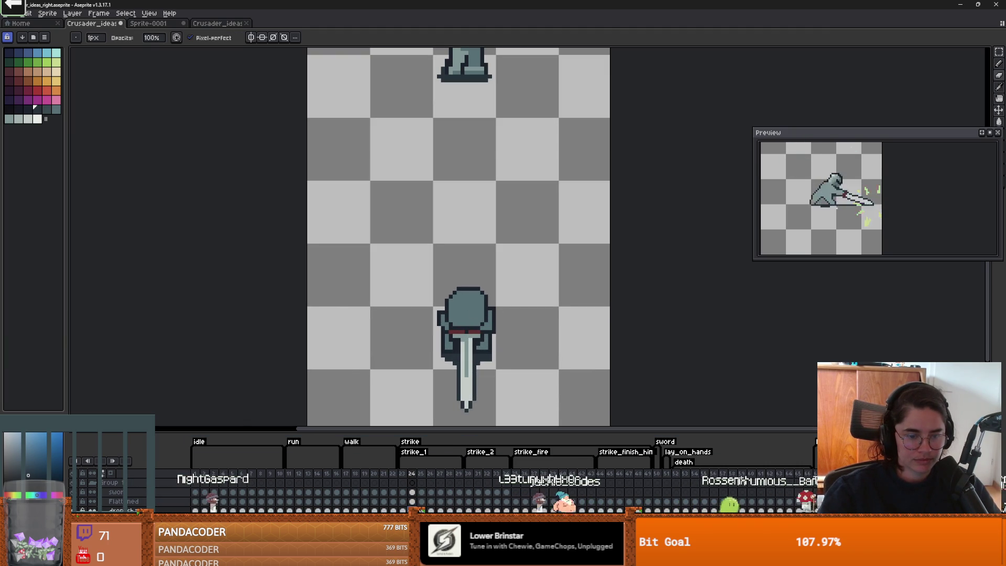
pyautogui.scroll(1, 488, 295)
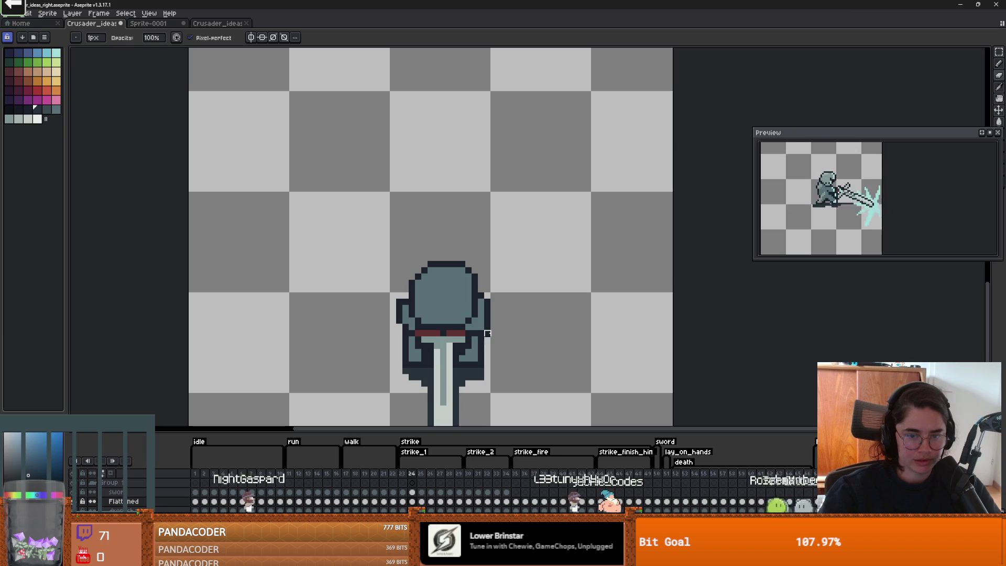
# Step: Pick the dark outline colour from the sprite and preview the strike animation
pyautogui.keyDown('alt'); pyautogui.click(405, 299); pyautogui.keyUp('alt')
pyautogui.click(105, 462)
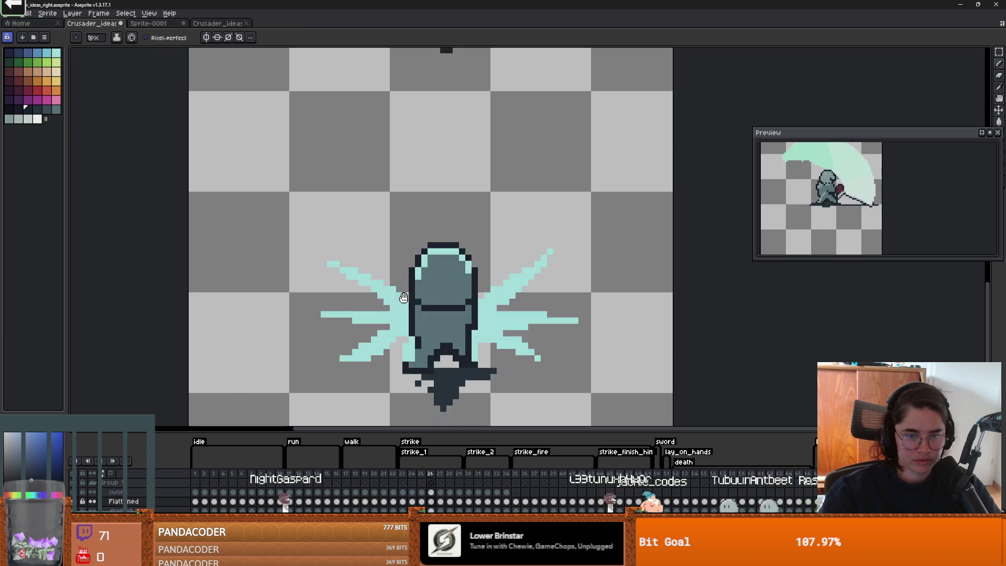
pyautogui.click(106, 464)
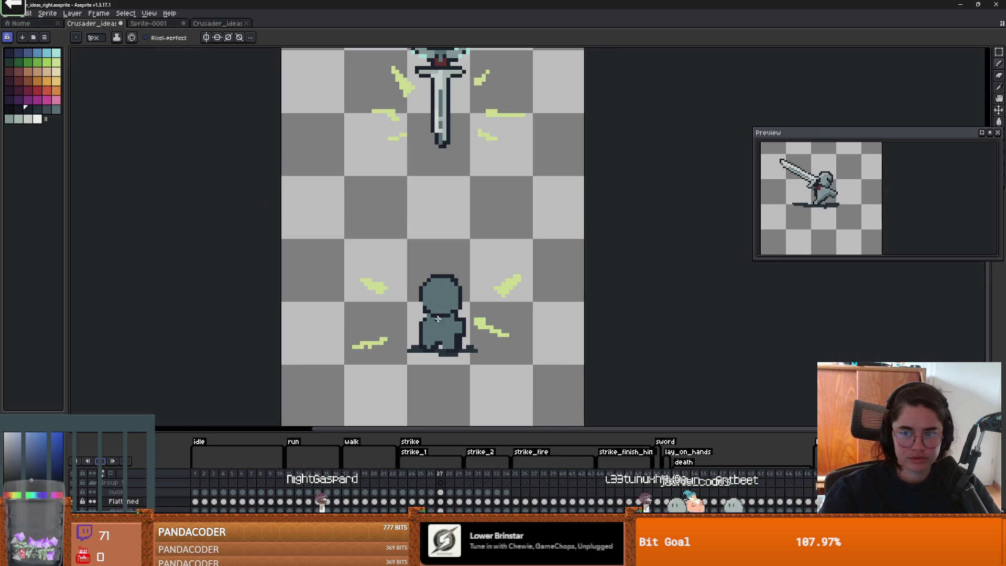
pyautogui.scroll(-2, 841, 221)
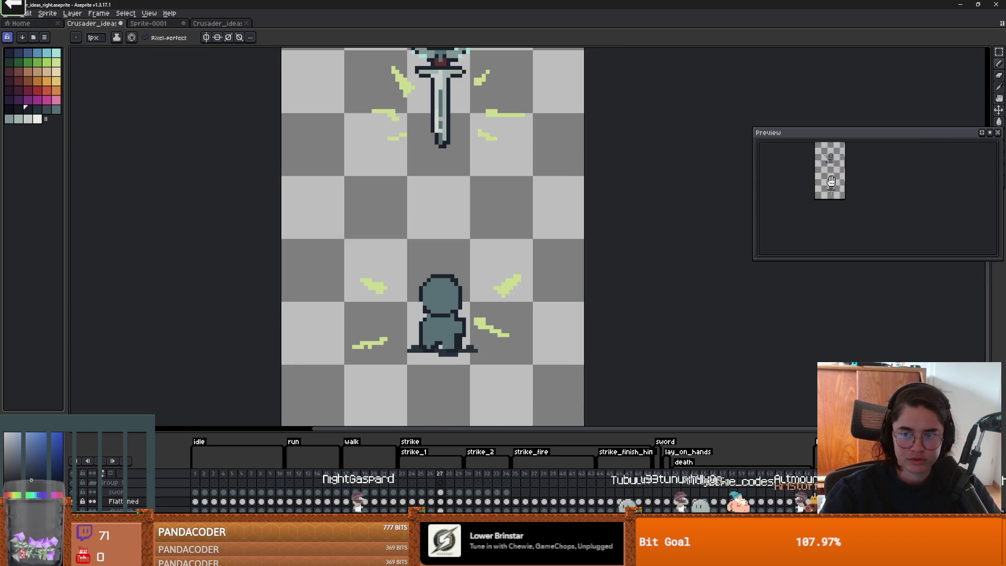
pyautogui.scroll(3, 842, 220)
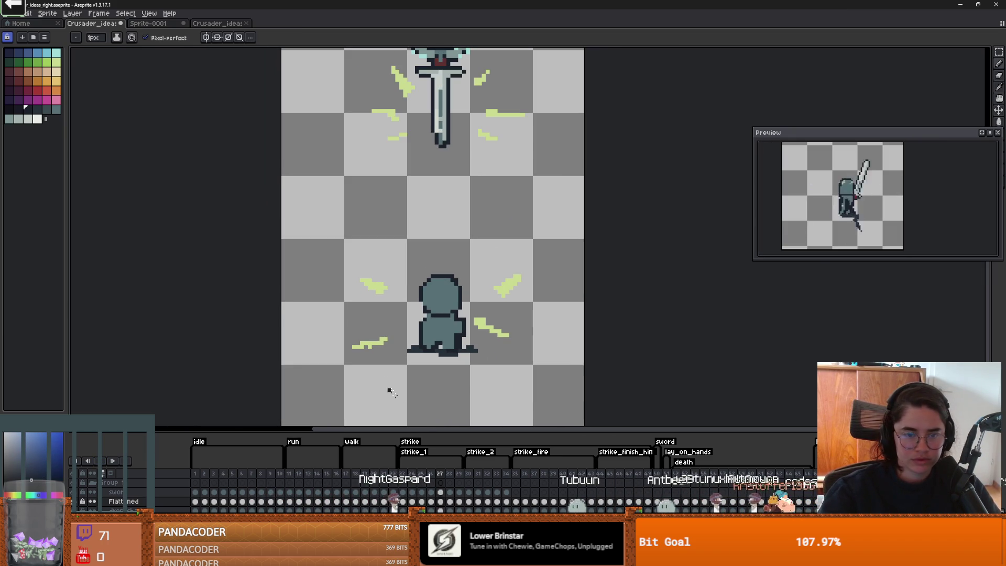
pyautogui.scroll(1, 425, 310)
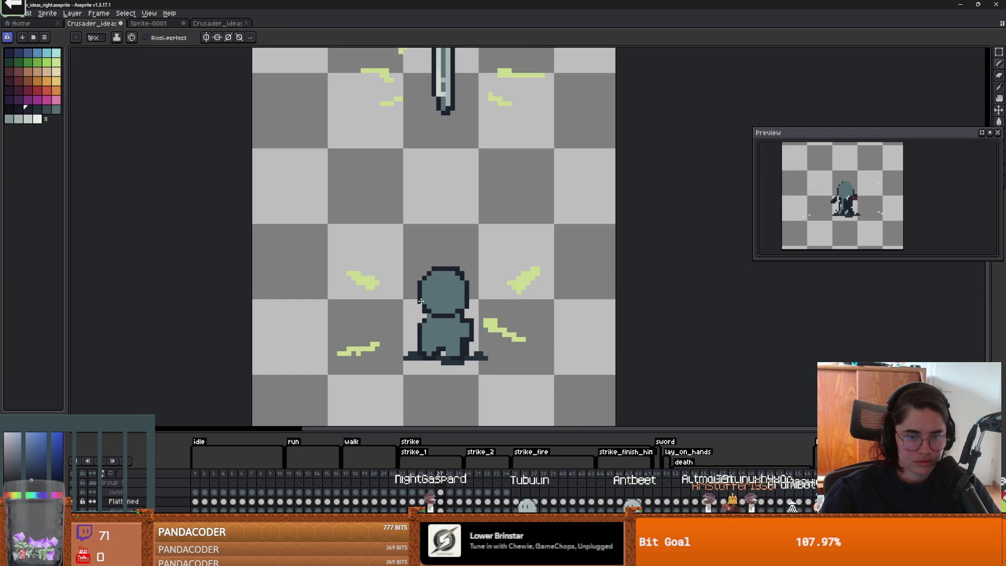
pyautogui.scroll(1, 445, 333)
# Step: Step between the cyan burst frame and the yellow spark frame
pyautogui.press('Left')
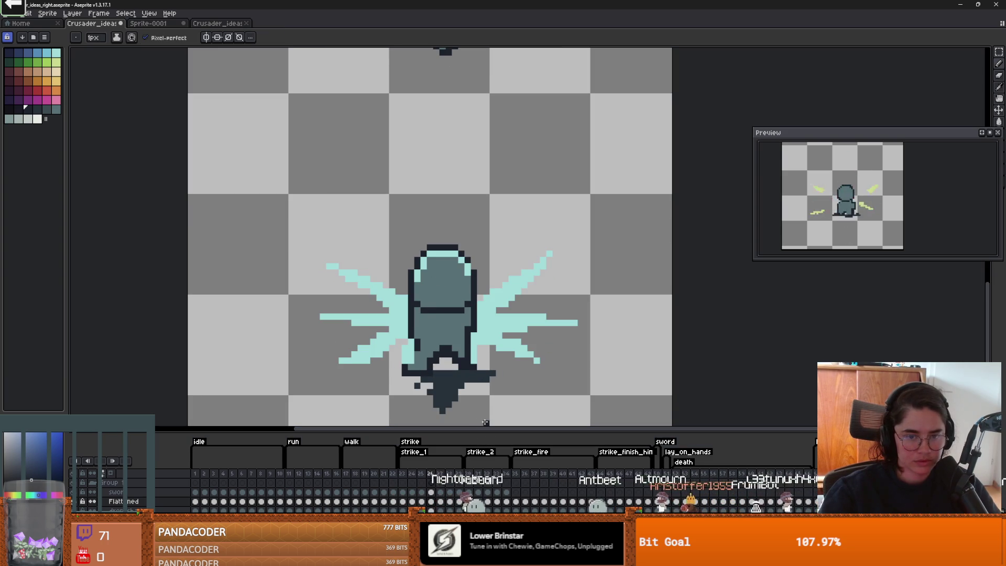
pyautogui.press('Return')
pyautogui.press('Left')
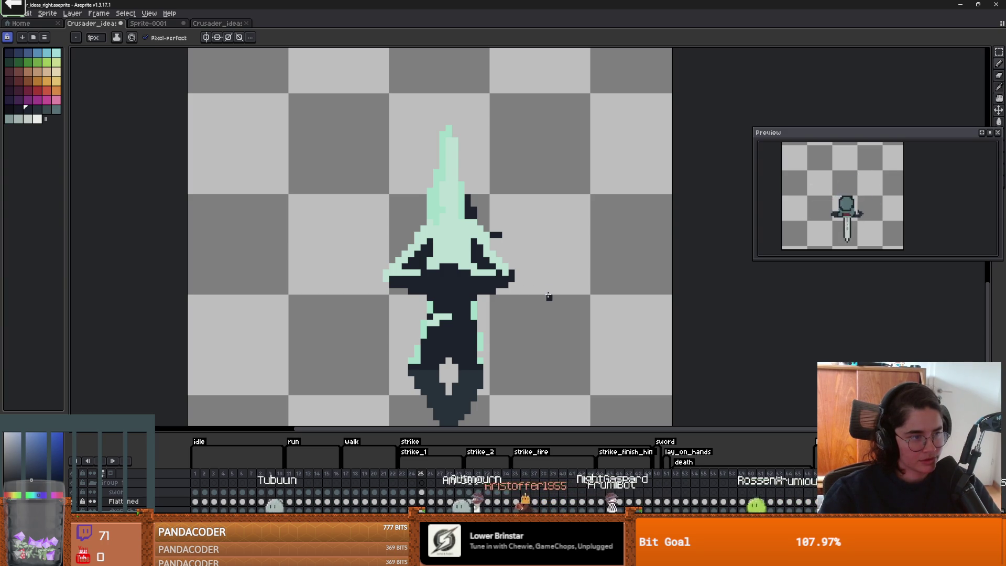
pyautogui.press('Right')
pyautogui.press('Right')
pyautogui.press('Right')
pyautogui.press('Left')
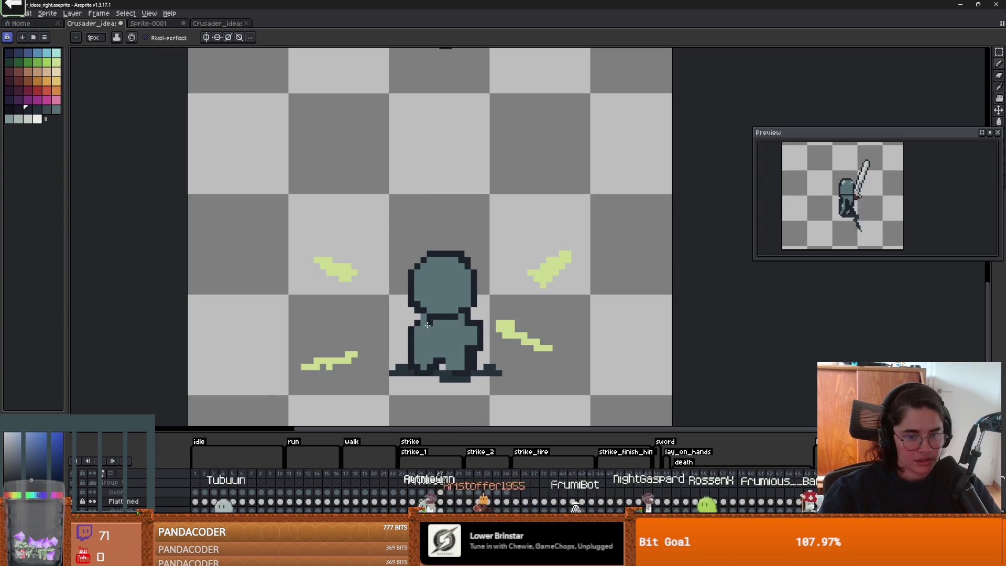
pyautogui.scroll(3, 423, 326)
# Step: Undo the last outline change, choose teal, and erase the dark pixel at the right shoulder
pyautogui.hotkey('ctrl', 'z')
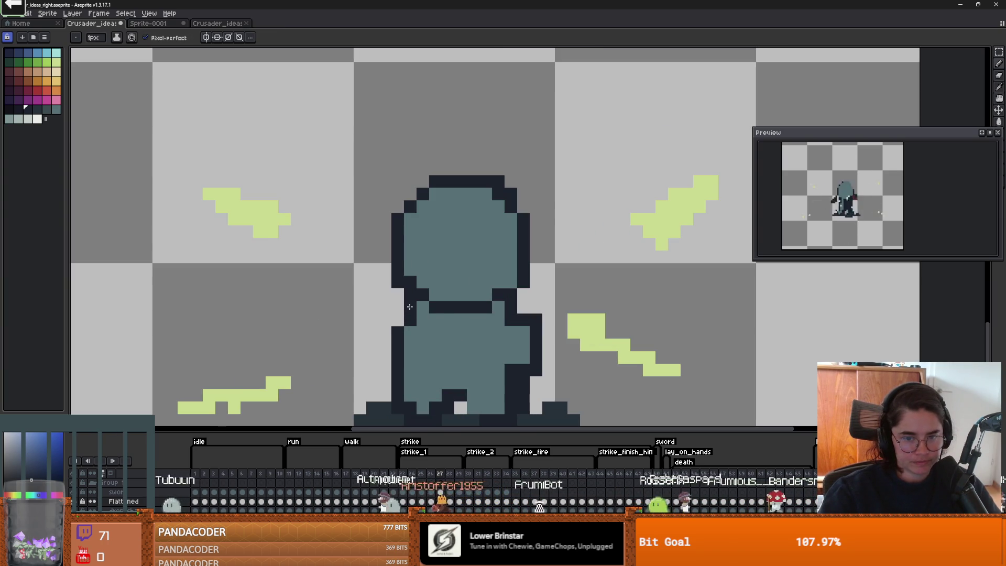
pyautogui.scroll(-3, 399, 317)
pyautogui.scroll(3, 420, 332)
pyautogui.keyDown('alt'); pyautogui.click(418, 324); pyautogui.keyUp('alt')
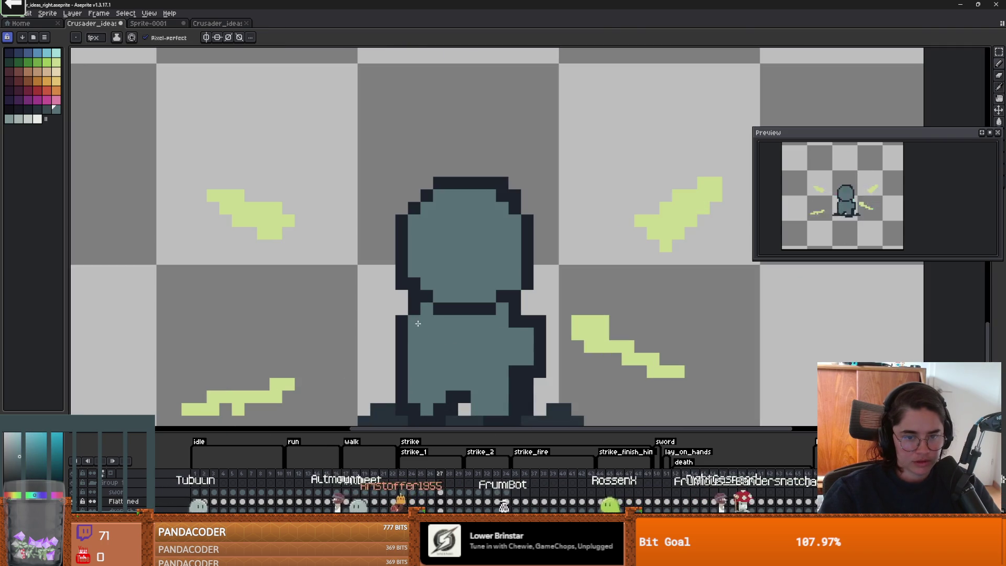
pyautogui.scroll(-3, 515, 326)
pyautogui.scroll(3, 540, 314)
pyautogui.rightClick(538, 305)
pyautogui.scroll(-3, 550, 360)
pyautogui.scroll(3, 544, 375)
pyautogui.scroll(-3, 544, 375)
pyautogui.scroll(3, 487, 342)
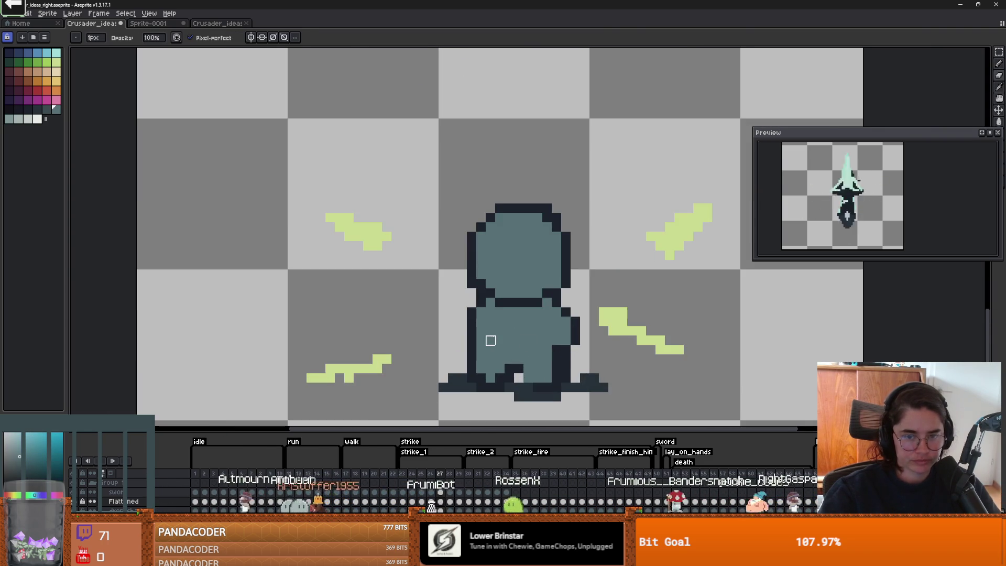
# Step: Draw dark outline pixels down the knight's left side and repaint the inner column in body colour
pyautogui.moveTo(478, 333); pyautogui.dragTo(483, 332)
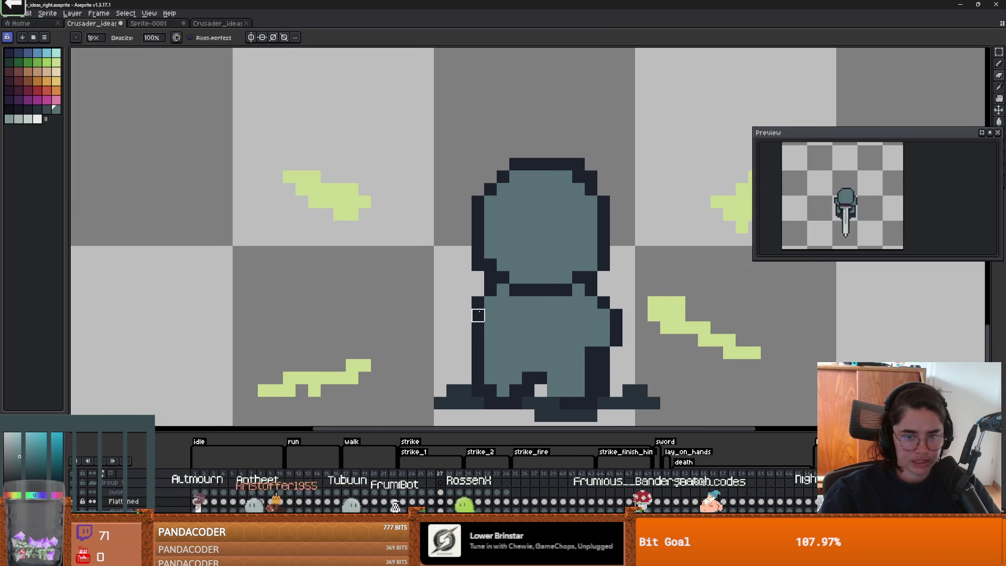
pyautogui.keyDown('alt'); pyautogui.click(478, 315); pyautogui.keyUp('alt')
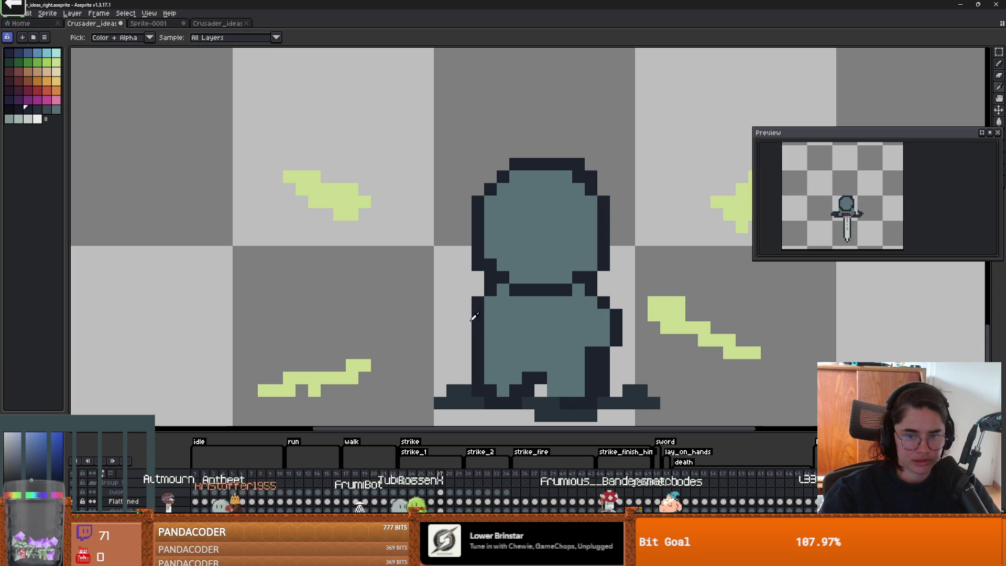
pyautogui.moveTo(465, 315)
pyautogui.mouseDown()
pyautogui.moveTo(465, 337)
pyautogui.moveTo(479, 314)
pyautogui.mouseUp()
pyautogui.keyDown('alt'); pyautogui.click(500, 327); pyautogui.keyUp('alt')
pyautogui.scroll(-1, 494, 335)
pyautogui.scroll(1, 506, 342)
pyautogui.scroll(-1, 511, 344)
pyautogui.scroll(1, 526, 345)
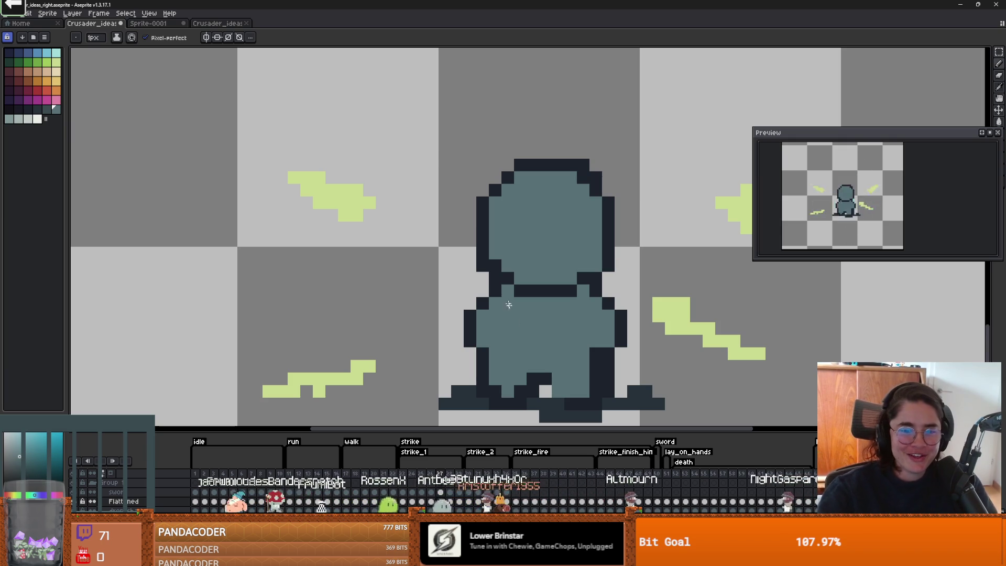
pyautogui.scroll(1, 560, 304)
pyautogui.scroll(-2, 535, 283)
pyautogui.scroll(1, 523, 273)
pyautogui.scroll(-1, 523, 272)
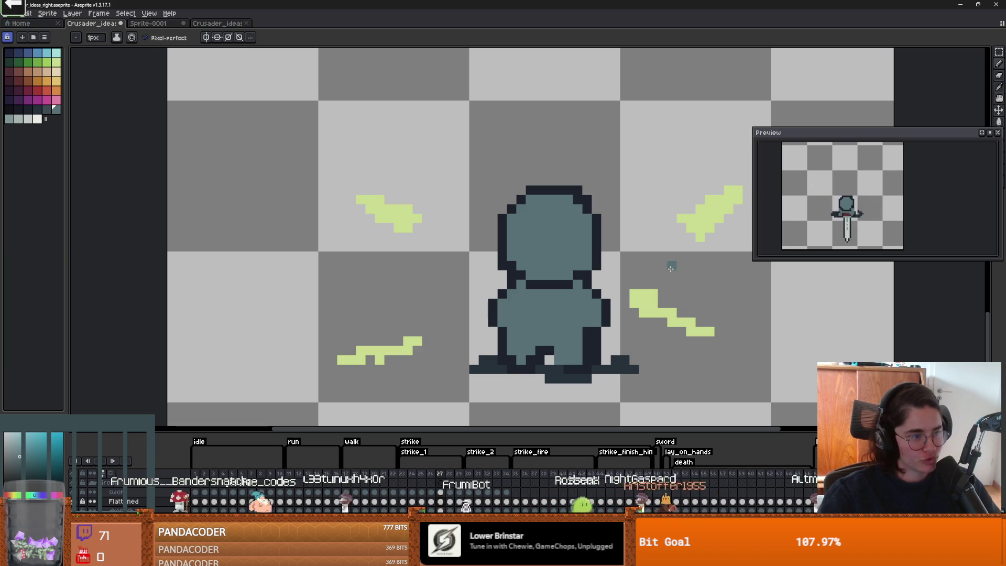
pyautogui.moveTo(564, 321); pyautogui.dragTo(601, 309)
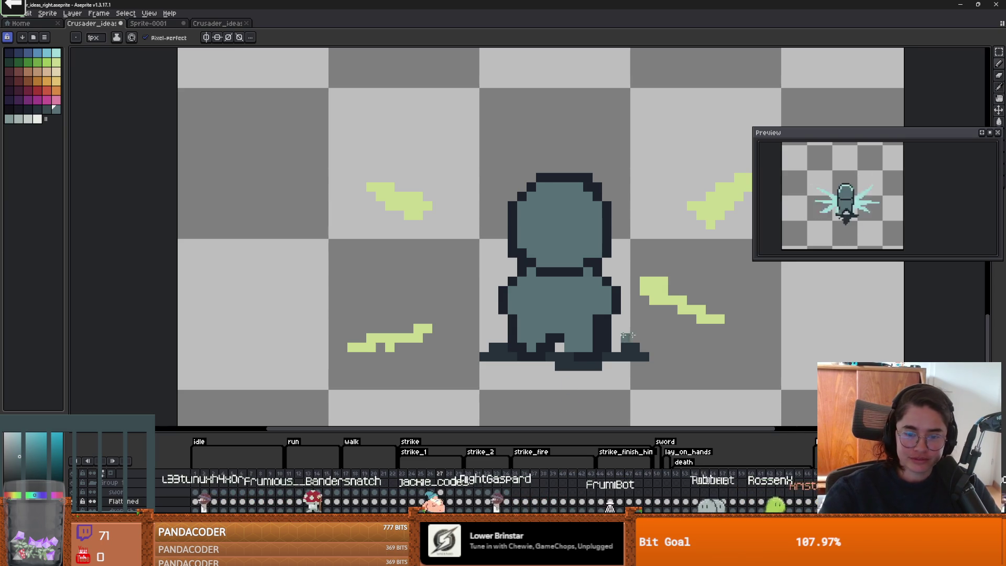
pyautogui.scroll(1, 577, 336)
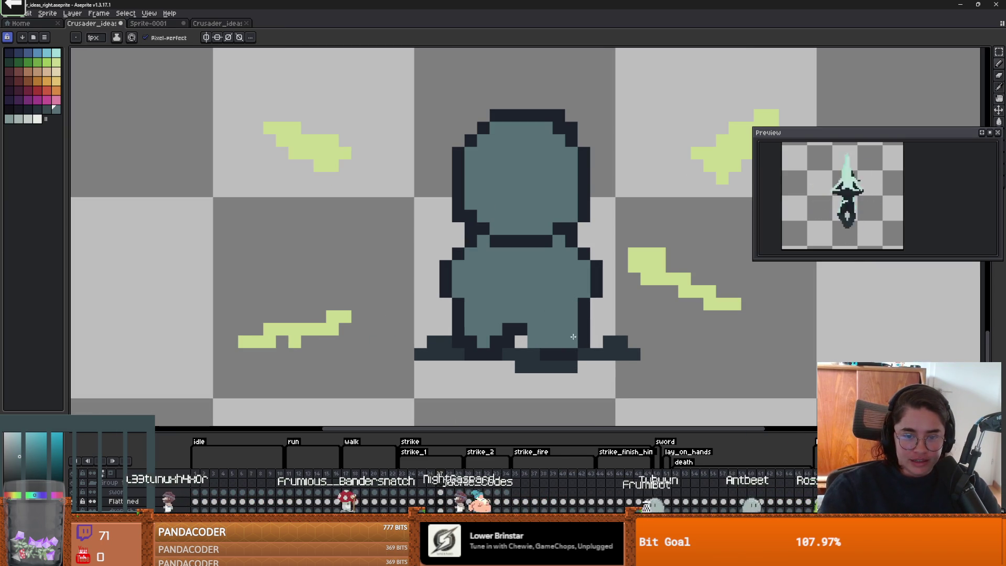
pyautogui.scroll(-2, 573, 336)
pyautogui.scroll(1, 559, 341)
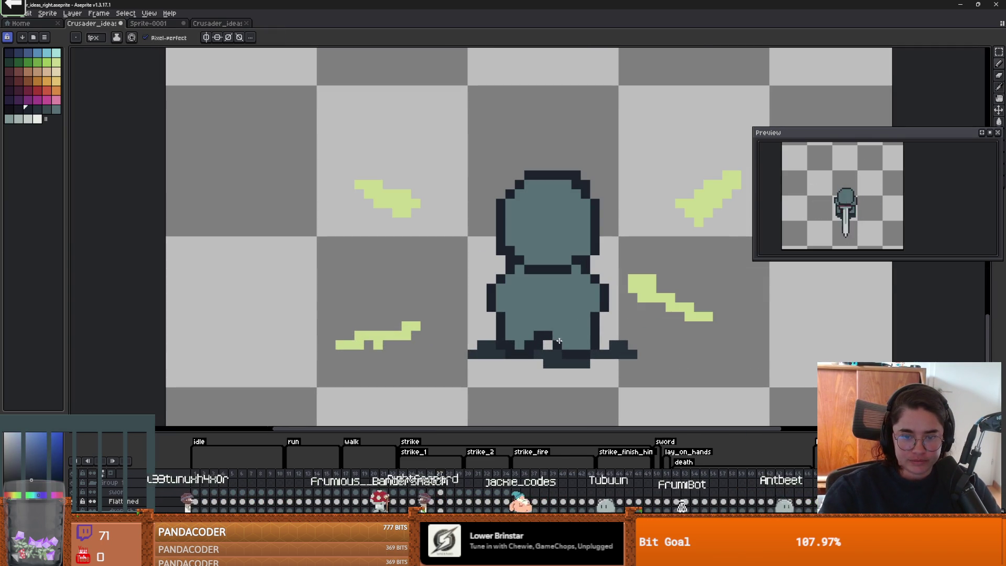
pyautogui.scroll(-3, 564, 345)
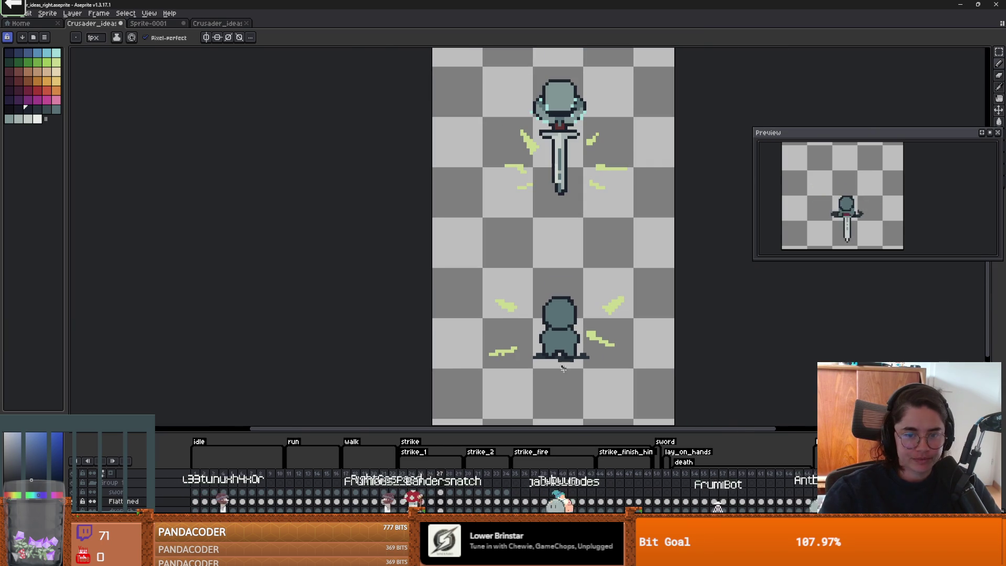
# Step: Step through strike frames 25 to 27, ending on the cyan burst frame 26
pyautogui.press('Right')
pyautogui.scroll(3, 548, 335)
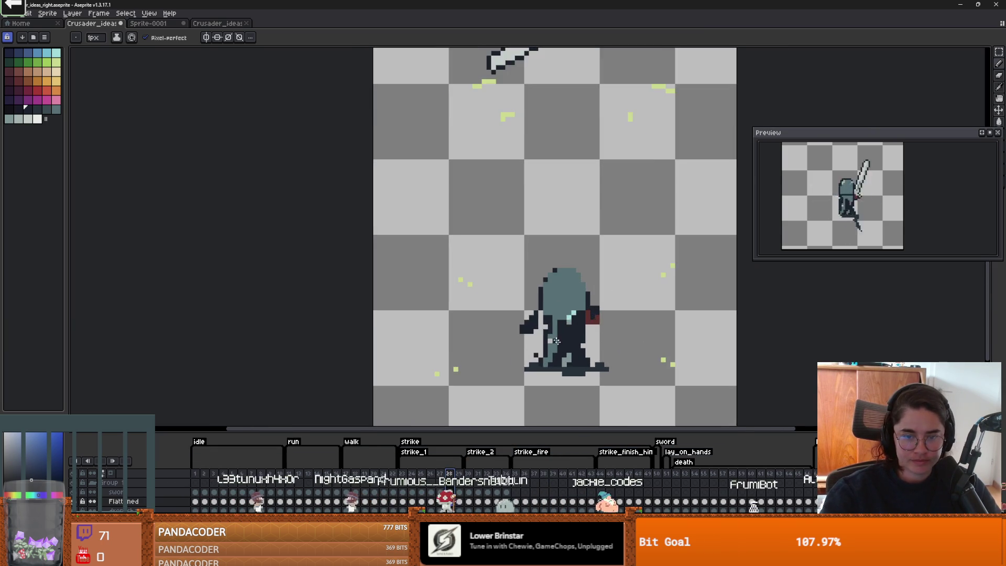
pyautogui.scroll(-2, 517, 349)
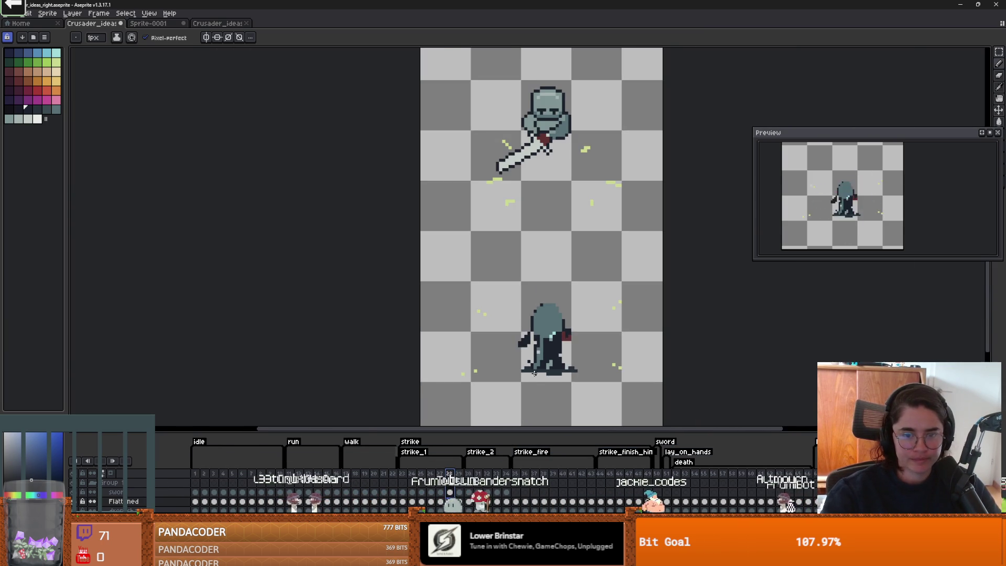
pyautogui.click(439, 474)
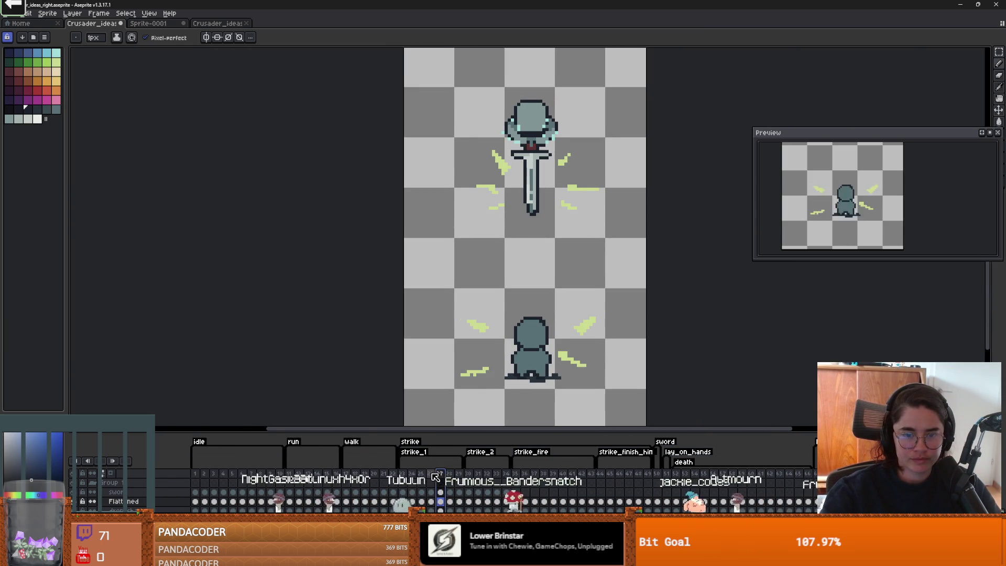
pyautogui.click(431, 483)
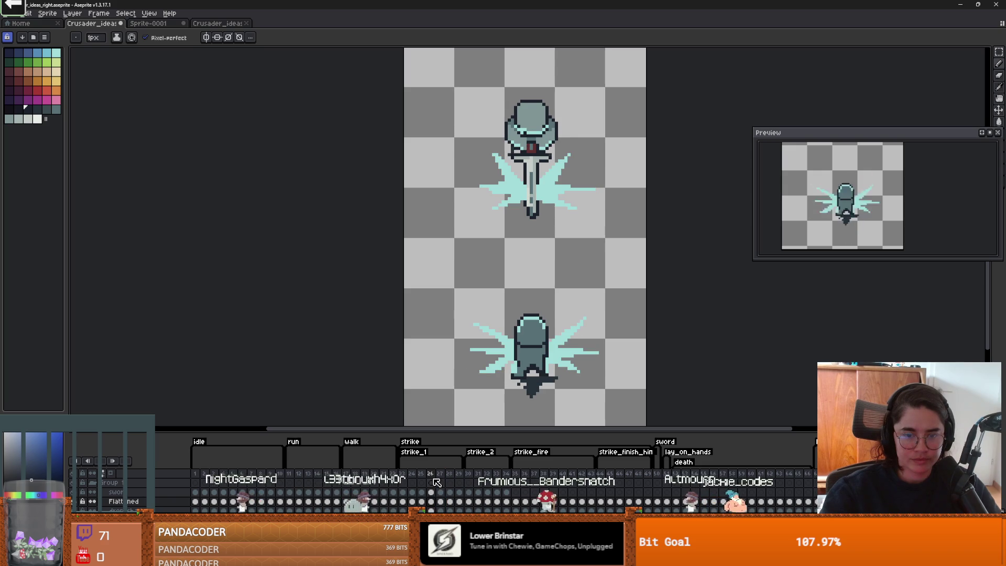
pyautogui.press('Left')
pyautogui.press('Right')
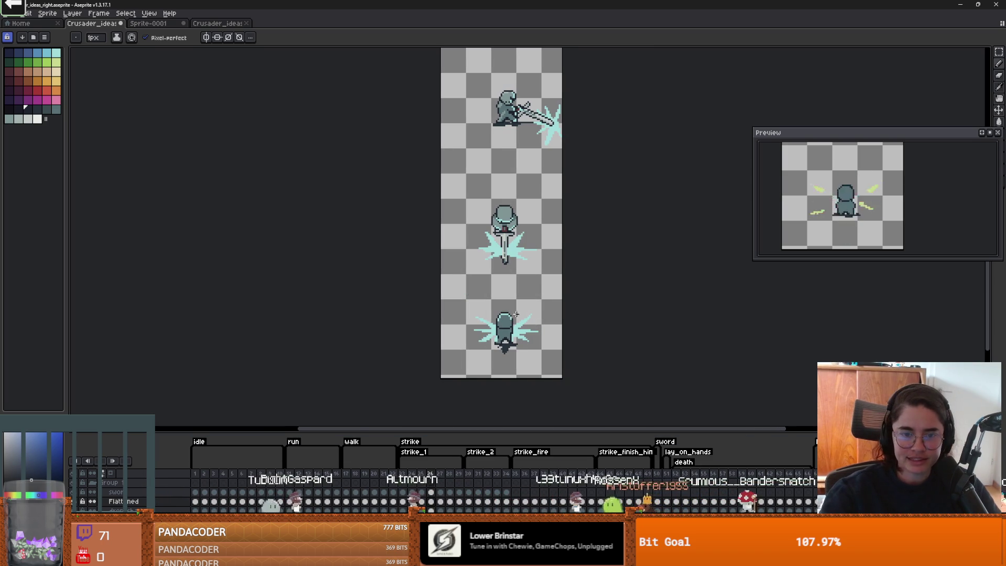
# Step: Dismiss the File menu and switch to the Crusader_ideas_right - Copy tab
pyautogui.click(17, 14)
pyautogui.press('Escape')
pyautogui.press('v')
pyautogui.click(247, 23)
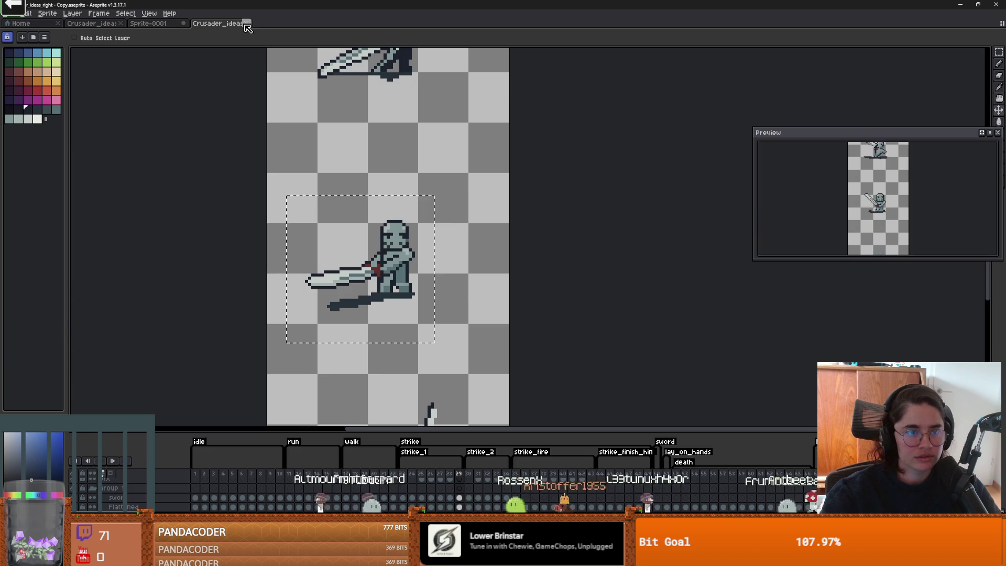
# Step: Close the copy tab and re-export the crusader sprite sheet from the original, overwriting the existing sheet
pyautogui.click(248, 24)
pyautogui.click(80, 23)
pyautogui.click(18, 14)
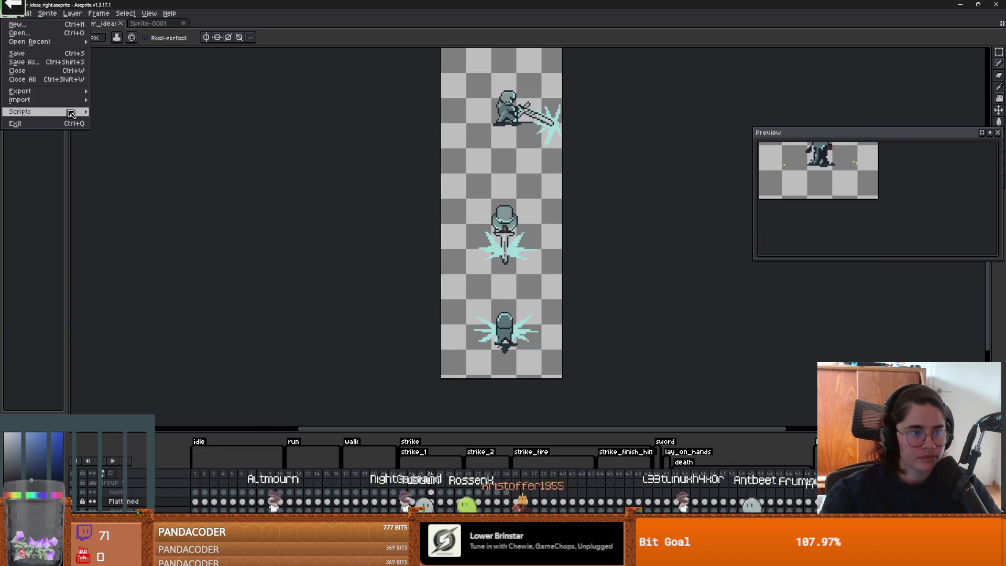
pyautogui.moveTo(63, 100)
pyautogui.click(131, 95)
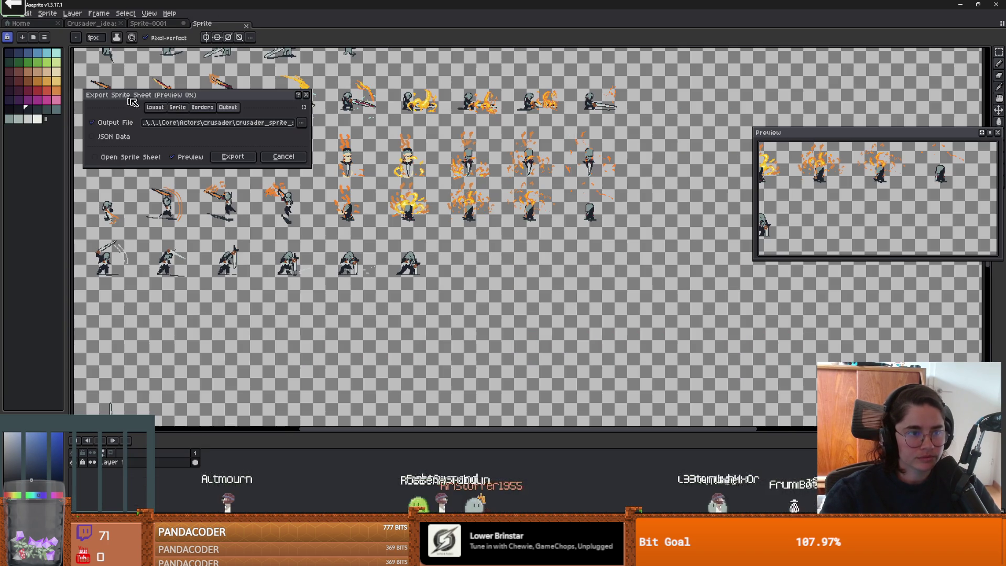
pyautogui.click(244, 157)
pyautogui.click(478, 300)
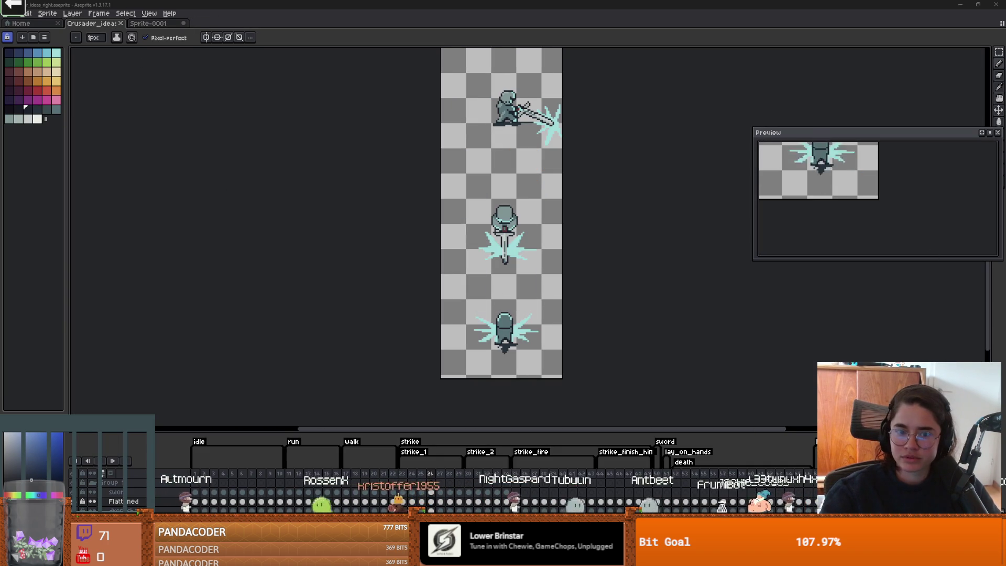
pyautogui.hotkey('alt', 'Tab')
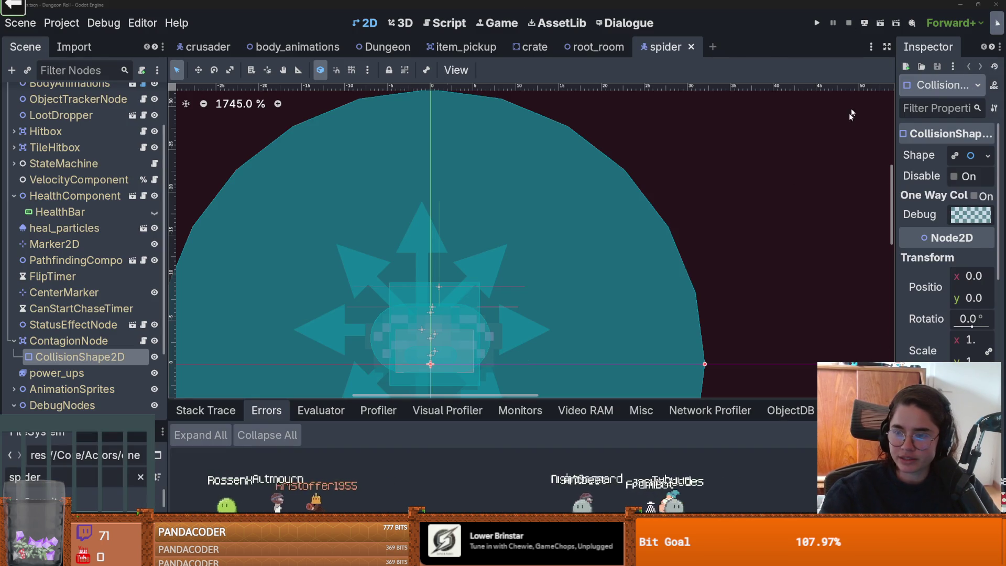
# Step: Save the scene, close the running game, disable Visible Collision Shapes, and quit Godot
pyautogui.hotkey('ctrl', 's')
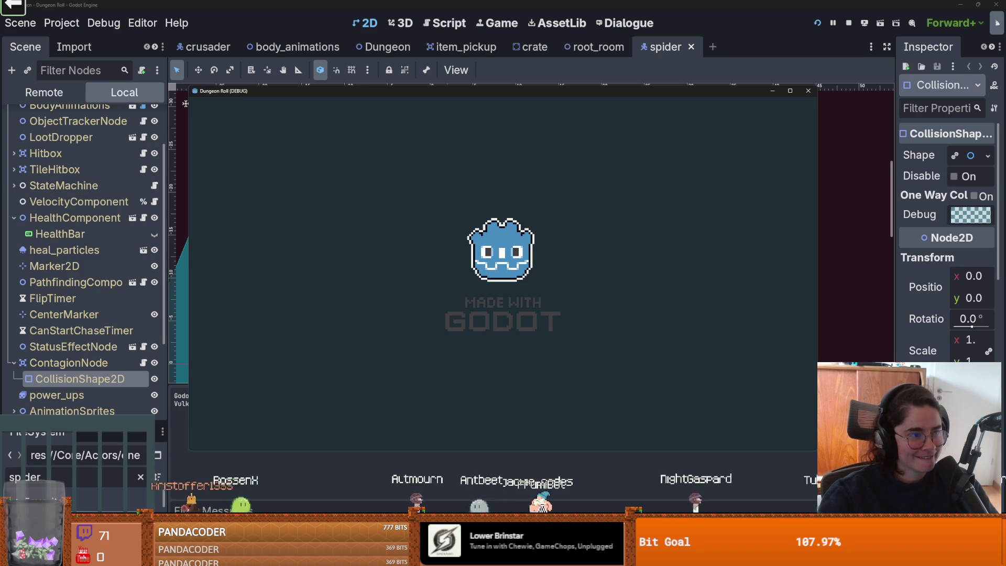
pyautogui.click(809, 92)
pyautogui.click(104, 23)
pyautogui.click(157, 79)
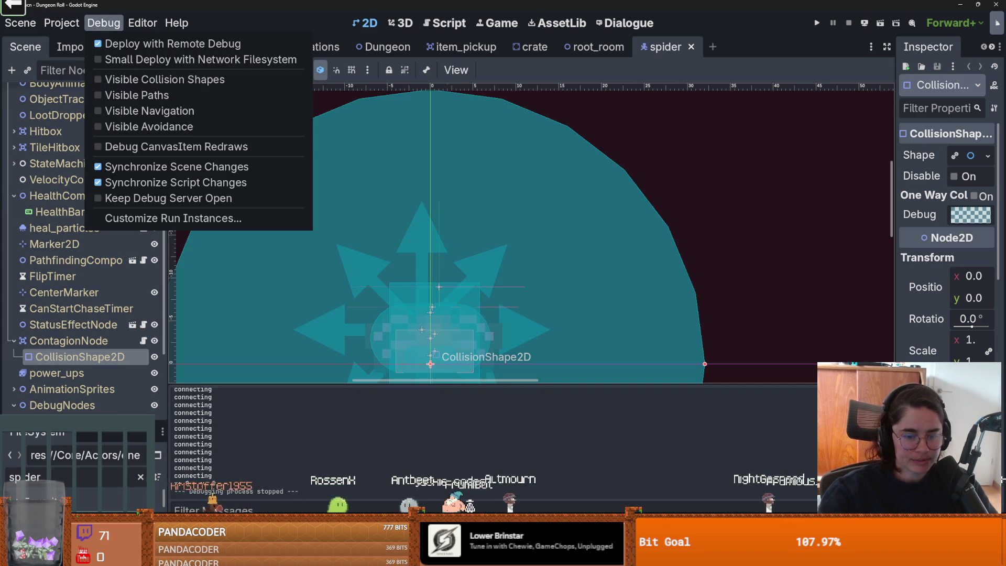
pyautogui.press('Escape')
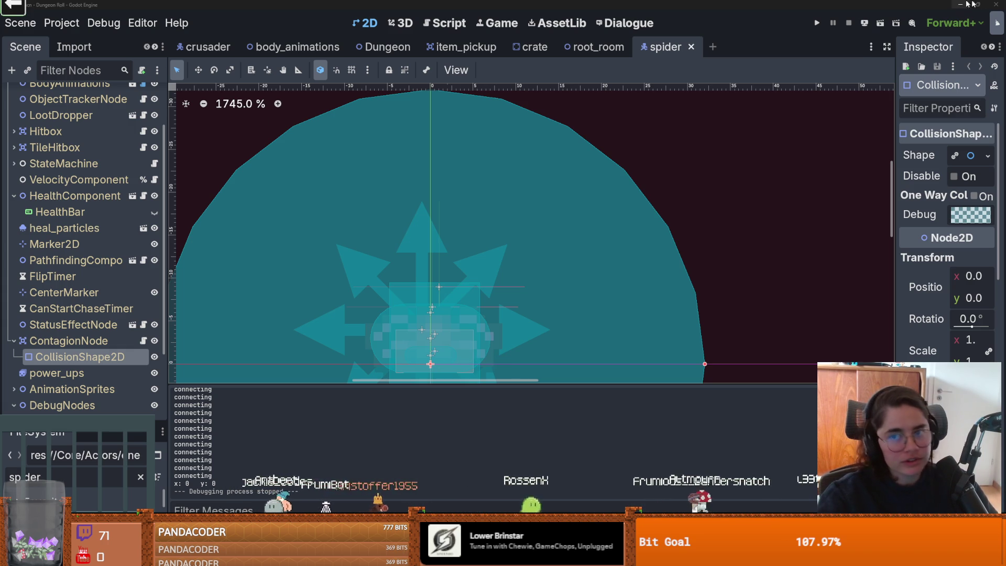
pyautogui.click(998, 5)
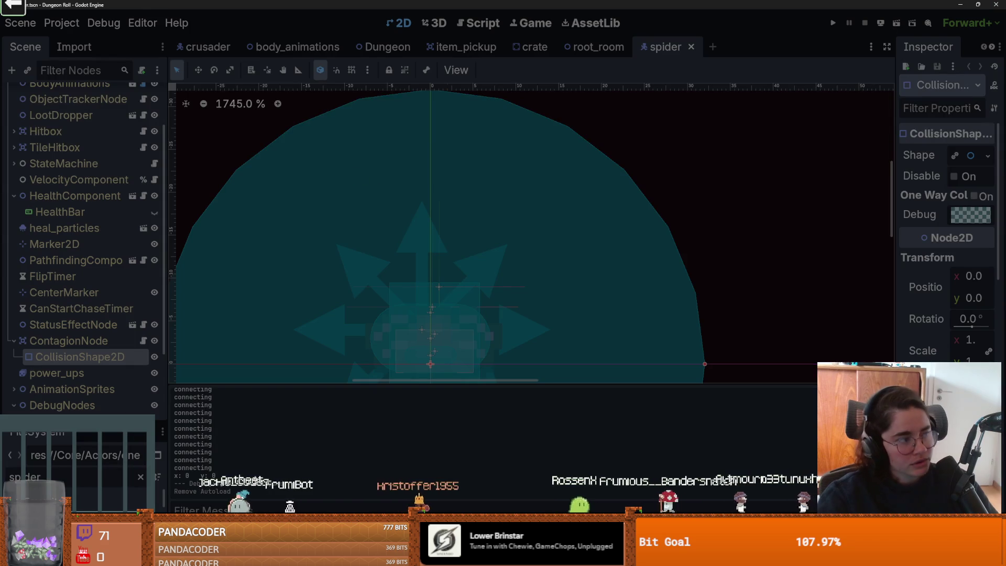
pyautogui.hotkey('alt', 'Tab')
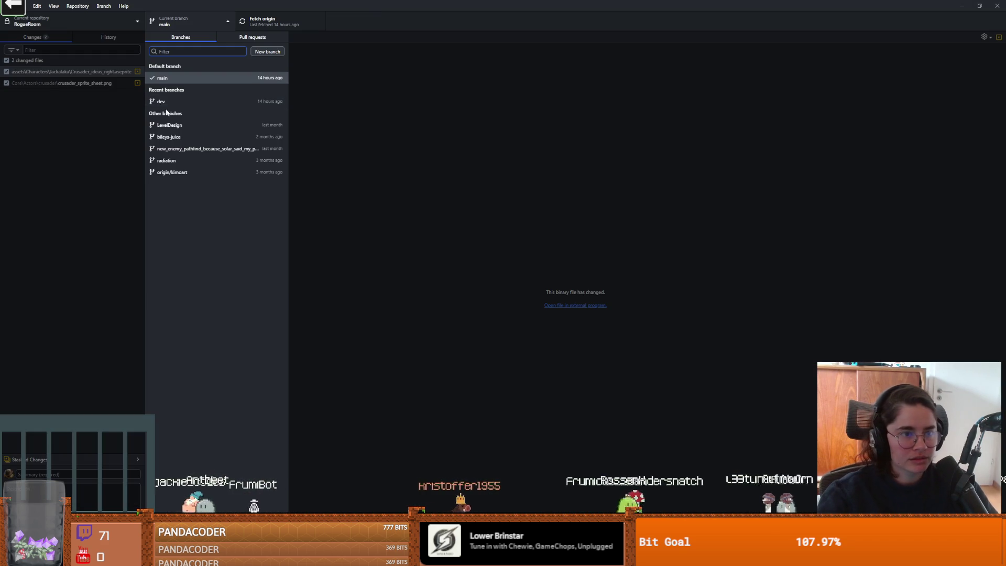
# Step: Switch to the dev branch and commit the two changed crusader files
pyautogui.click(163, 102)
pyautogui.press('Return')
pyautogui.write('crusader upda')
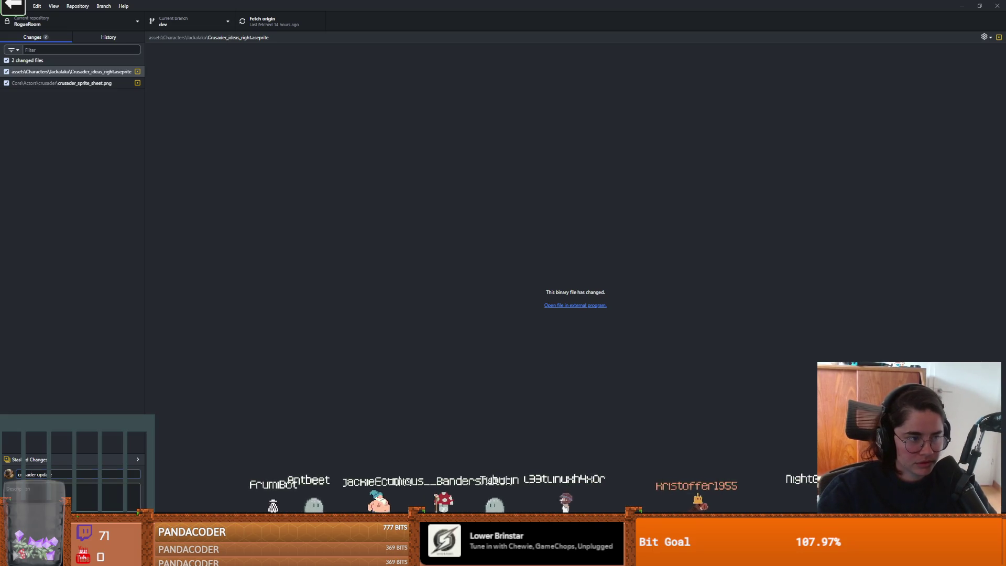
pyautogui.click(73, 520)
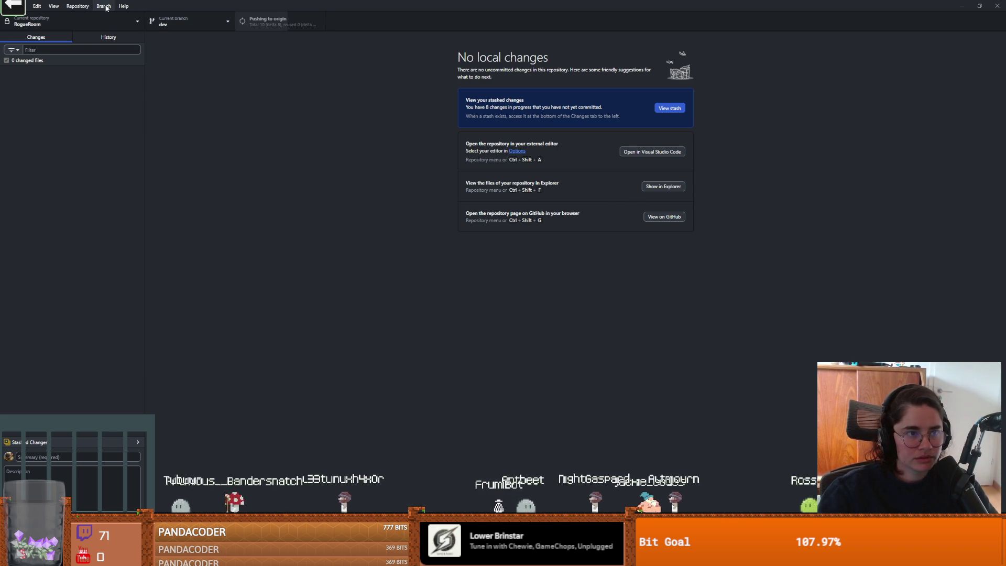
pyautogui.hotkey('alt', 'Tab')
# Step: Open the Dungeon Roll project in the editor and launch the game
pyautogui.click(813, 165)
pyautogui.click(918, 160)
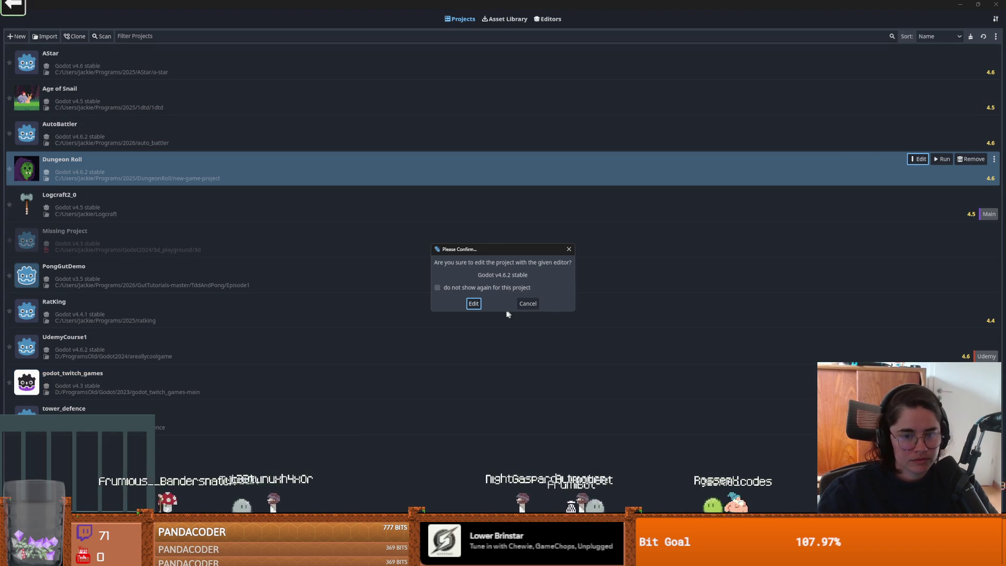
pyautogui.click(474, 303)
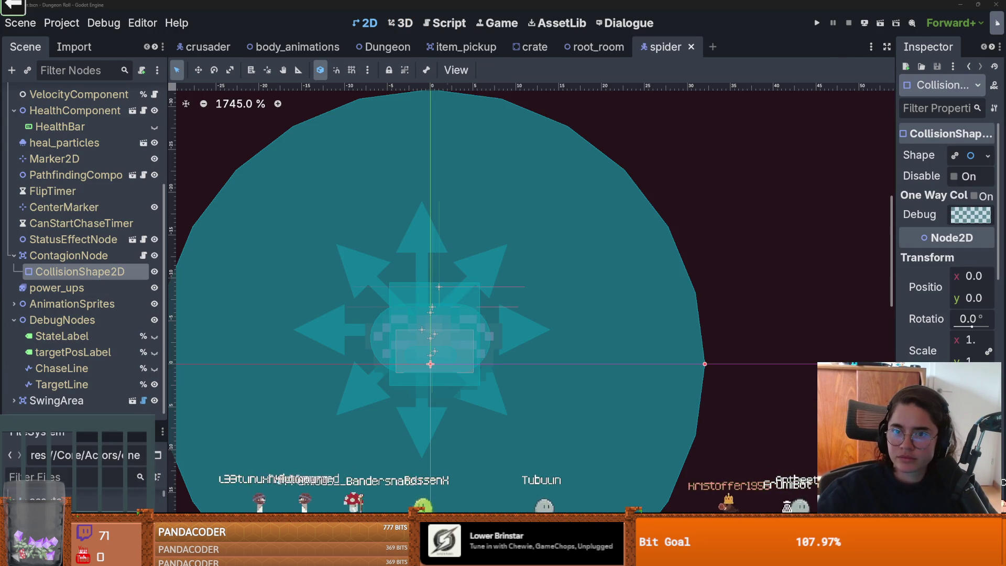
pyautogui.click(816, 22)
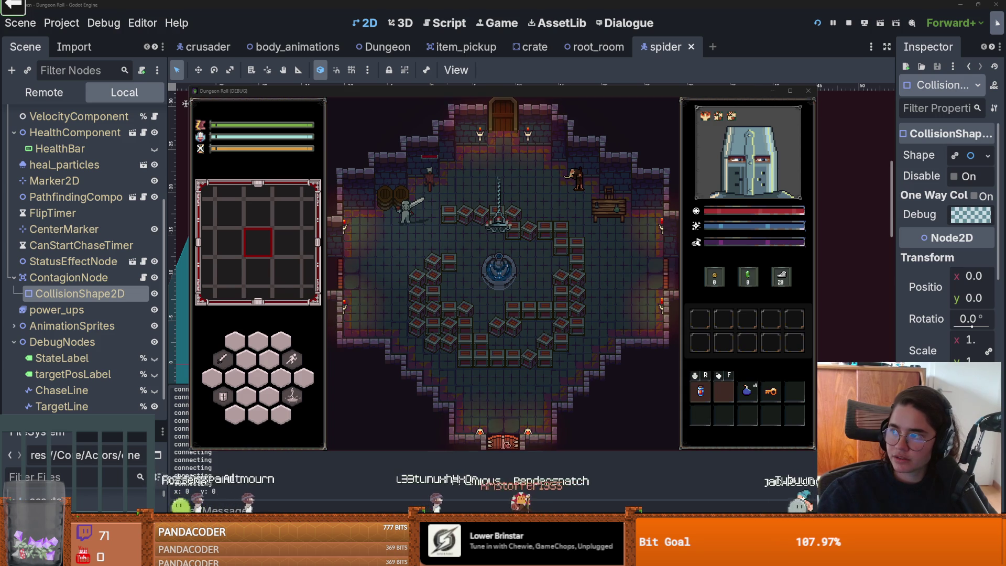
# Step: Skip ahead in the background music video, mute and pause it, then return to the game
pyautogui.hotkey('alt', 'Tab')
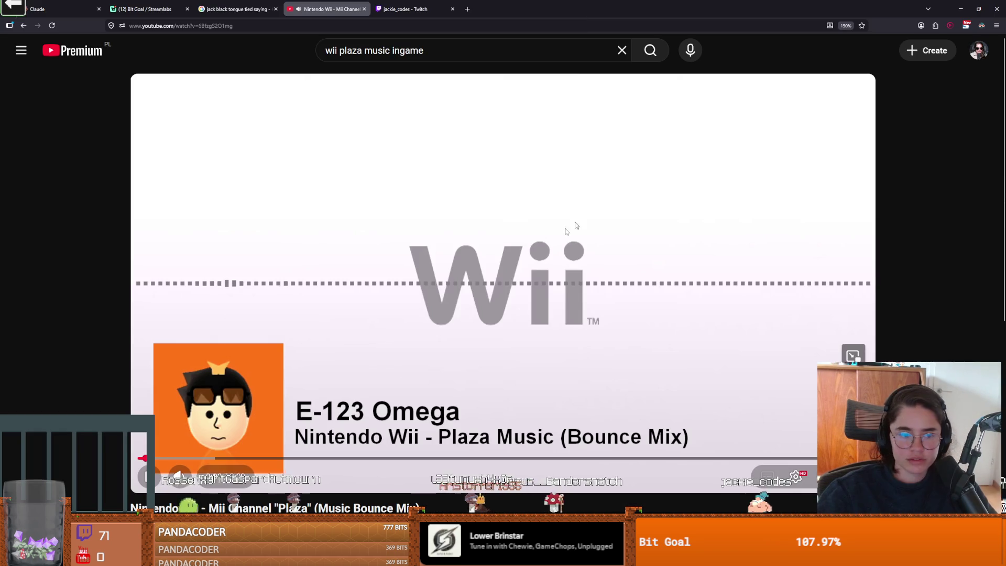
pyautogui.click(182, 459)
pyautogui.click(218, 459)
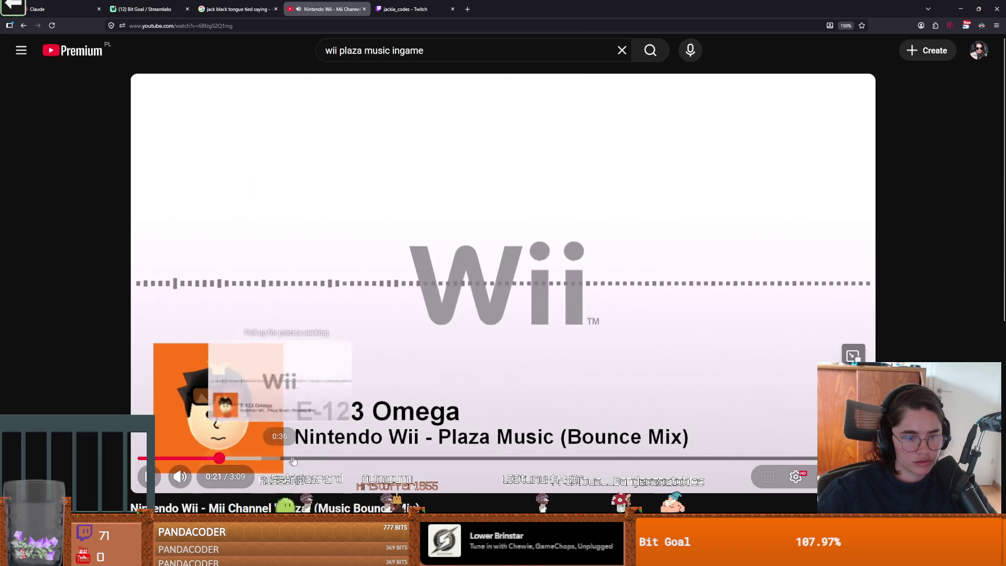
pyautogui.press('m')
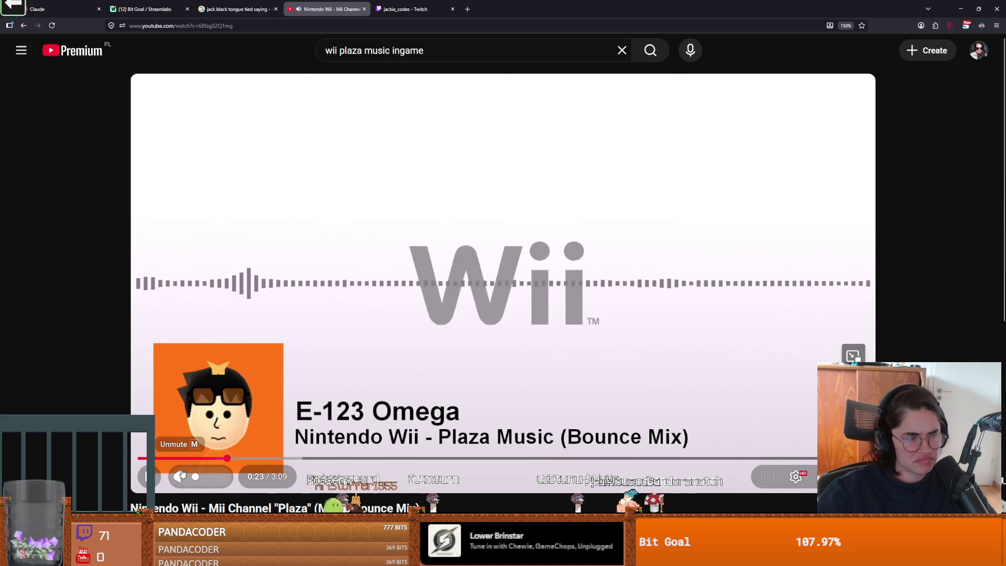
pyautogui.click(454, 224)
pyautogui.hotkey('alt', 'Tab')
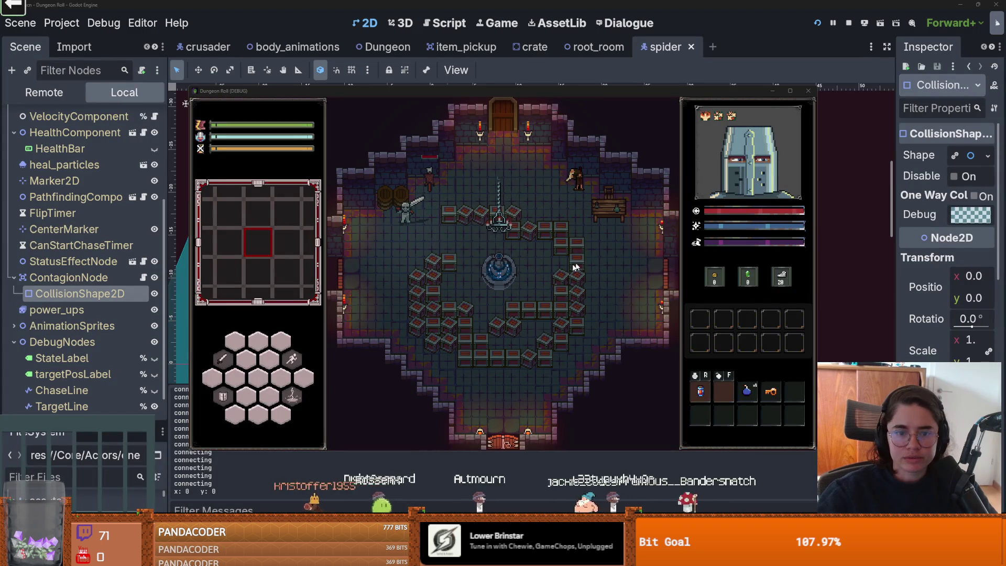
# Step: Maximize the game window and test the knight's sword combo, ending with the large slash and thrust
pyautogui.press('d')
pyautogui.click(482, 235)
pyautogui.click(483, 229)
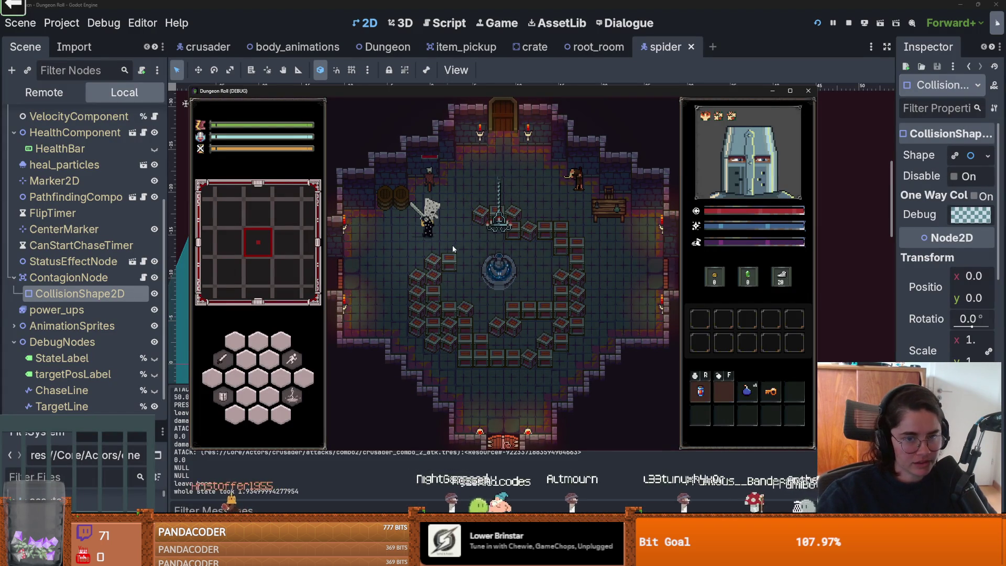
pyautogui.click(790, 91)
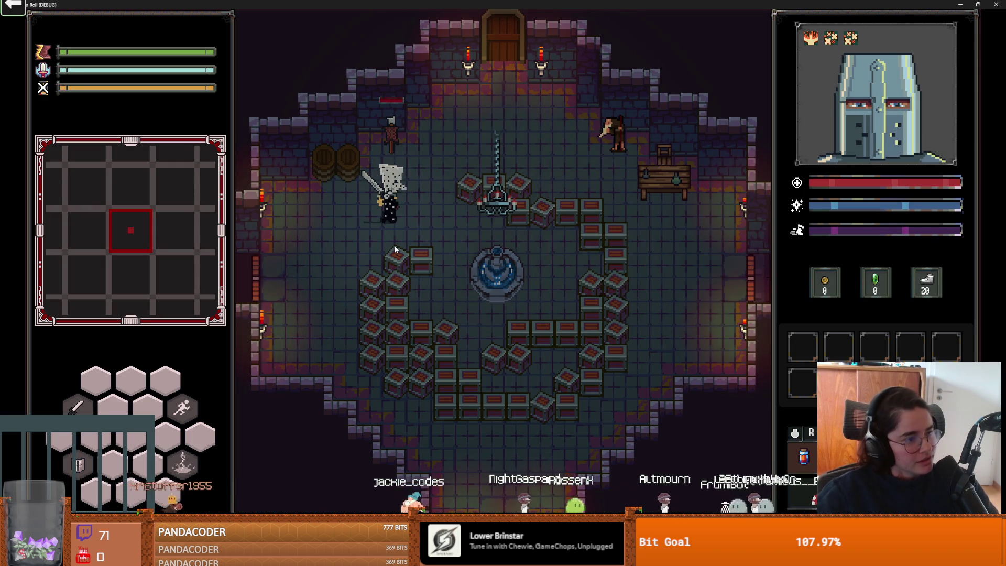
pyautogui.press('d')
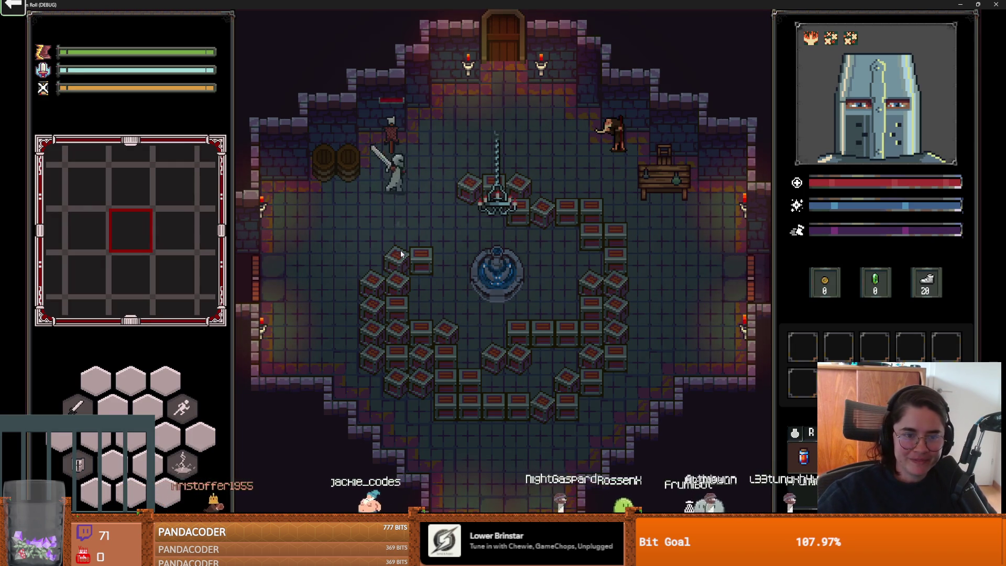
pyautogui.press('a')
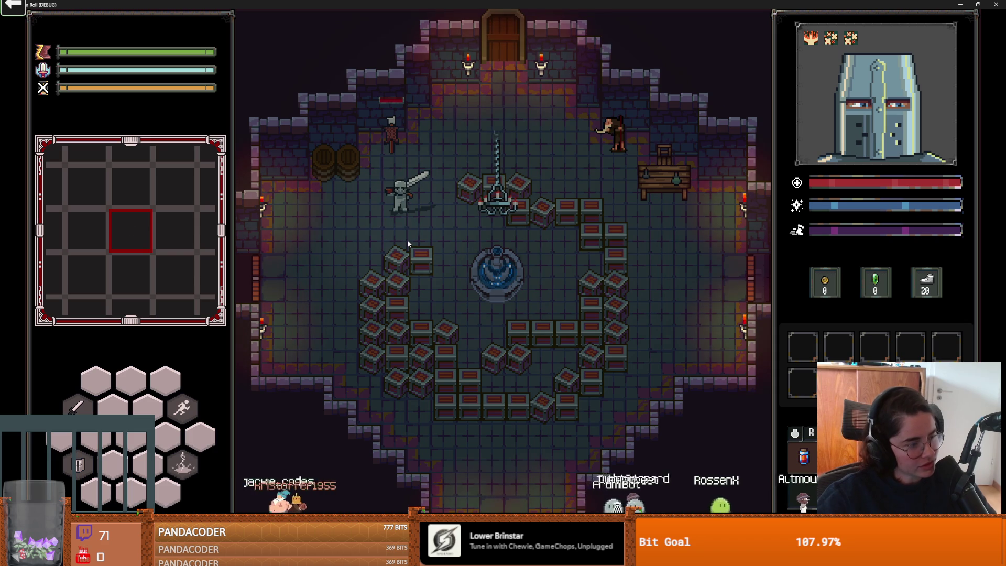
pyautogui.click(407, 240)
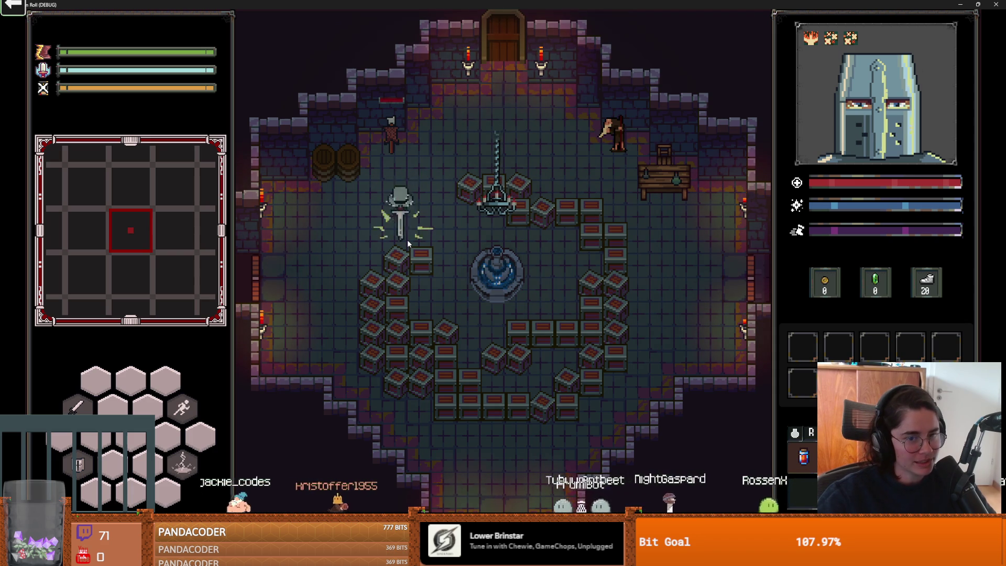
pyautogui.click(454, 222)
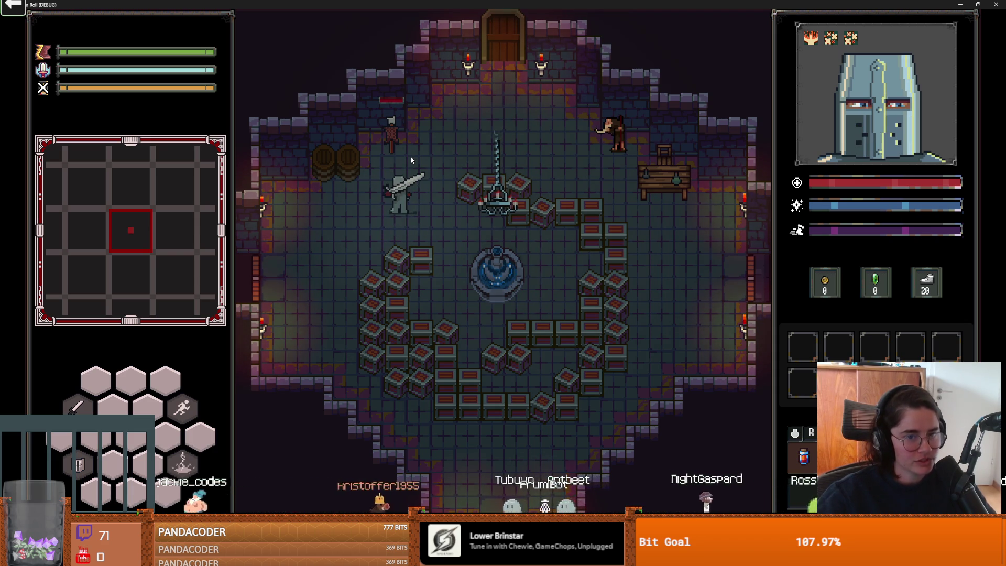
pyautogui.click(410, 156)
pyautogui.click(441, 200)
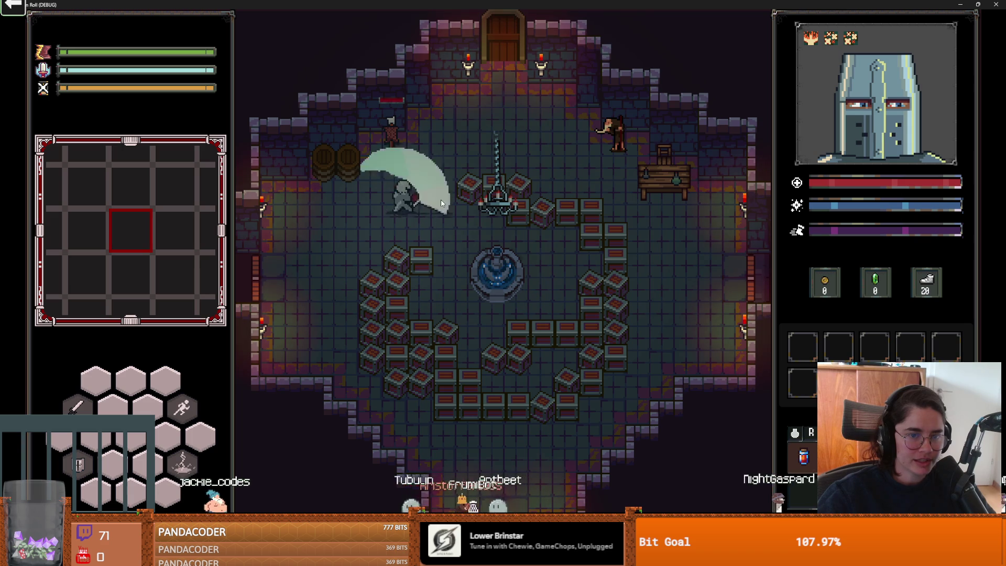
pyautogui.click(441, 202)
# Step: Walk through the top door, enable debug room selection, and enter the chosen orange room
pyautogui.hotkey('w', 'd')
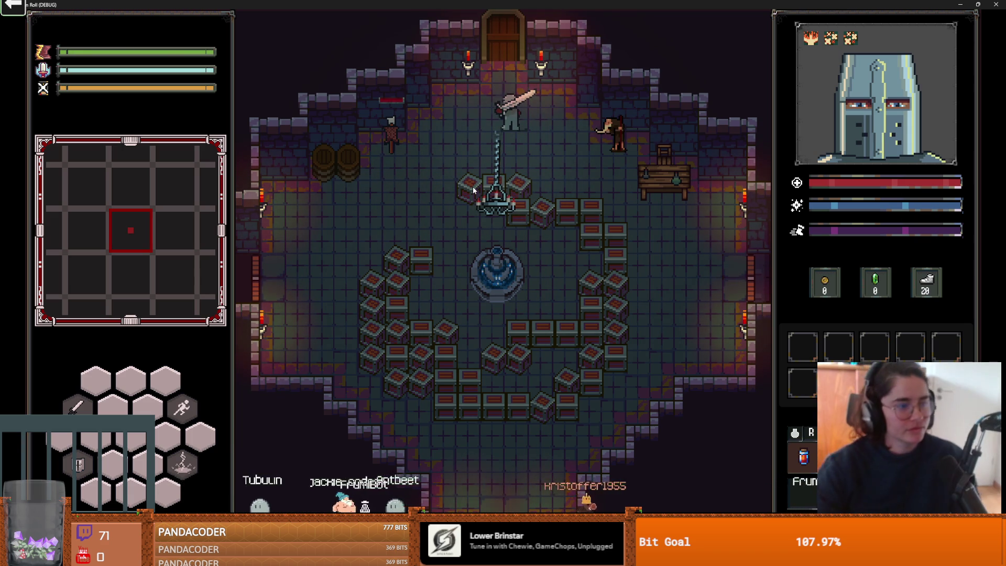
pyautogui.press('w')
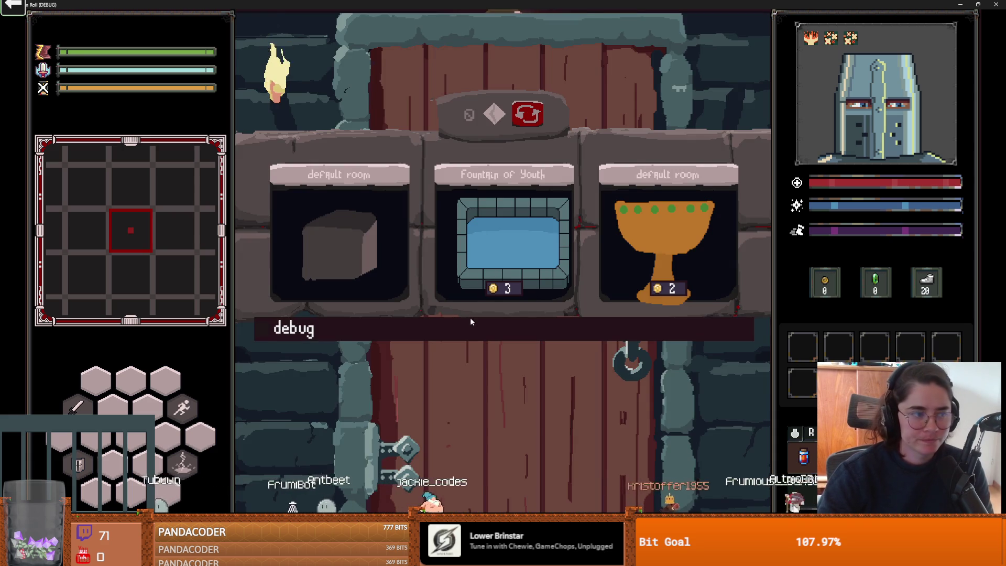
pyautogui.click(409, 329)
pyautogui.scroll(-5, 514, 417)
pyautogui.click(514, 417)
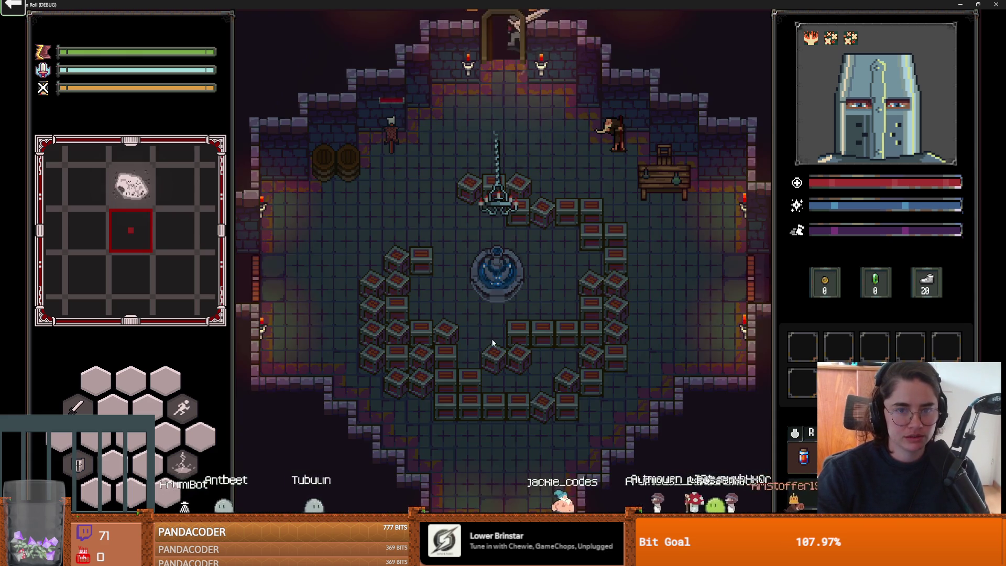
pyautogui.press('w')
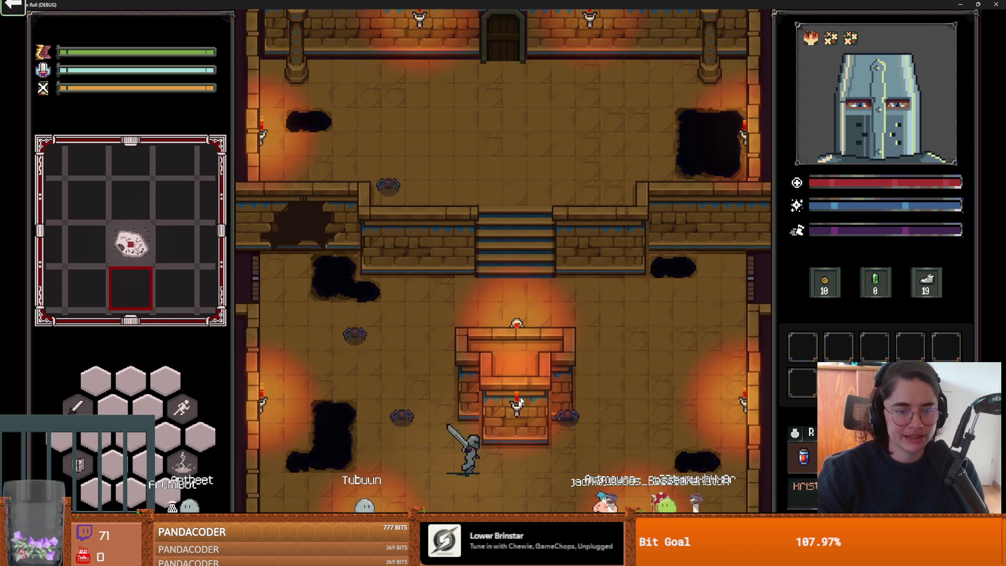
# Step: Fight the spiders near the stairs with sword strikes and a lightning dash, then stop debugging
pyautogui.press('d')
pyautogui.press('w')
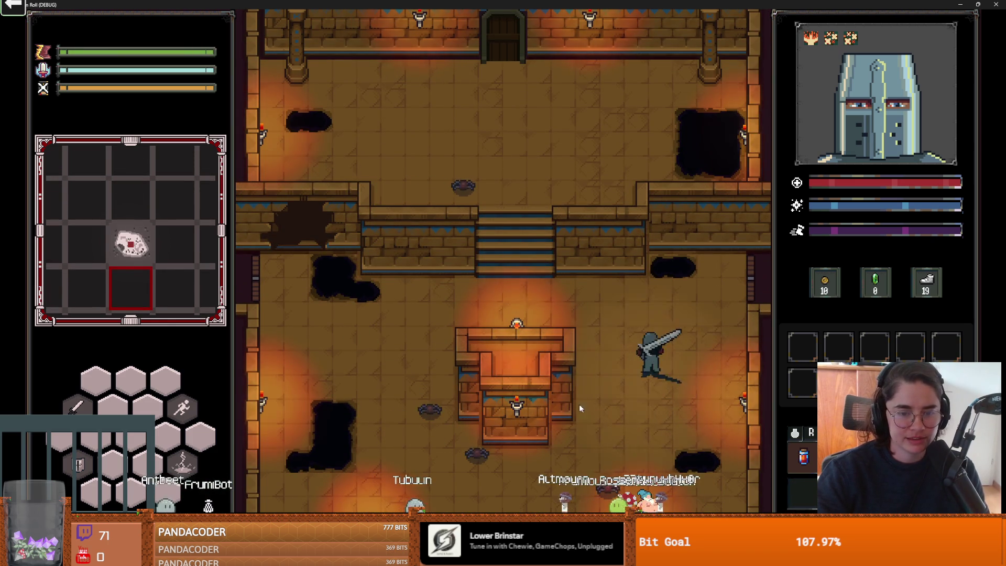
pyautogui.press('a')
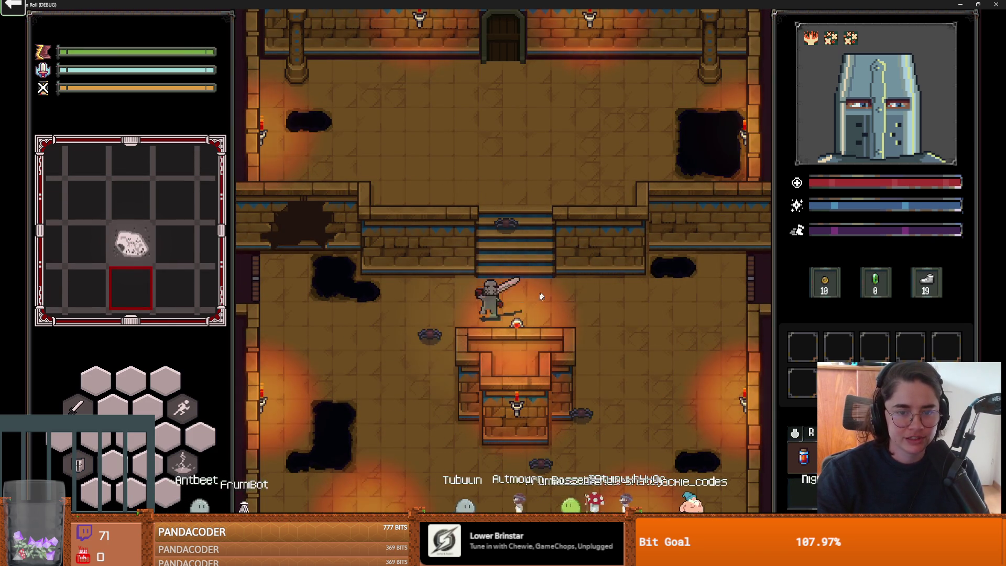
pyautogui.click(511, 224)
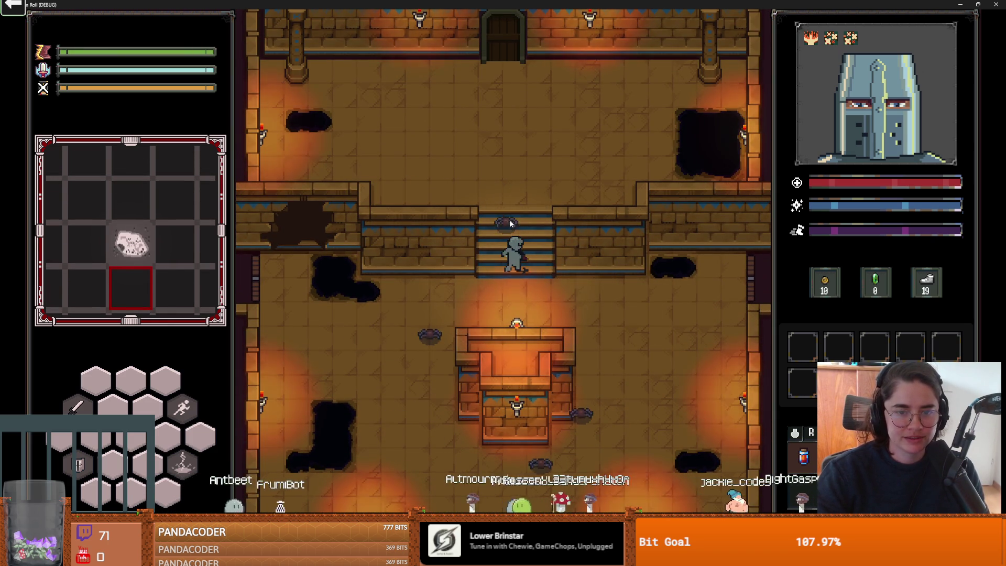
pyautogui.press('s')
pyautogui.press('d')
pyautogui.click(575, 339)
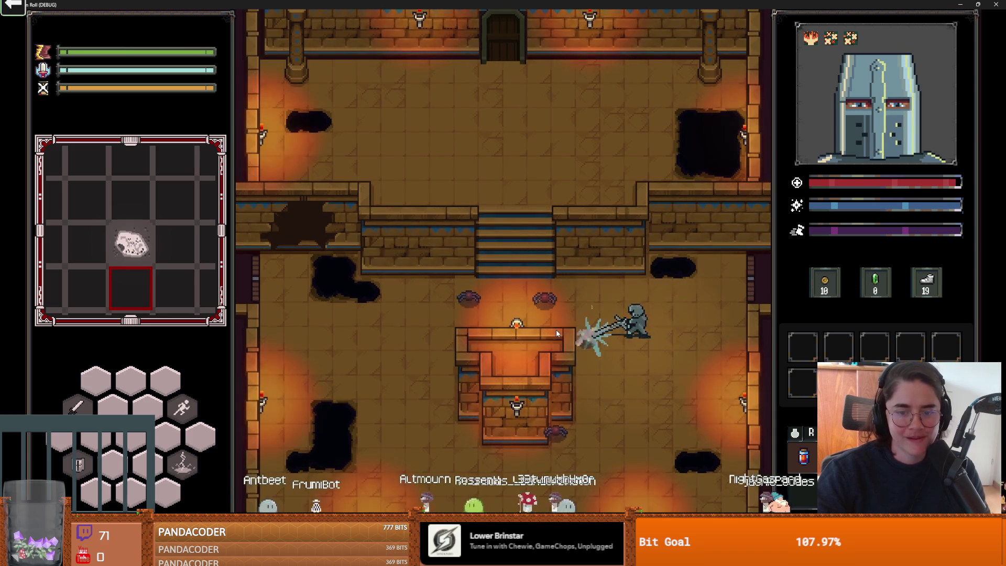
pyautogui.click(603, 338)
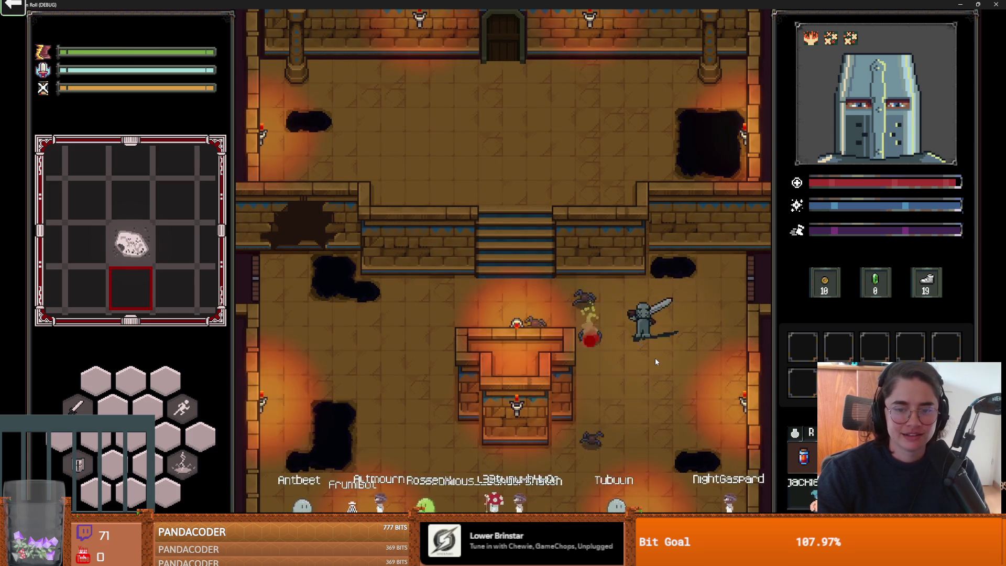
pyautogui.press('d')
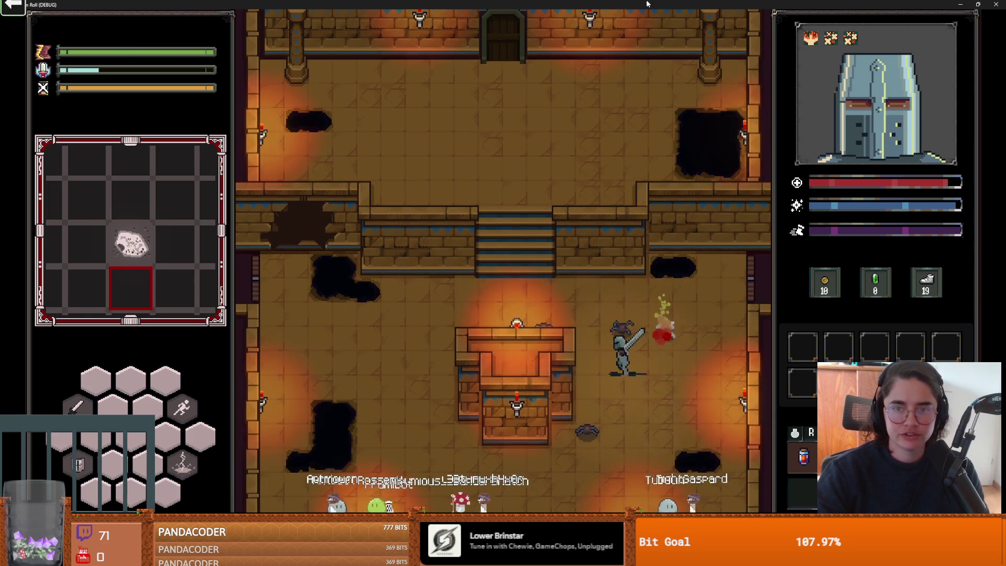
pyautogui.press('F8')
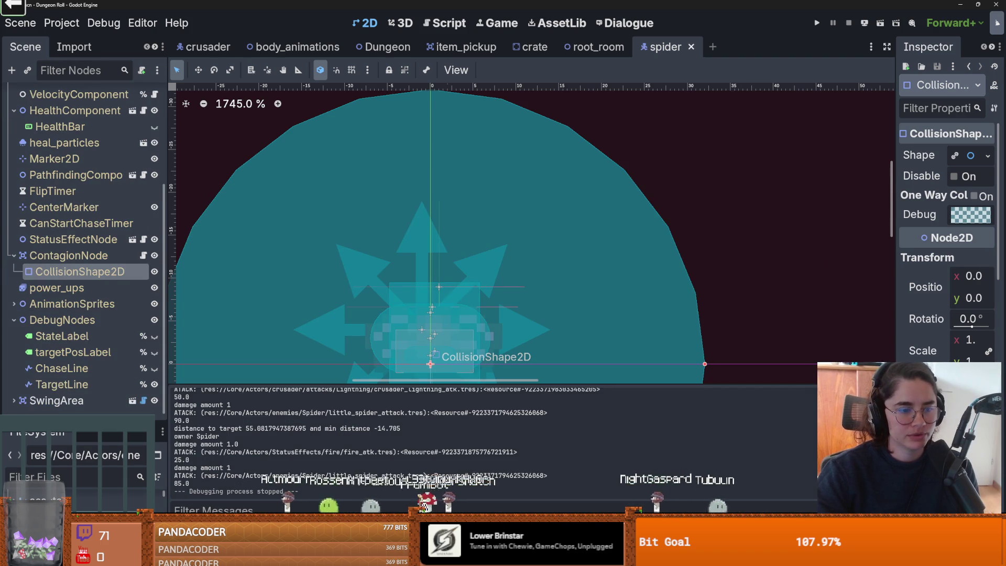
# Step: Filter the file list for 'monster_' and open the monster_roomv1 scene
pyautogui.moveTo(84, 417); pyautogui.dragTo(84, 228)
pyautogui.write('monster_')
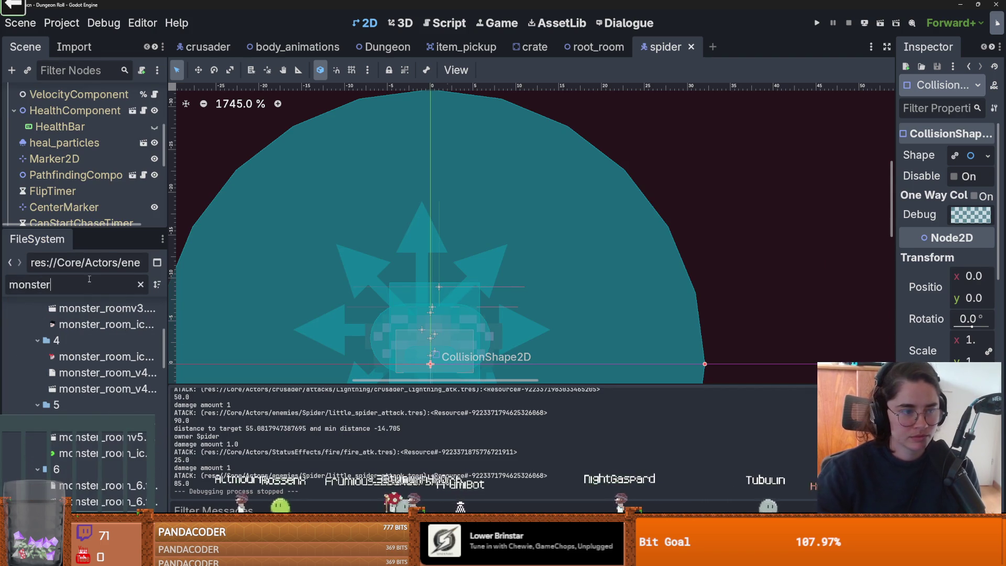
pyautogui.scroll(5, 93, 349)
pyautogui.doubleClick(99, 363)
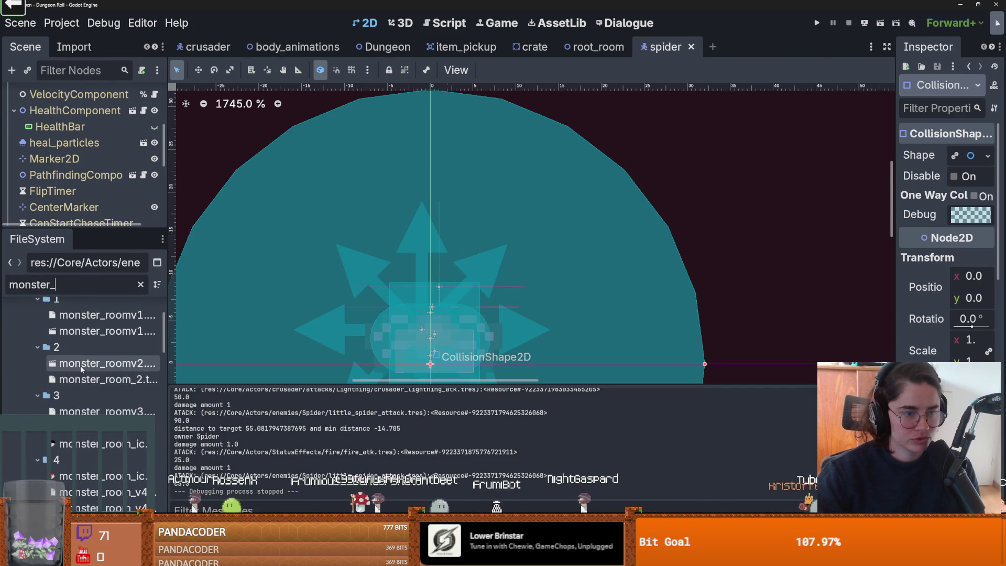
pyautogui.scroll(3, 111, 347)
pyautogui.doubleClick(104, 390)
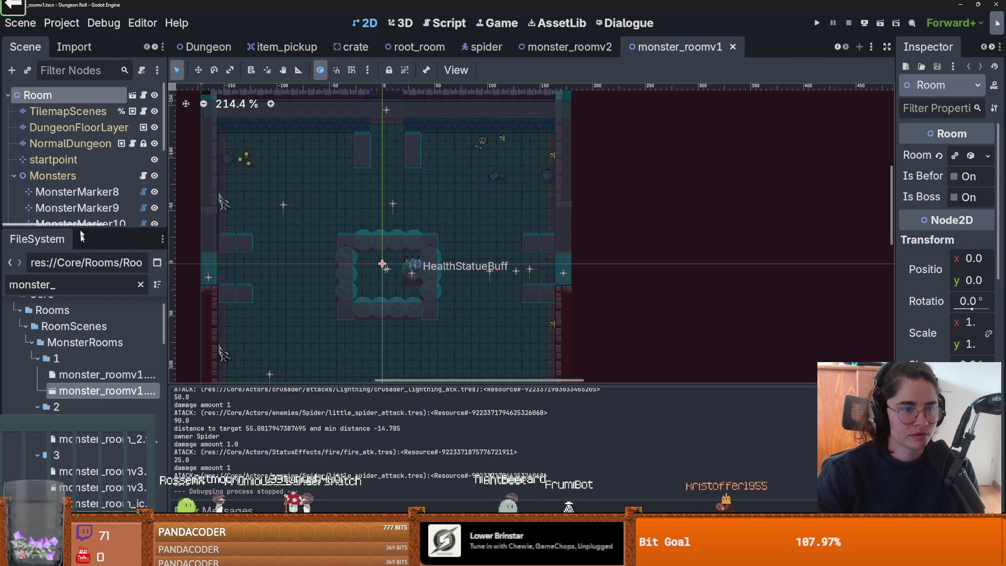
pyautogui.moveTo(81, 229); pyautogui.dragTo(83, 298)
# Step: Inspect the monster markers and set MonsterMarker8's enemy type to Melee
pyautogui.click(62, 192)
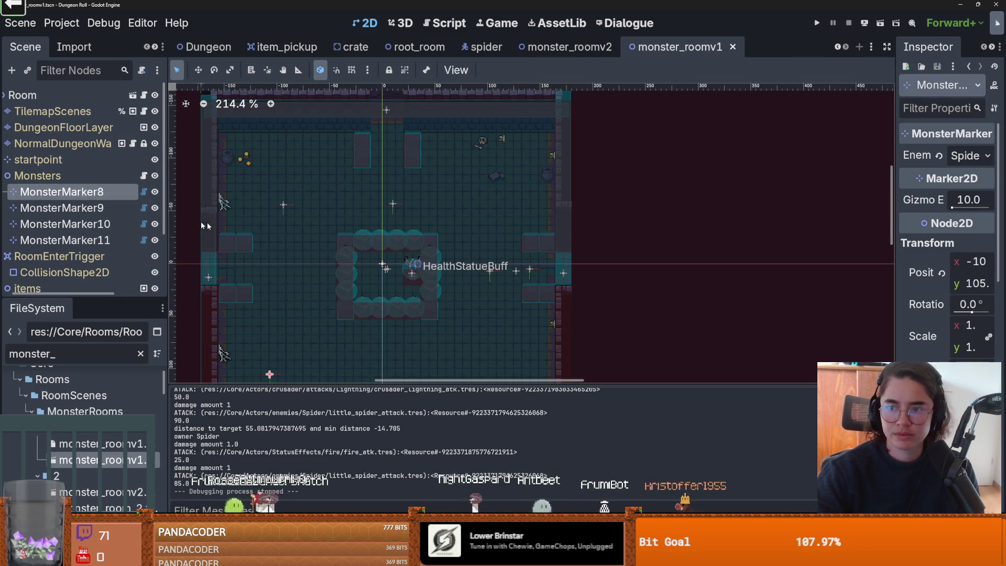
pyautogui.press('Down')
pyautogui.press('Down')
pyautogui.click(62, 208)
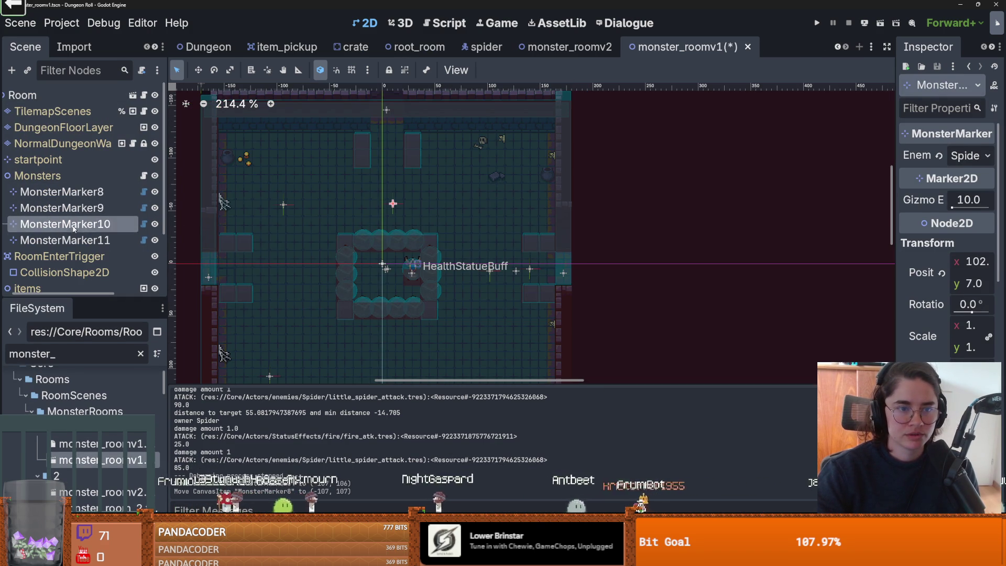
pyautogui.click(65, 240)
pyautogui.click(971, 156)
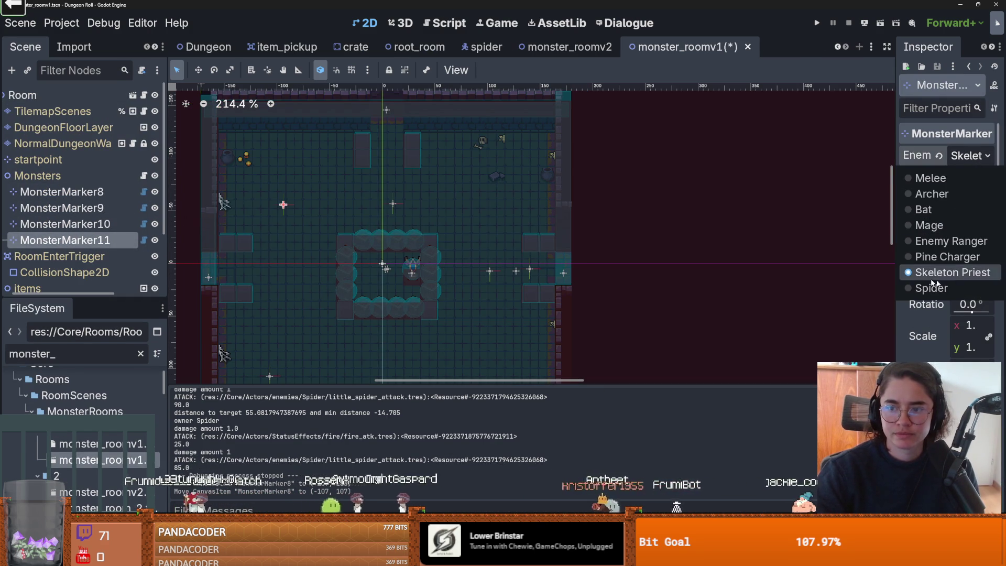
pyautogui.click(105, 193)
pyautogui.click(968, 158)
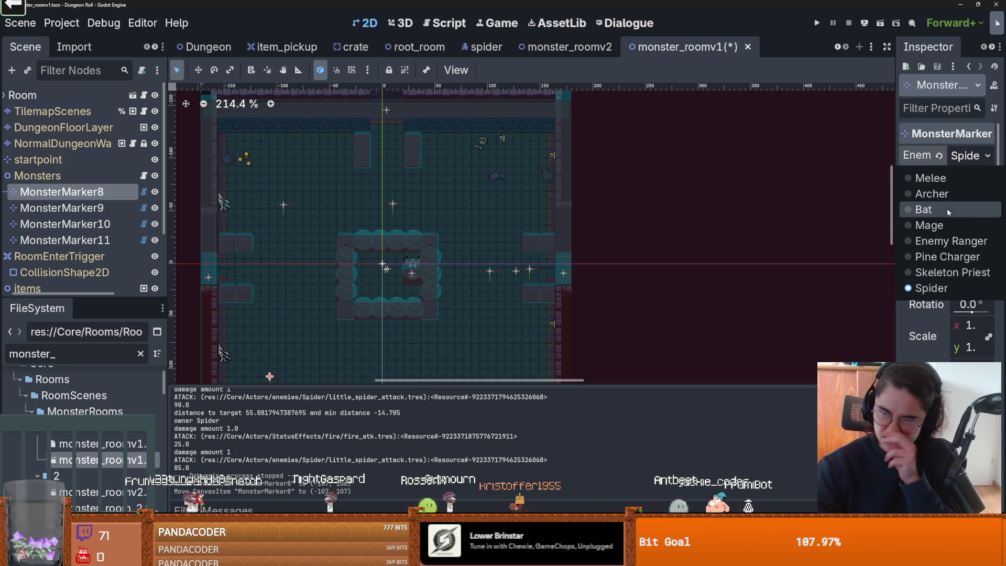
pyautogui.click(942, 184)
# Step: Set MonsterMarker9 to Melee and MonsterMarker10 to Pine Charger, then save and run
pyautogui.click(489, 271)
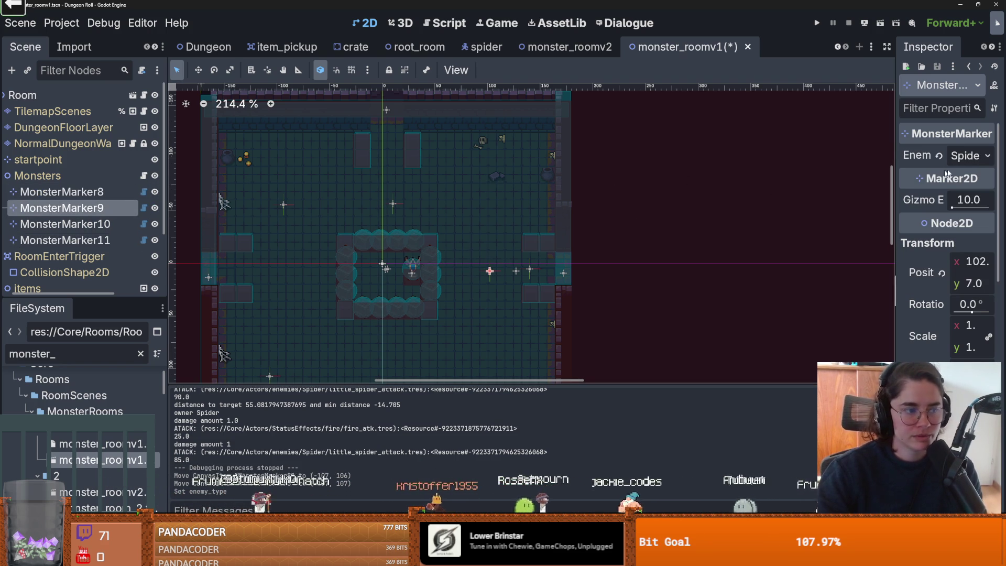
pyautogui.click(965, 157)
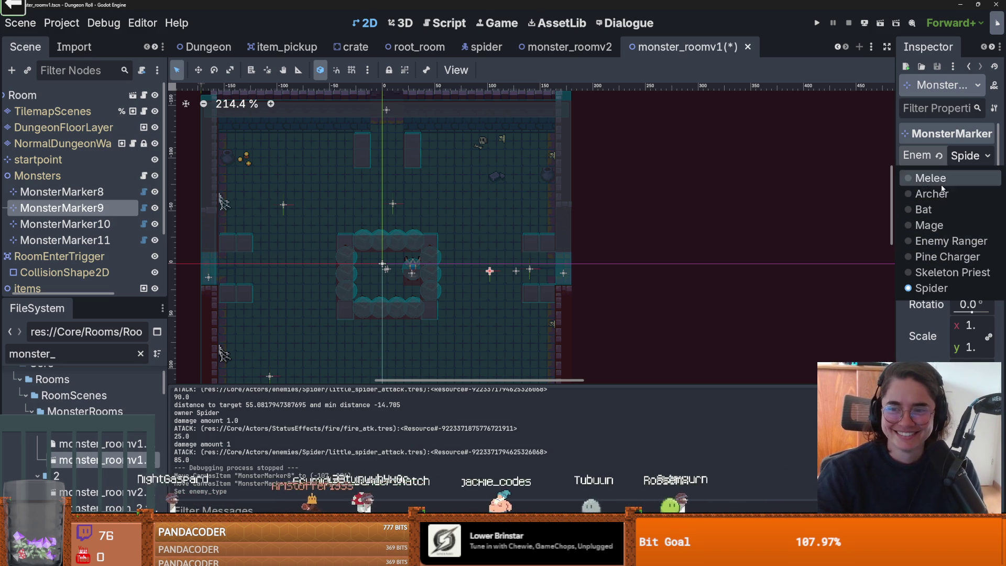
pyautogui.click(938, 181)
pyautogui.click(65, 223)
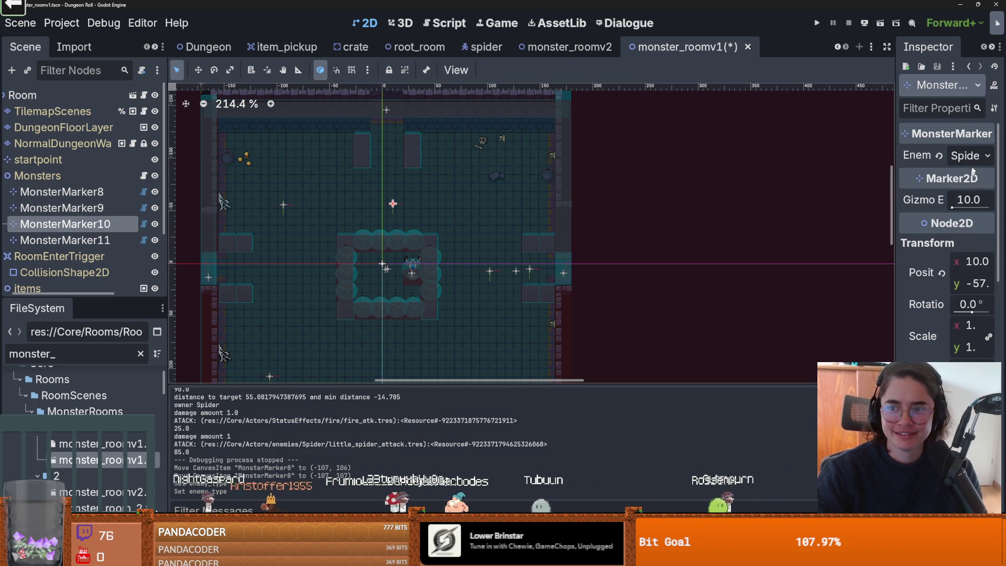
pyautogui.click(969, 156)
pyautogui.click(948, 257)
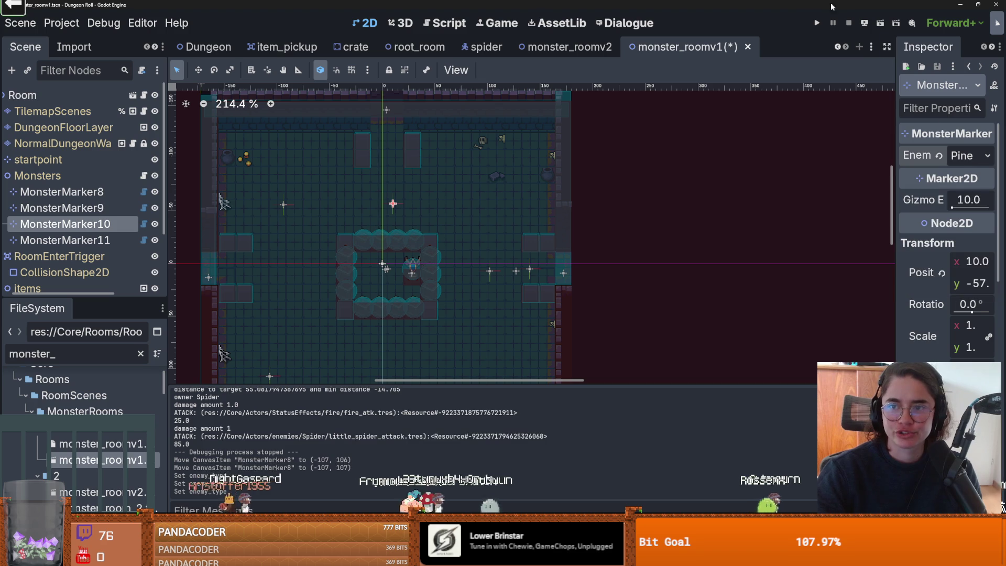
pyautogui.click(816, 24)
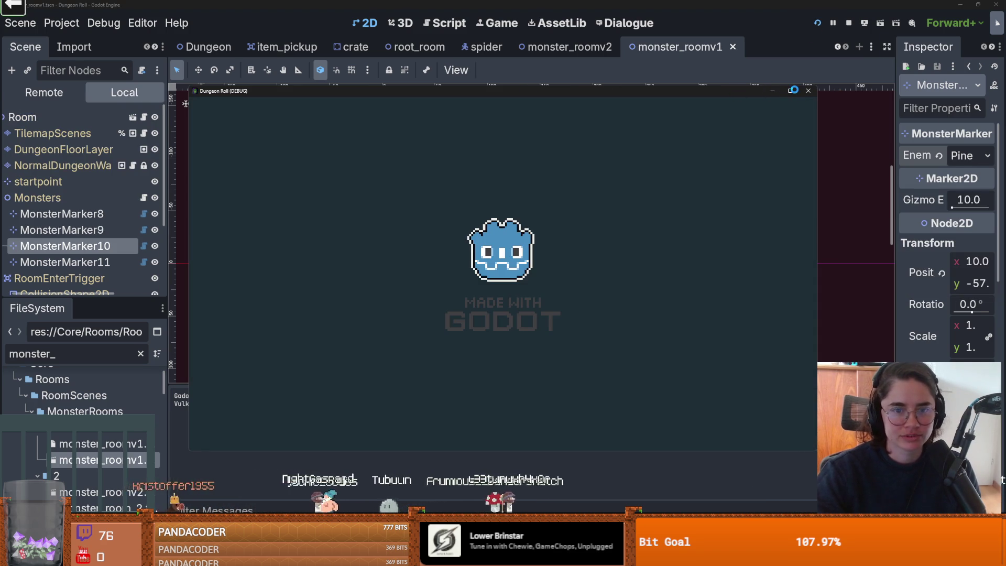
# Step: Cross the room, hit the nearby enemy, and pick the next room at the door
pyautogui.press('d')
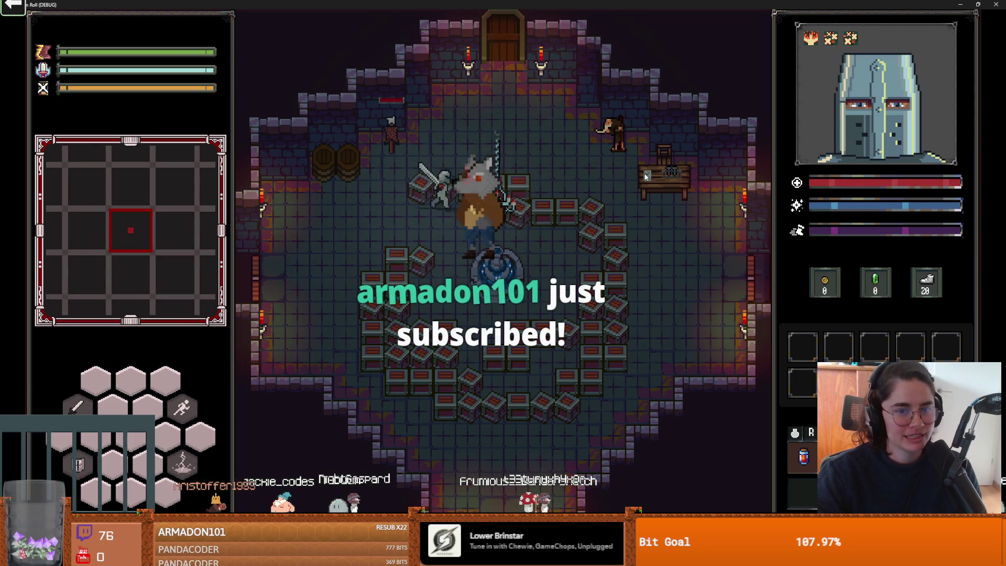
pyautogui.click(513, 187)
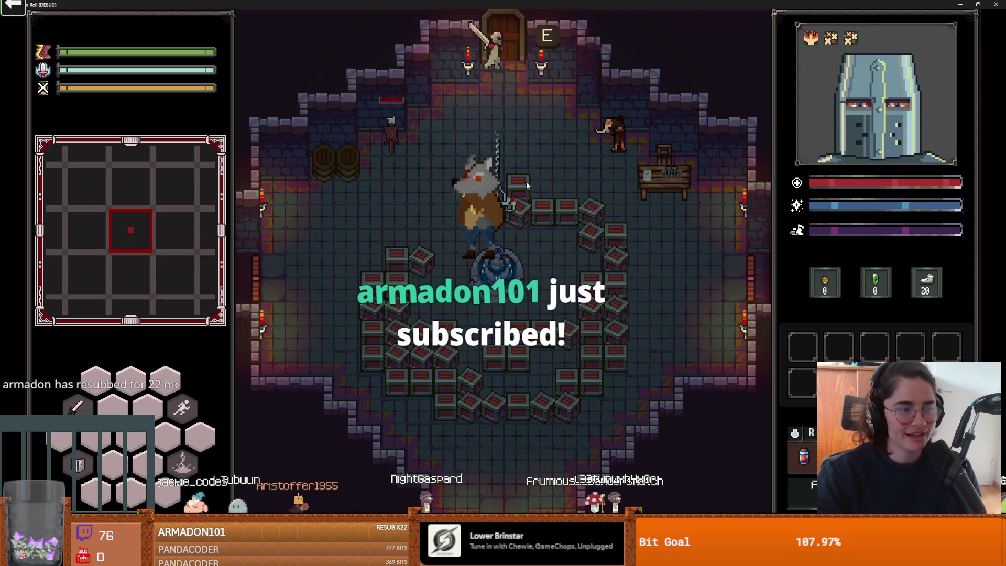
pyautogui.press('e')
pyautogui.click(336, 236)
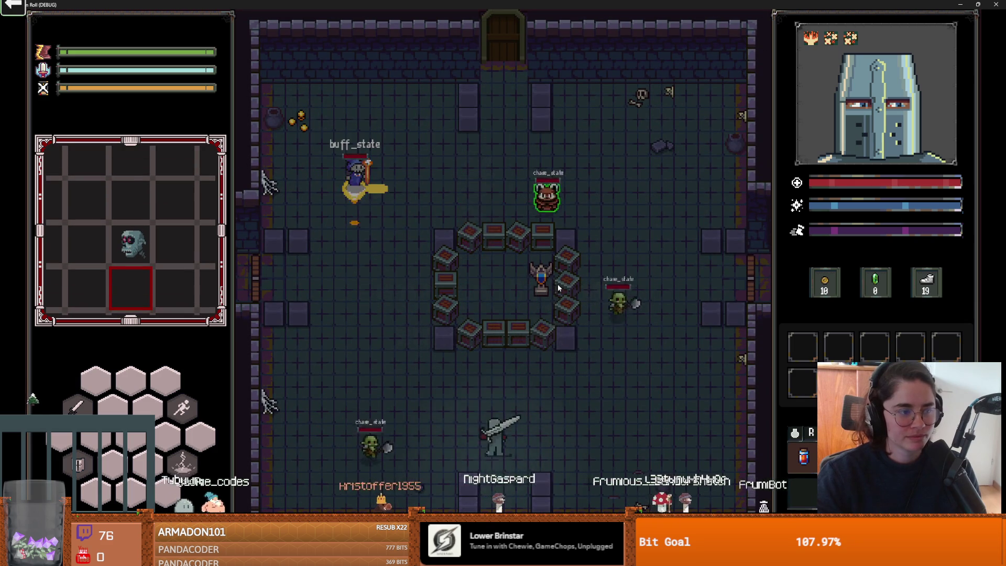
# Step: Approach the goblins and slash them while dodging, including the green goblin
pyautogui.press('d')
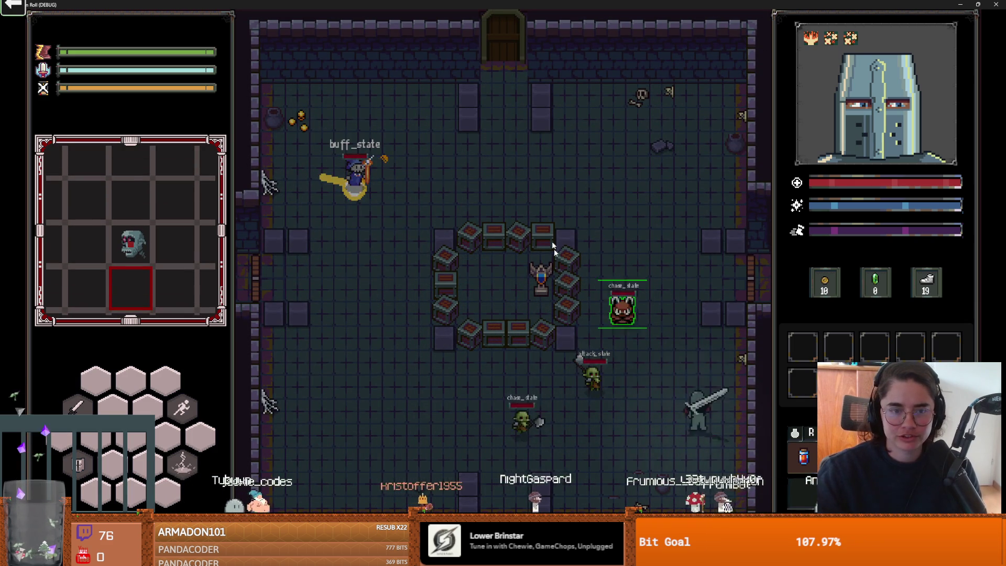
pyautogui.press('w')
pyautogui.press('w')
pyautogui.press('a')
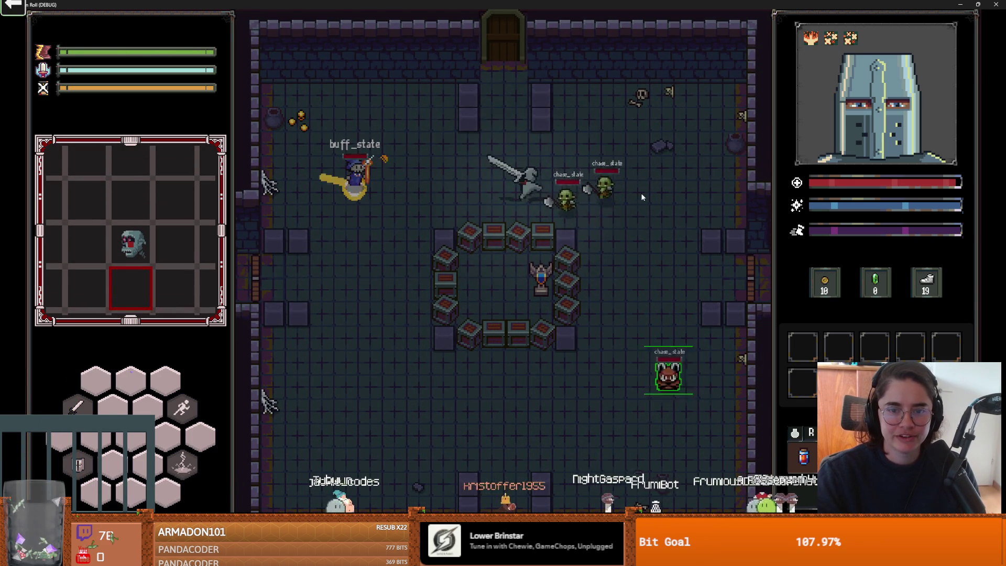
pyautogui.click(642, 193)
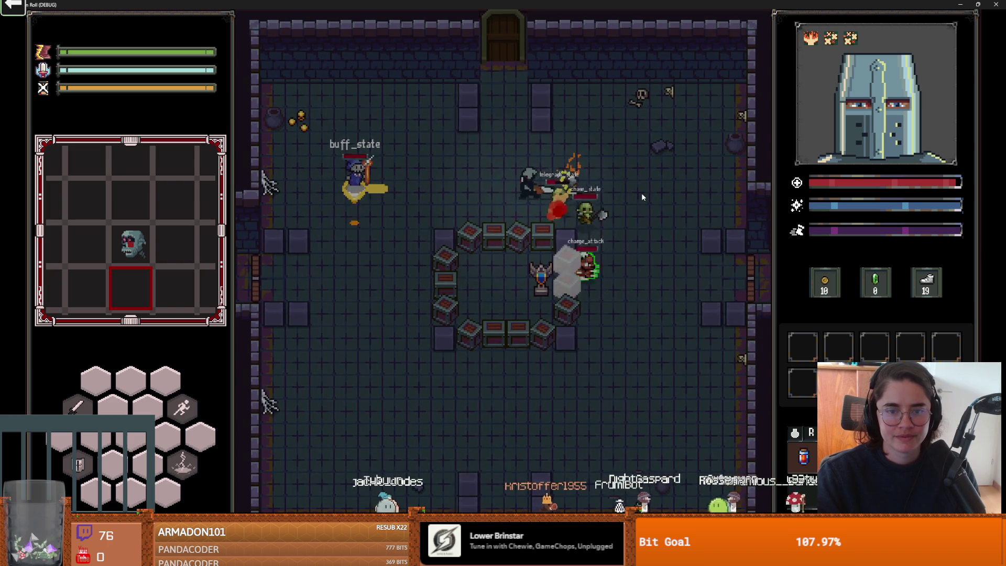
pyautogui.press('a')
pyautogui.press('s')
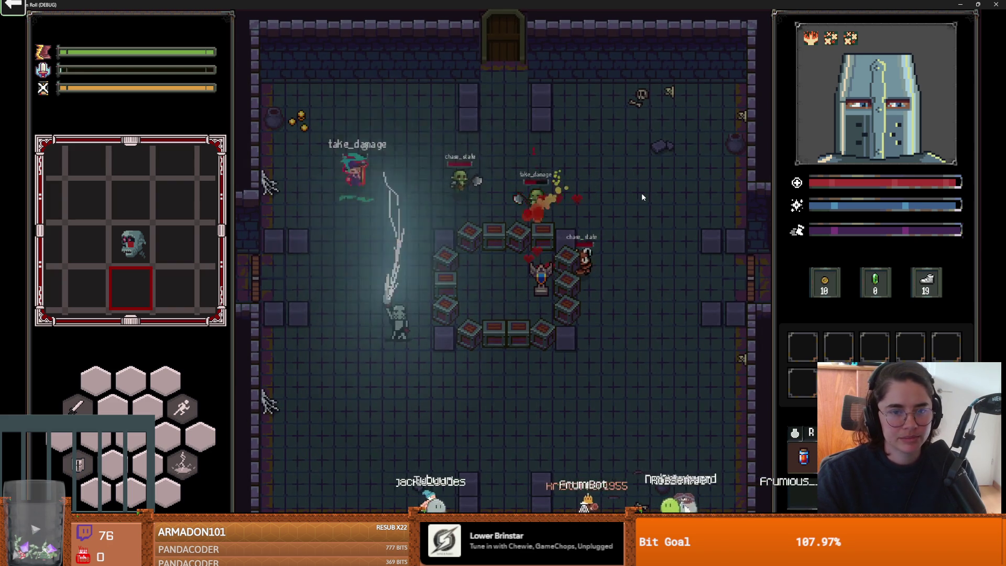
pyautogui.press('w')
pyautogui.click(397, 194)
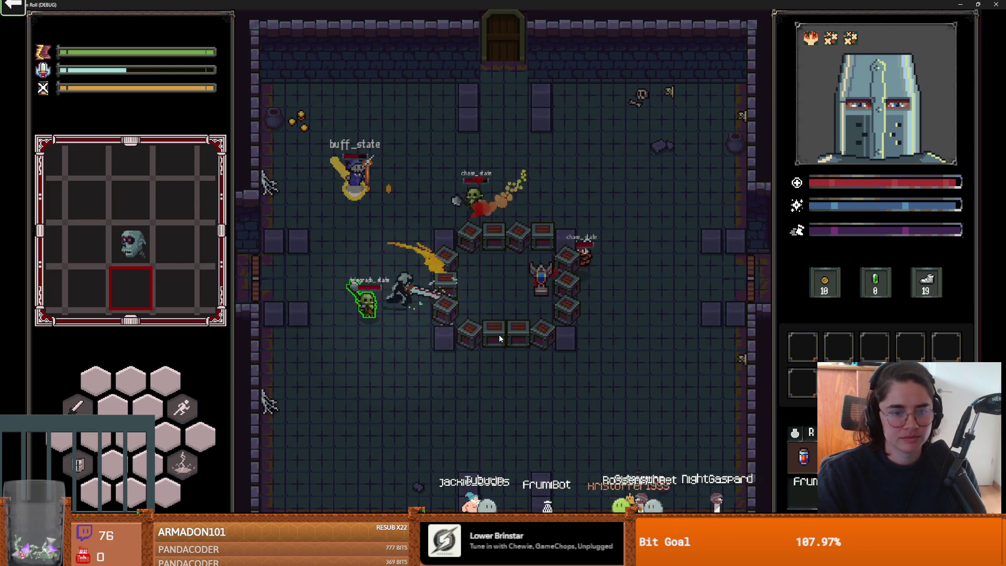
pyautogui.click(374, 305)
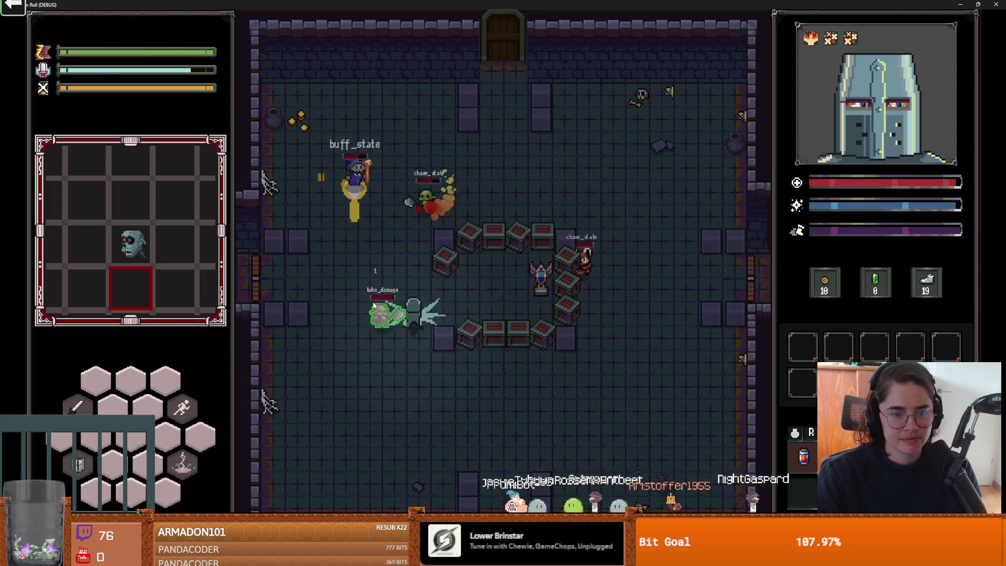
pyautogui.press('s')
pyautogui.click(423, 329)
# Step: Circle the goblins and keep striking until the bleeding goblin is finished off
pyautogui.press('s')
pyautogui.press('a')
pyautogui.press('w')
pyautogui.press('d')
pyautogui.click(427, 301)
pyautogui.press('d')
pyautogui.press('w')
pyautogui.click(347, 377)
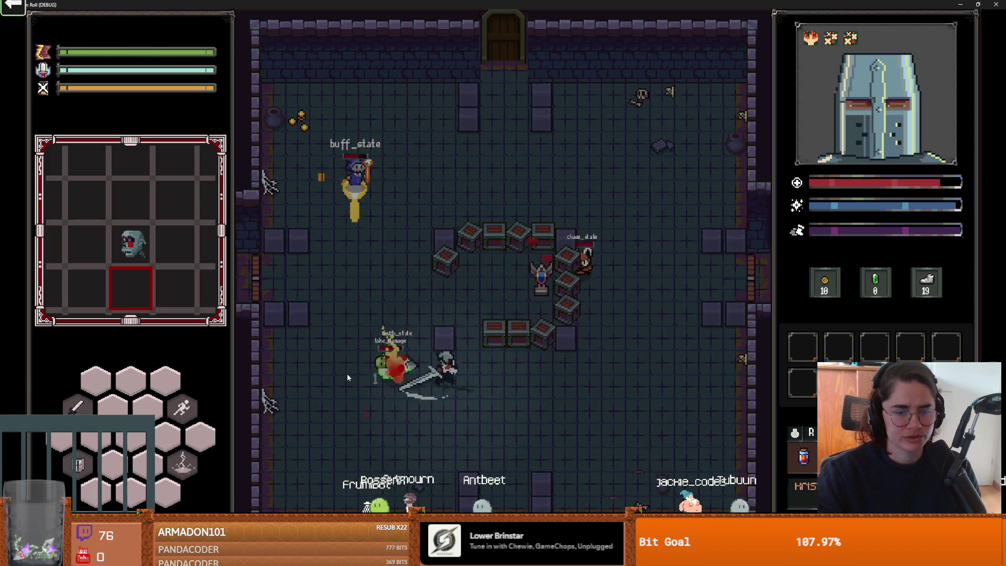
pyautogui.press('d')
pyautogui.click(596, 318)
pyautogui.press('d')
pyautogui.press('w')
pyautogui.press('s')
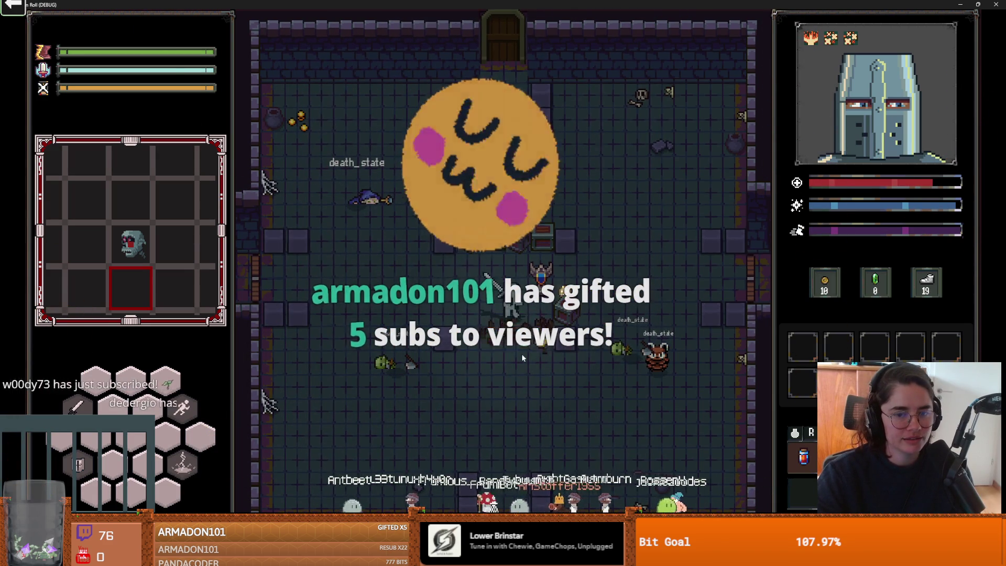
# Step: Collect the dropped gold and smash the row of crates
pyautogui.press('d')
pyautogui.press('s')
pyautogui.press('w')
pyautogui.press('a')
pyautogui.click(521, 223)
# Step: Walk onto the fallen wizard, then restore the game window and stop the run with F8
pyautogui.press('a')
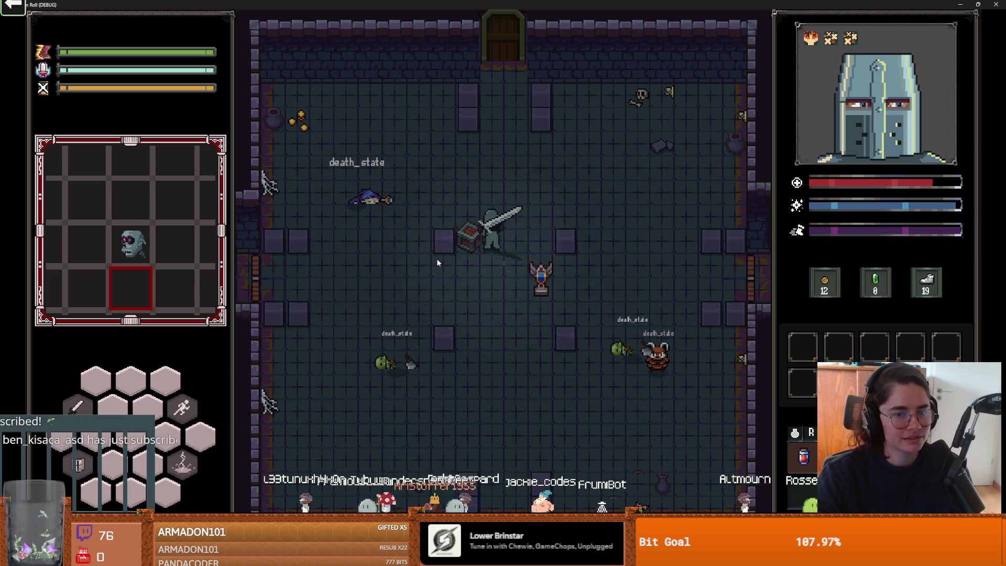
pyautogui.press('w')
pyautogui.press('a')
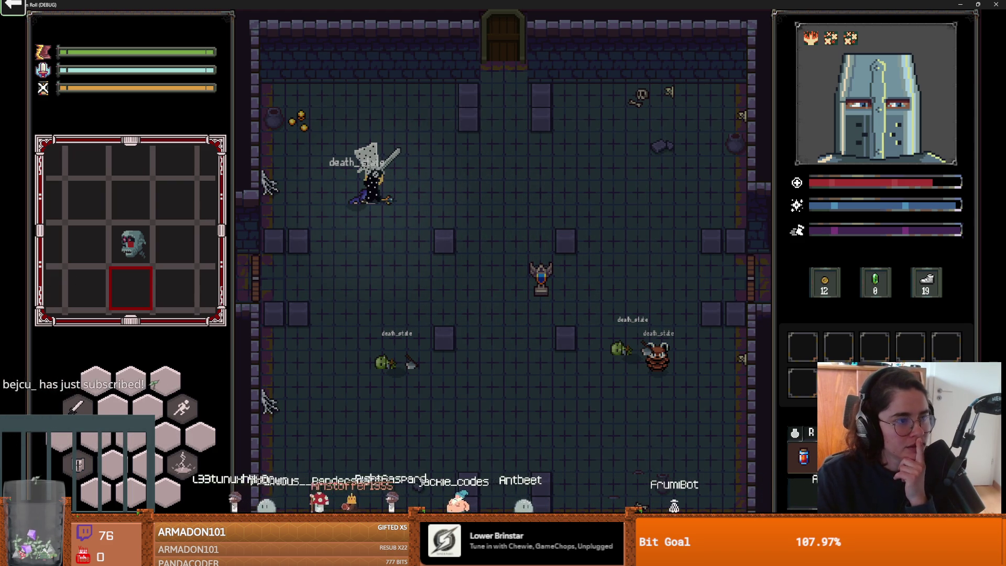
pyautogui.moveTo(435, 5); pyautogui.dragTo(429, 149)
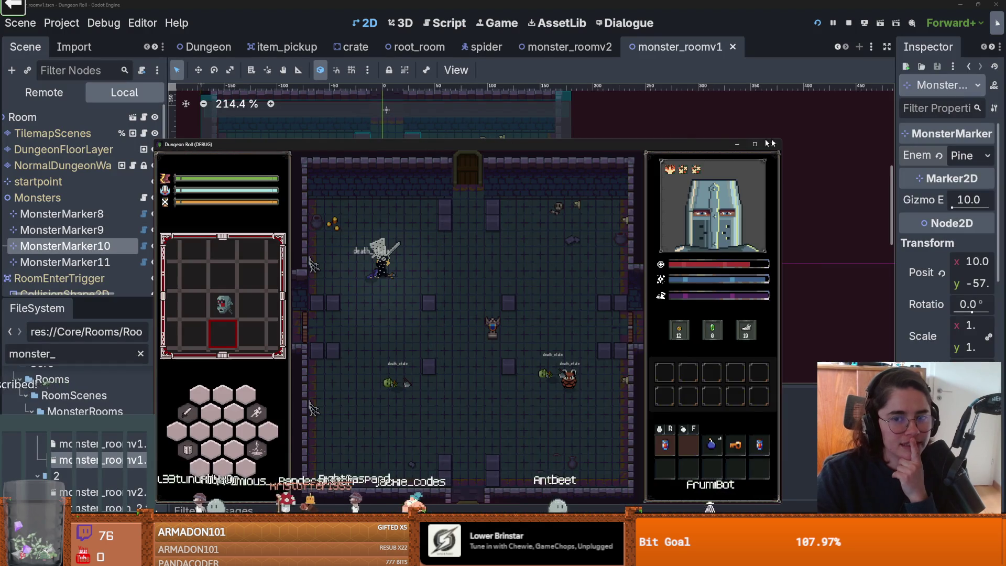
pyautogui.press('F8')
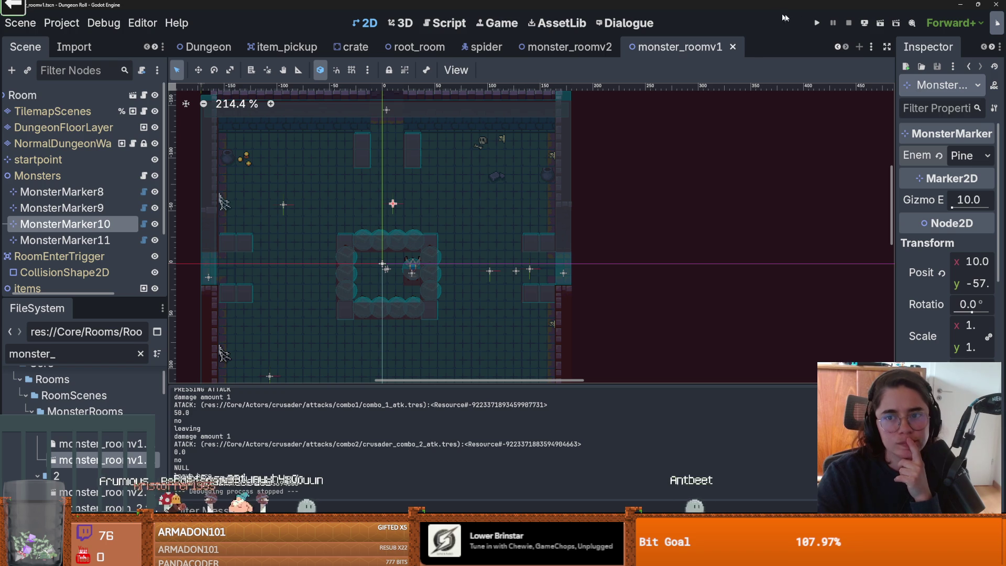
# Step: Relaunch the game full-screen and bring up the full dungeon map
pyautogui.click(813, 24)
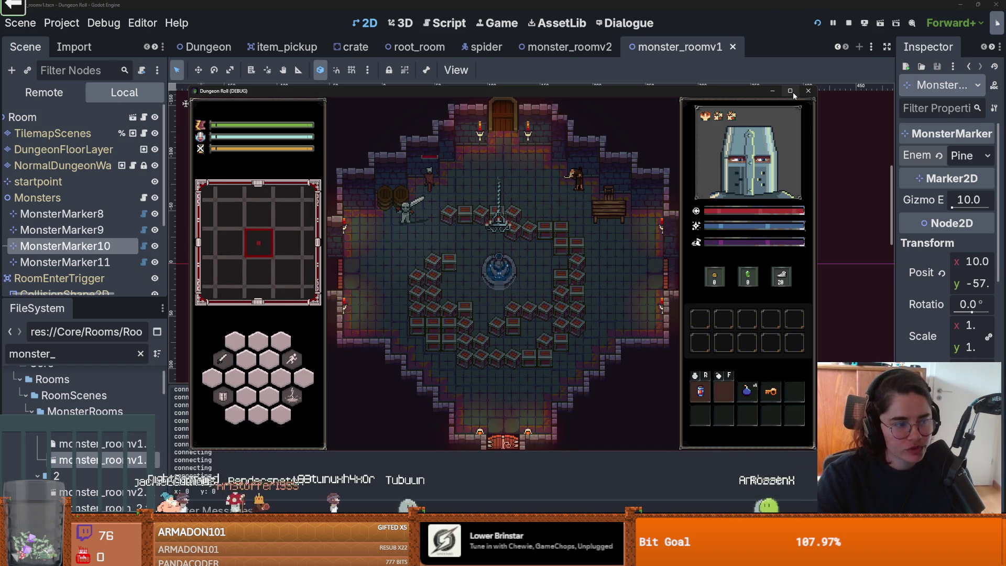
pyautogui.click(792, 92)
pyautogui.press('m')
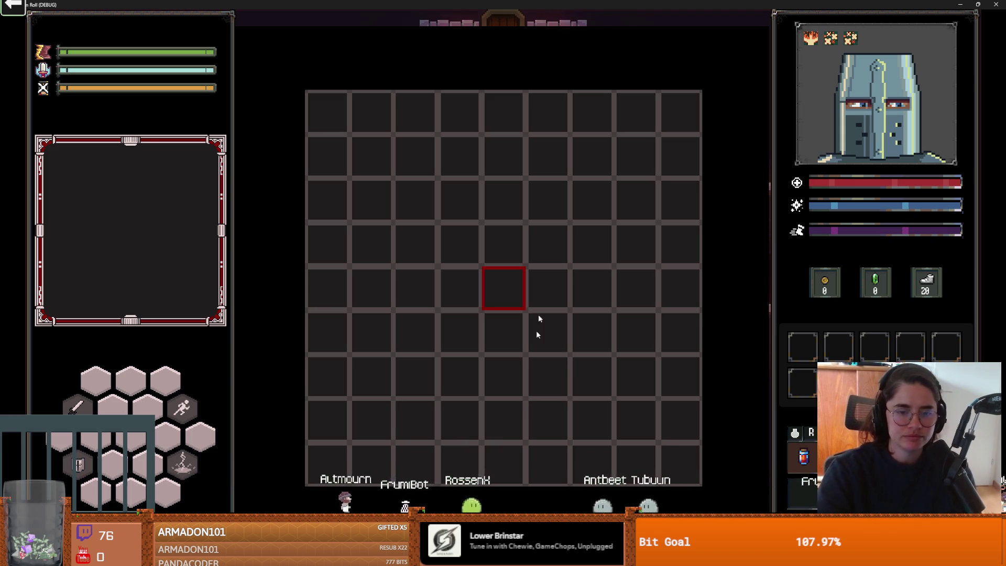
# Step: Exit full screen, stop the run, zoom the editor canvas, and run the game again
pyautogui.doubleClick(629, 4)
pyautogui.press('F8')
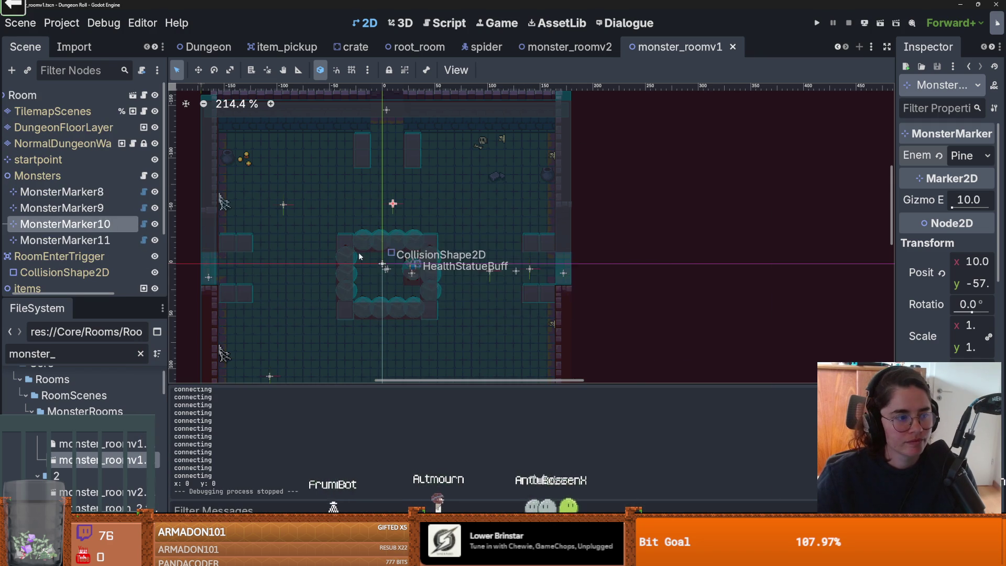
pyautogui.scroll(1, 399, 247)
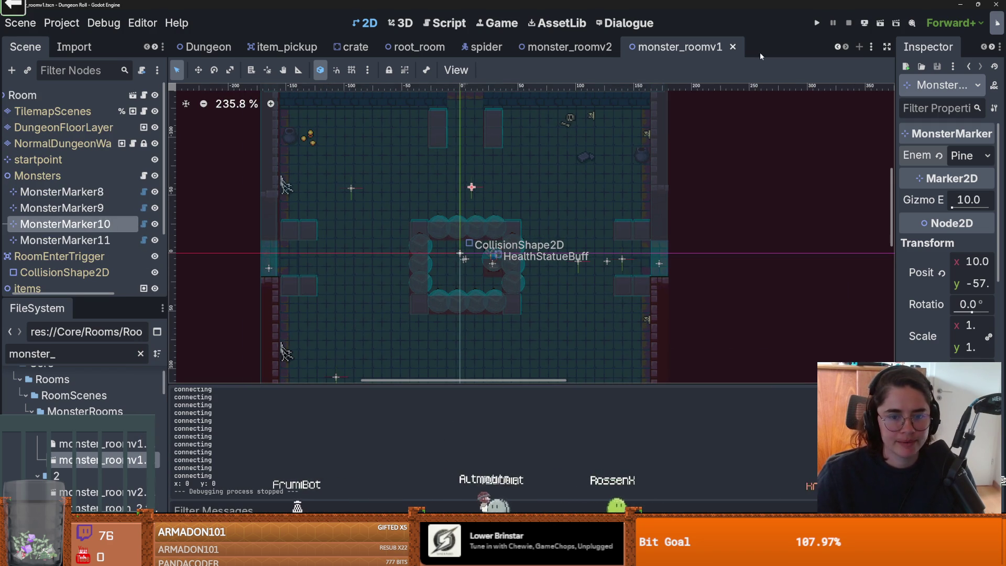
pyautogui.click(817, 22)
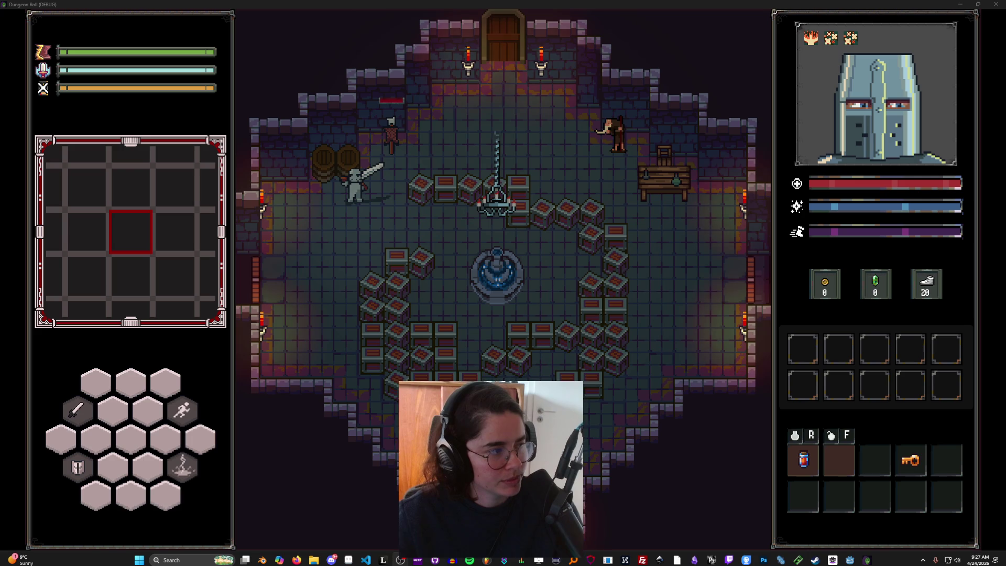
# Step: Equip the bombs in the second consumable slot, blow up a crate, and drink the health potion
pyautogui.moveTo(63, 363)
pyautogui.mouseDown()
pyautogui.moveTo(141, 415)
pyautogui.moveTo(659, 405)
pyautogui.moveTo(832, 466)
pyautogui.mouseUp()
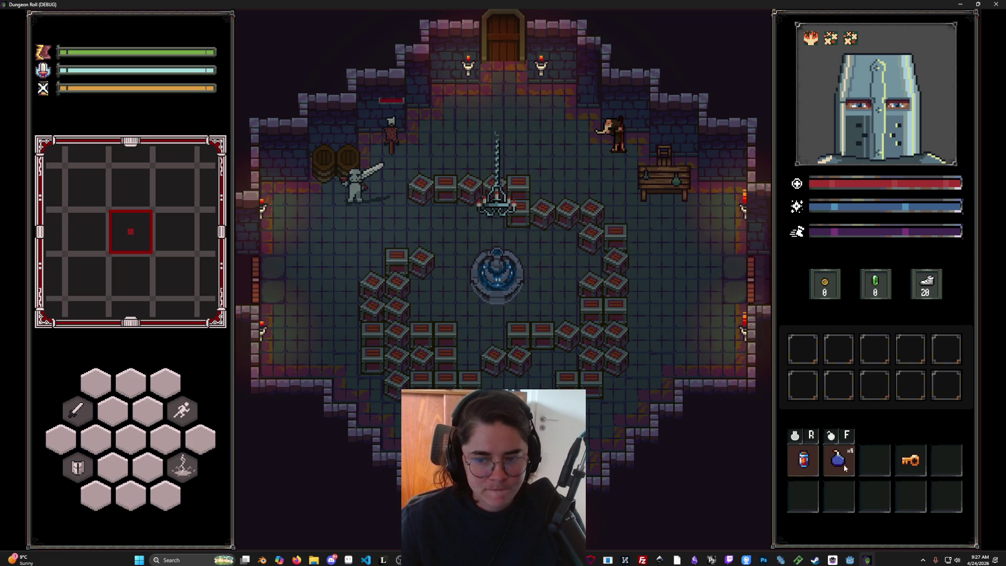
pyautogui.click(899, 466)
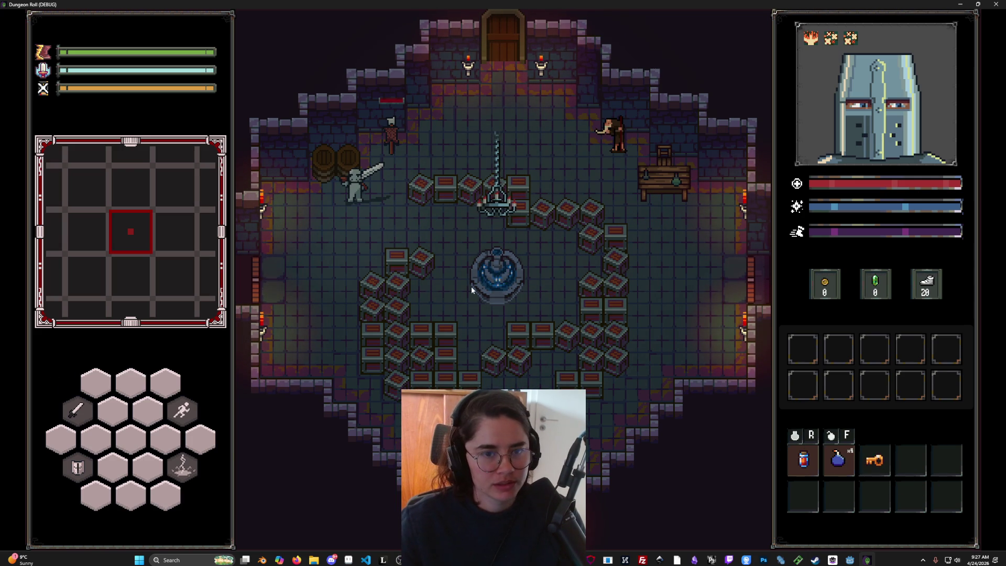
pyautogui.press('s')
pyautogui.press('f')
pyautogui.press('a')
pyautogui.press('s')
pyautogui.press('d')
pyautogui.click(798, 461)
# Step: Pick a room from the full debug room list and interact with Baldwin in the forest
pyautogui.press('F1')
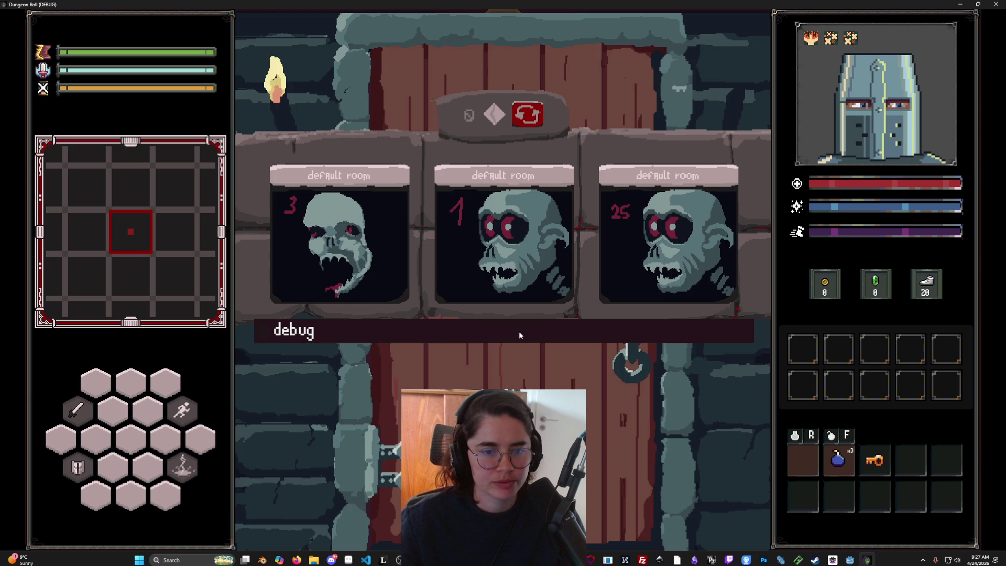
pyautogui.click(522, 323)
pyautogui.scroll(-5, 503, 451)
pyautogui.scroll(5, 503, 450)
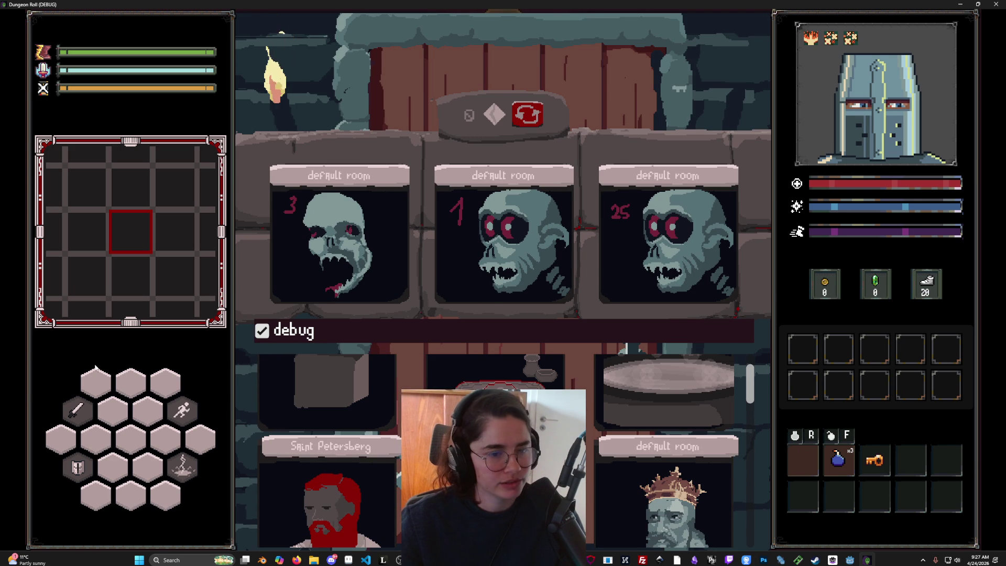
pyautogui.scroll(-2, 249, 416)
pyautogui.scroll(-3, 498, 451)
pyautogui.click(637, 433)
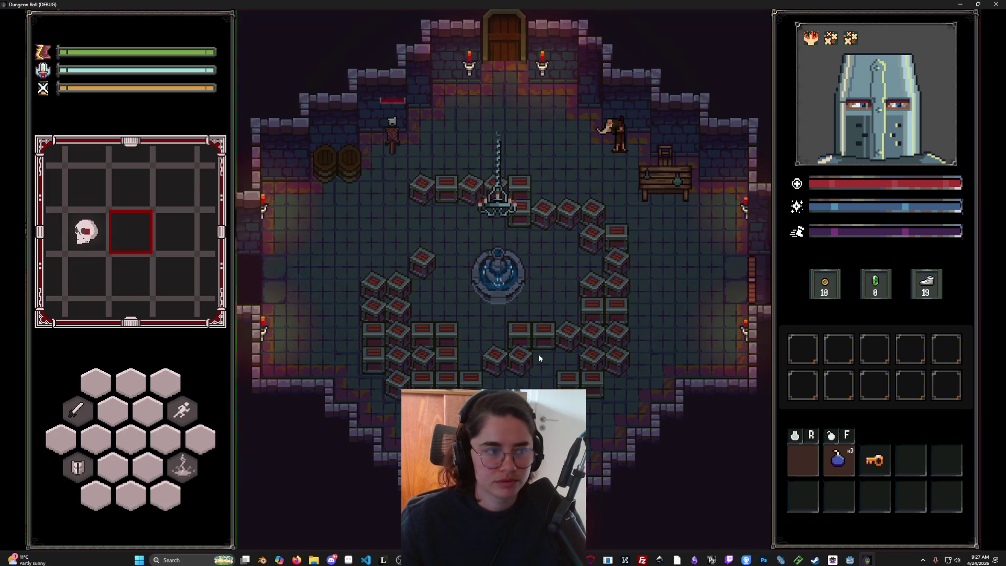
pyautogui.press('e')
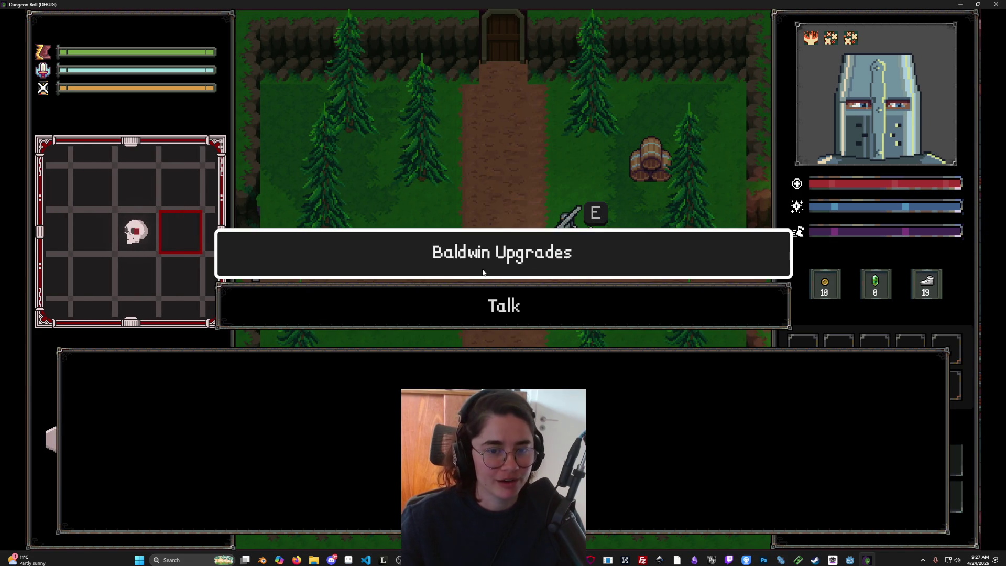
# Step: Take the Ricochet shield upgrade from Baldwin's upgrades
pyautogui.click(532, 259)
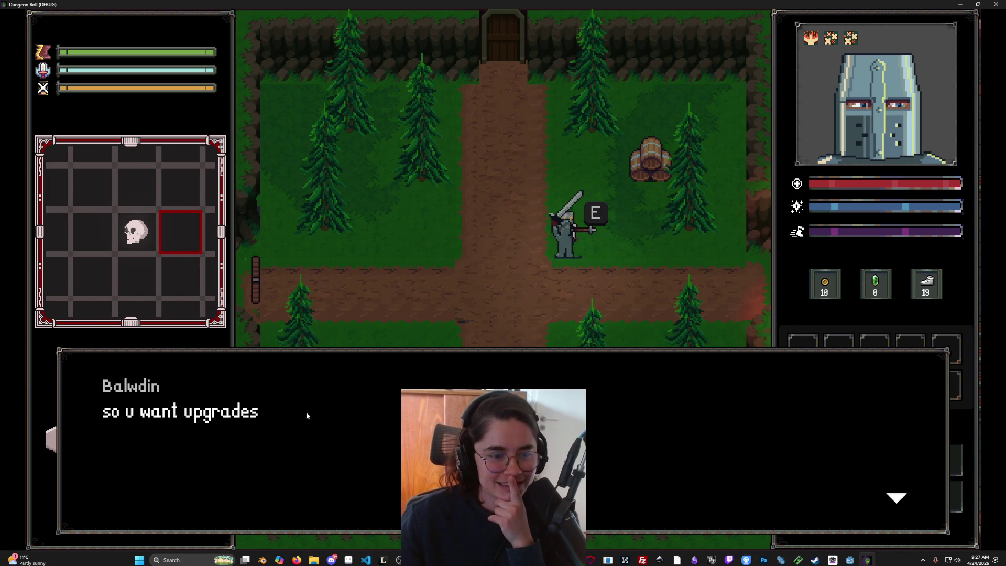
pyautogui.click(297, 409)
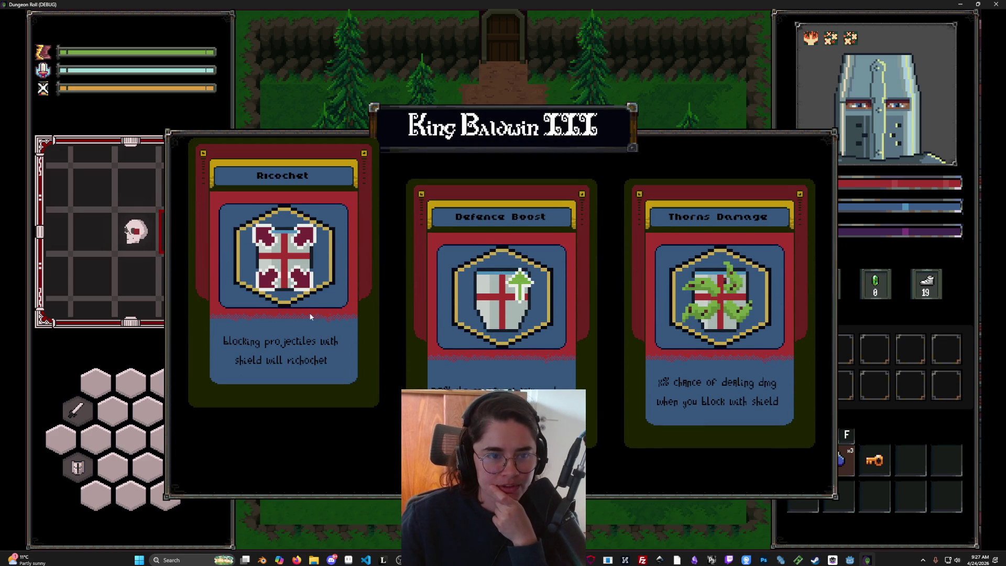
pyautogui.click(273, 283)
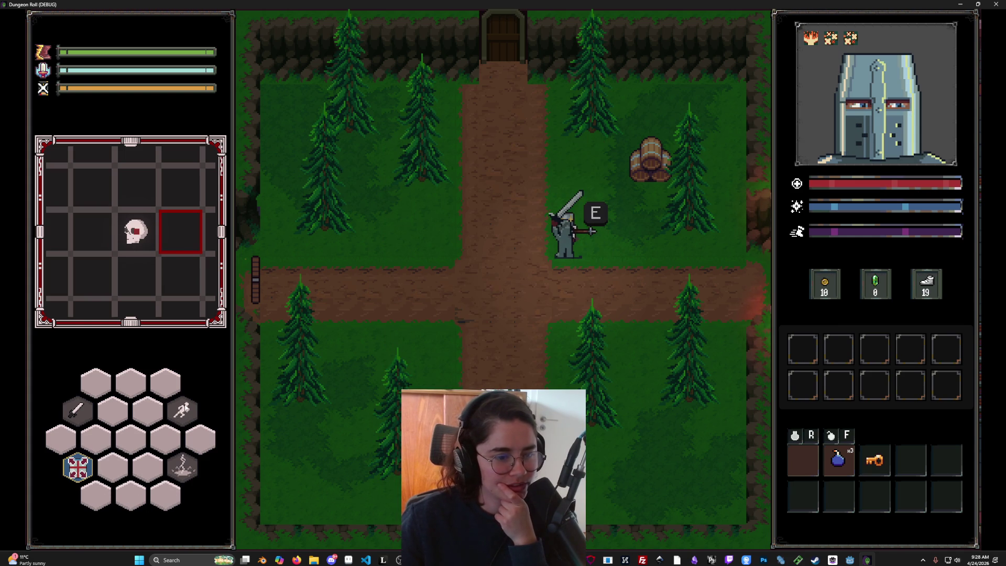
# Step: Unlock the west door with the key and enter a room from the debug list
pyautogui.press('a')
pyautogui.press('a')
pyautogui.press('e')
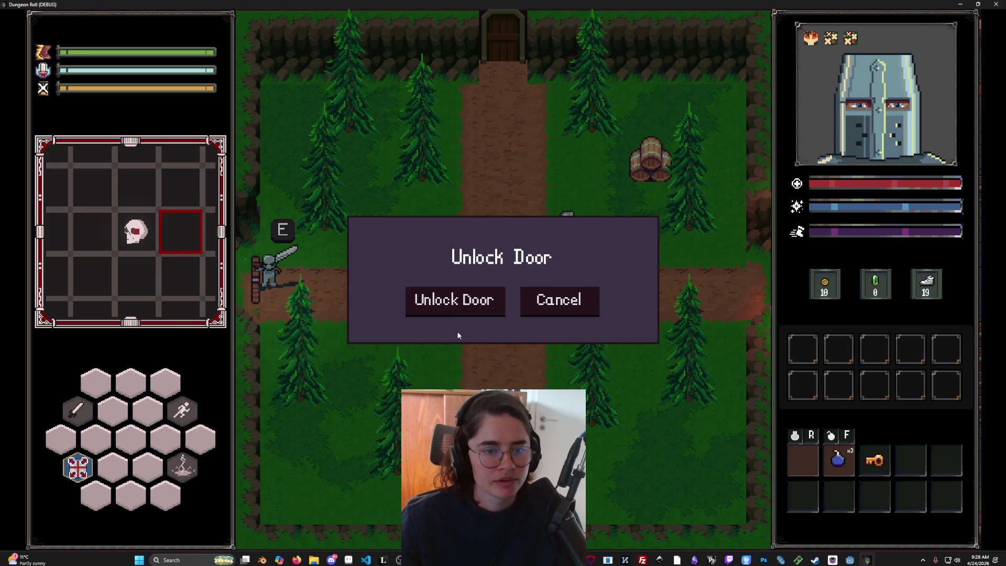
pyautogui.click(473, 303)
pyautogui.click(434, 335)
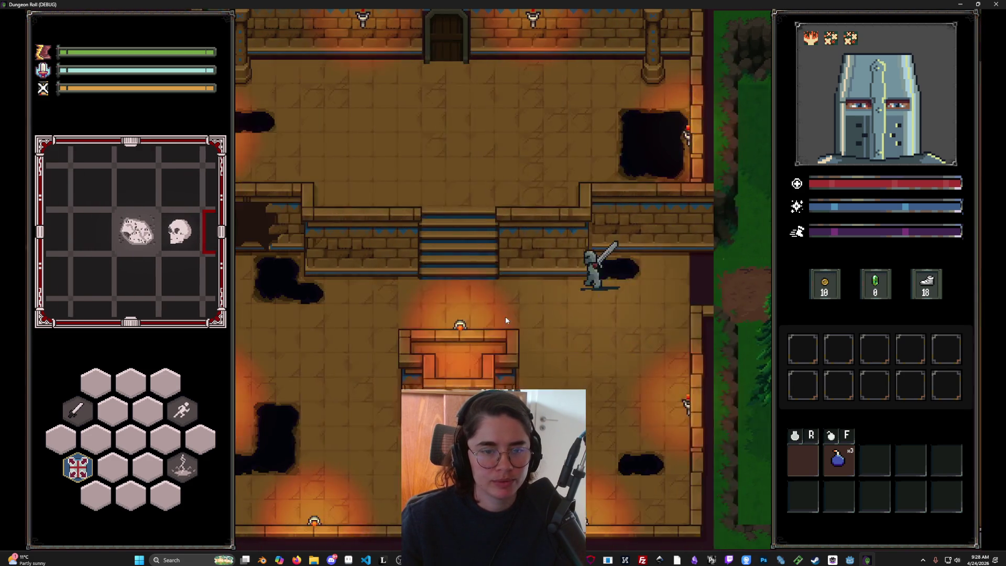
# Step: Dash onto the stairs and list all debug commands with 'commands' in the console
pyautogui.press('a')
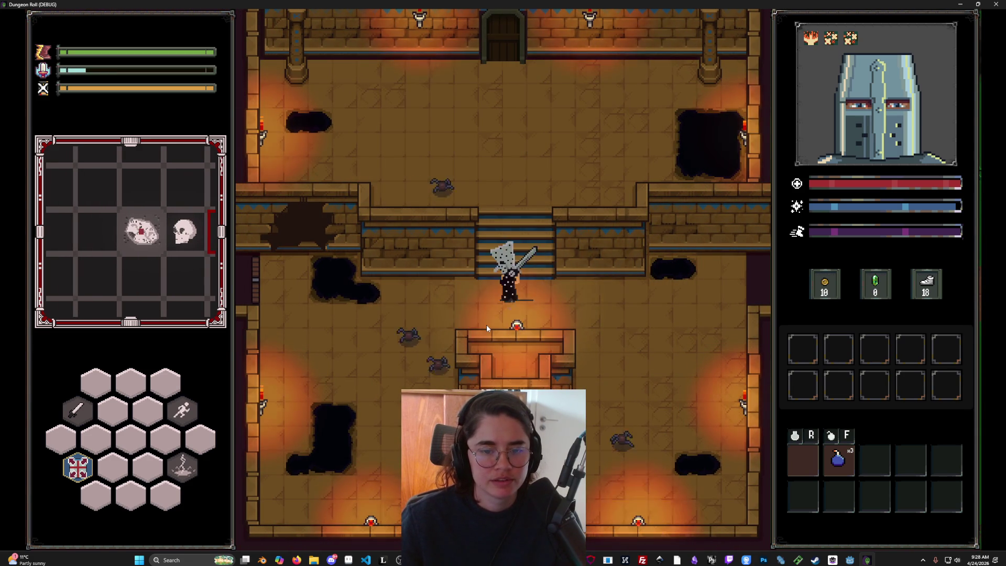
pyautogui.press('`')
pyautogui.write('on')
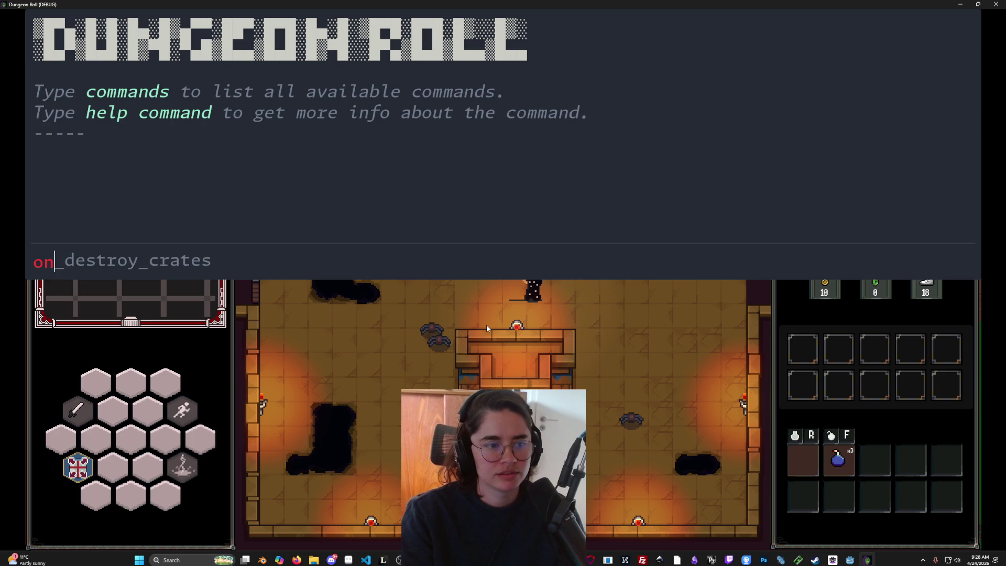
pyautogui.press('BackSpace')
pyautogui.write('commands')
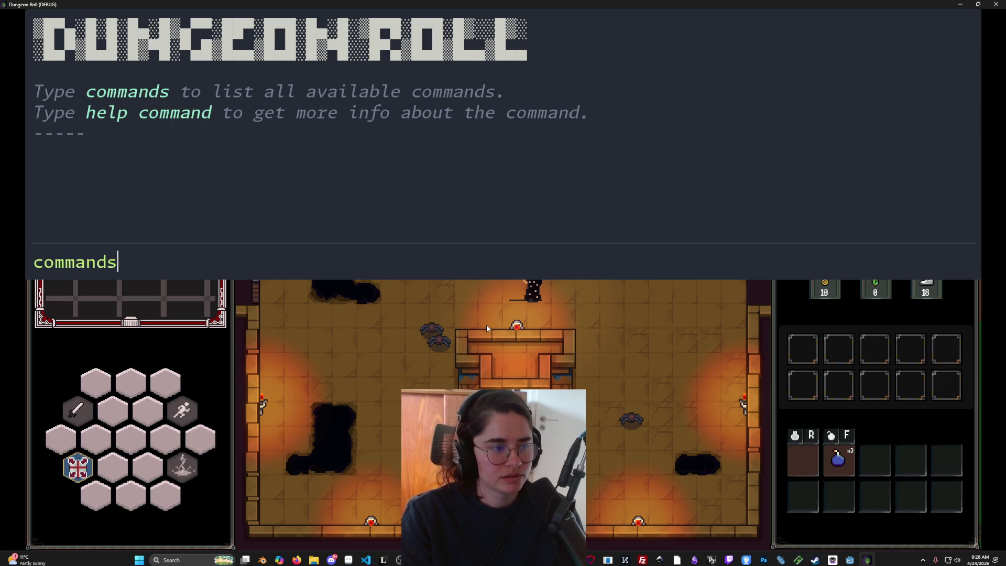
pyautogui.press('Return')
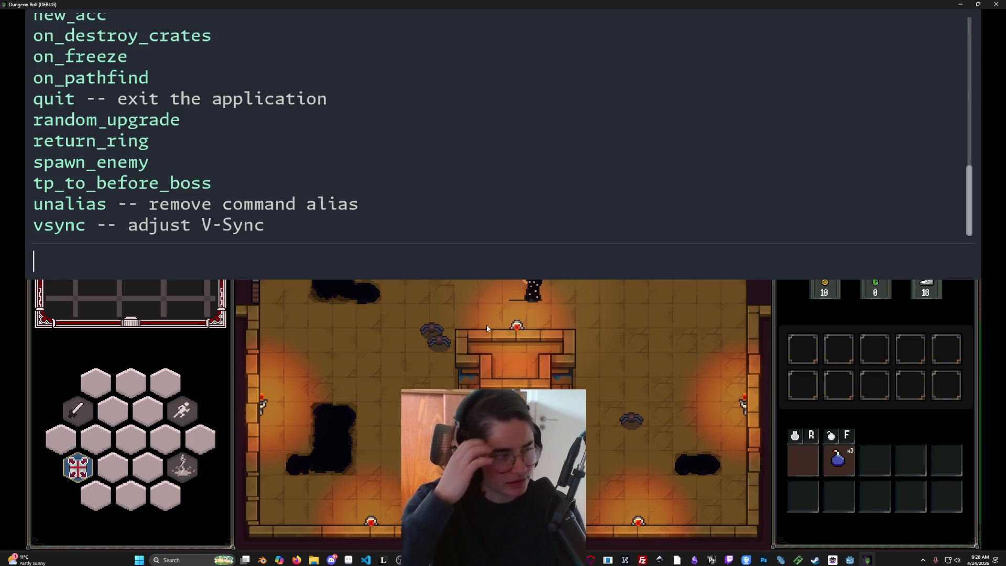
# Step: Browse the command list and run kill_all_monsters using Tab completion
pyautogui.scroll(1, 204, 218)
pyautogui.scroll(5, 204, 218)
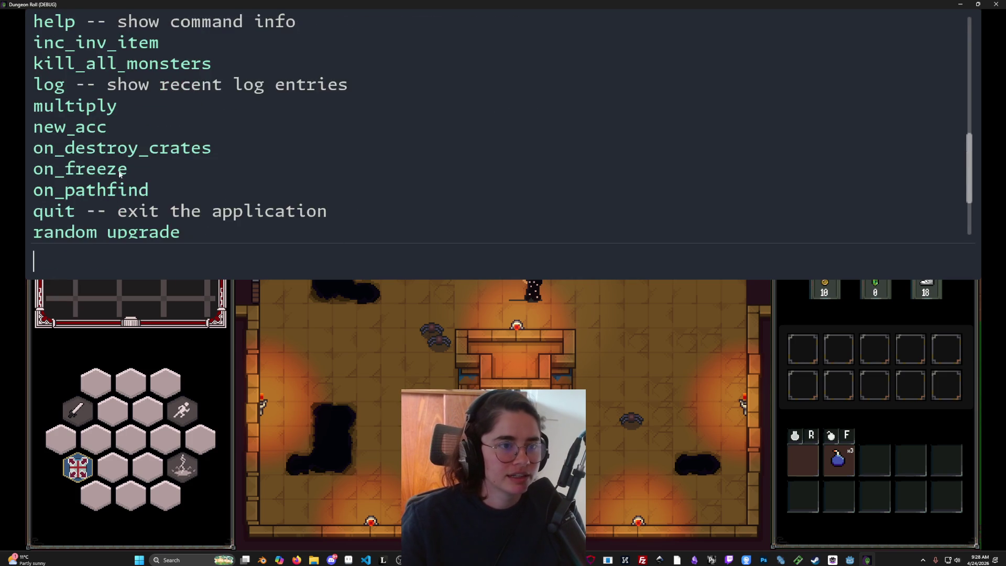
pyautogui.scroll(-6, 125, 193)
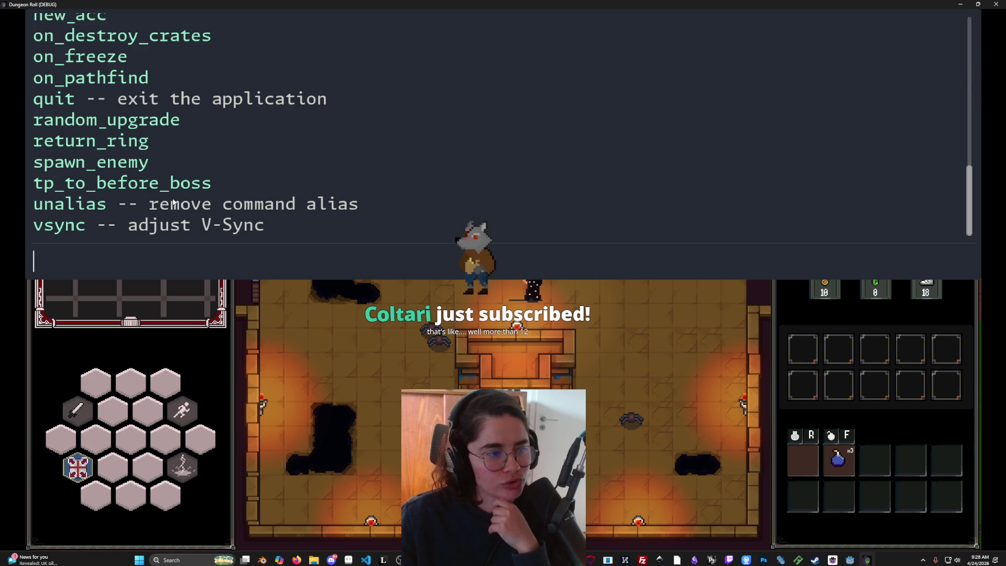
pyautogui.scroll(1, 156, 195)
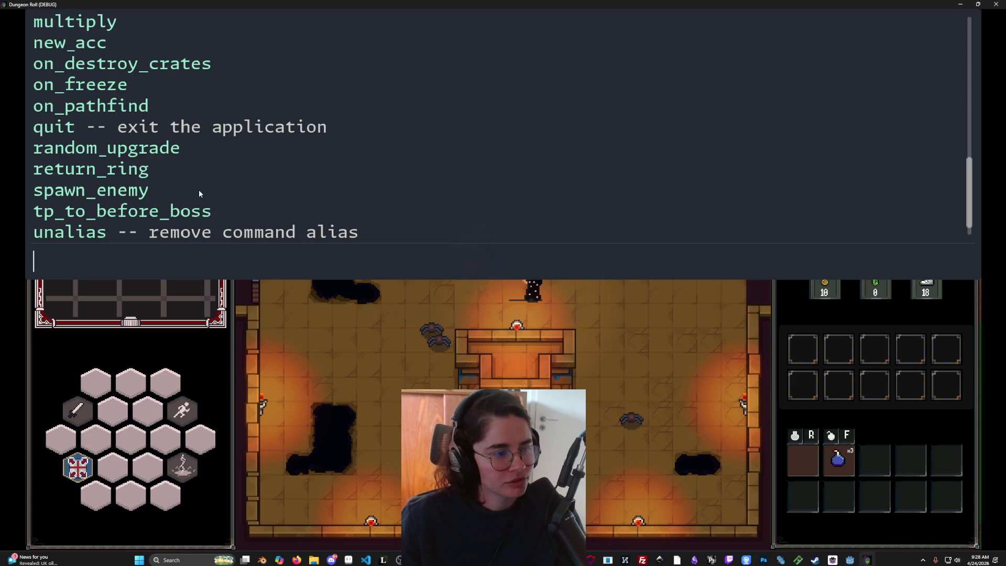
pyautogui.scroll(5, 198, 194)
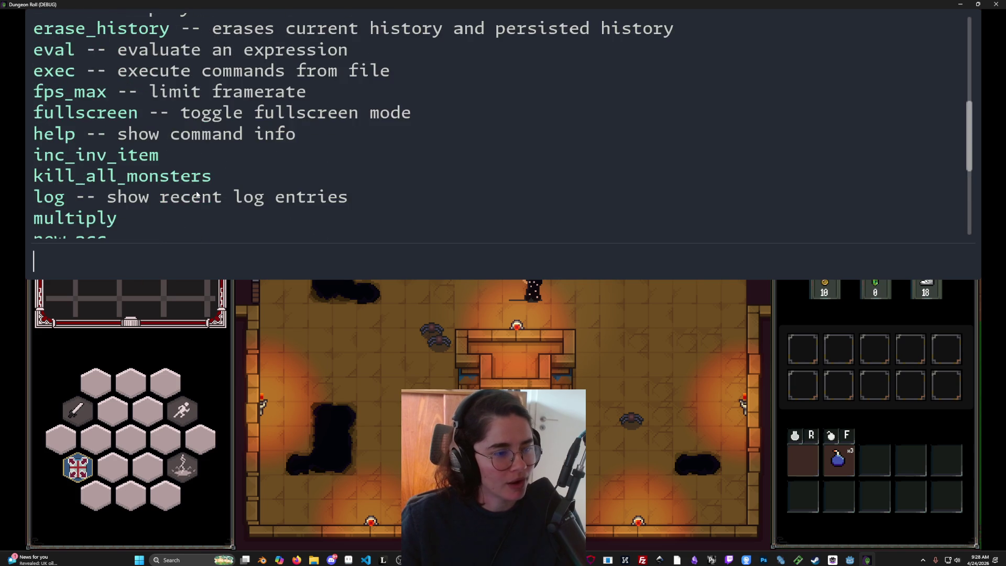
pyautogui.scroll(2, 197, 194)
pyautogui.scroll(-3, 197, 194)
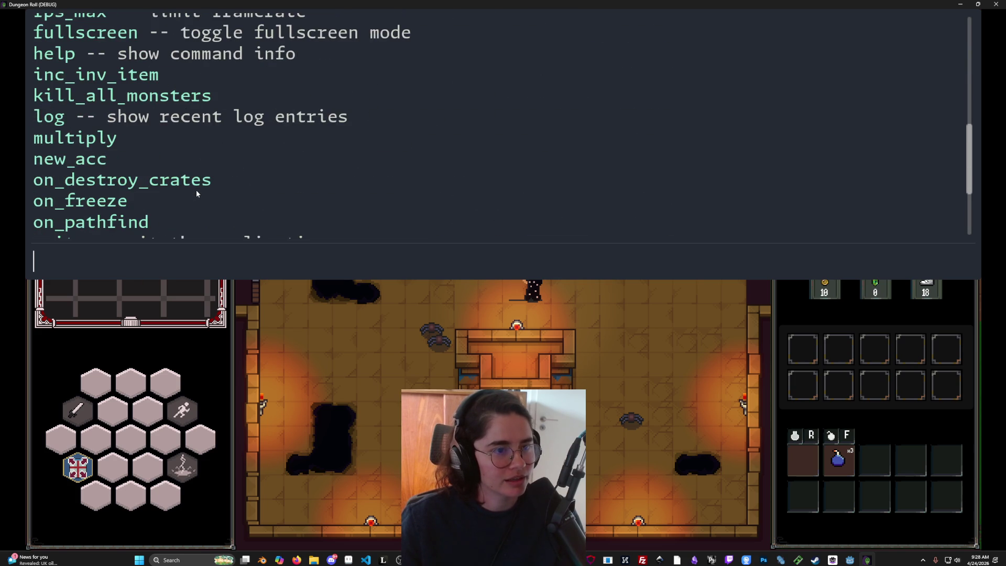
pyautogui.scroll(-1, 196, 190)
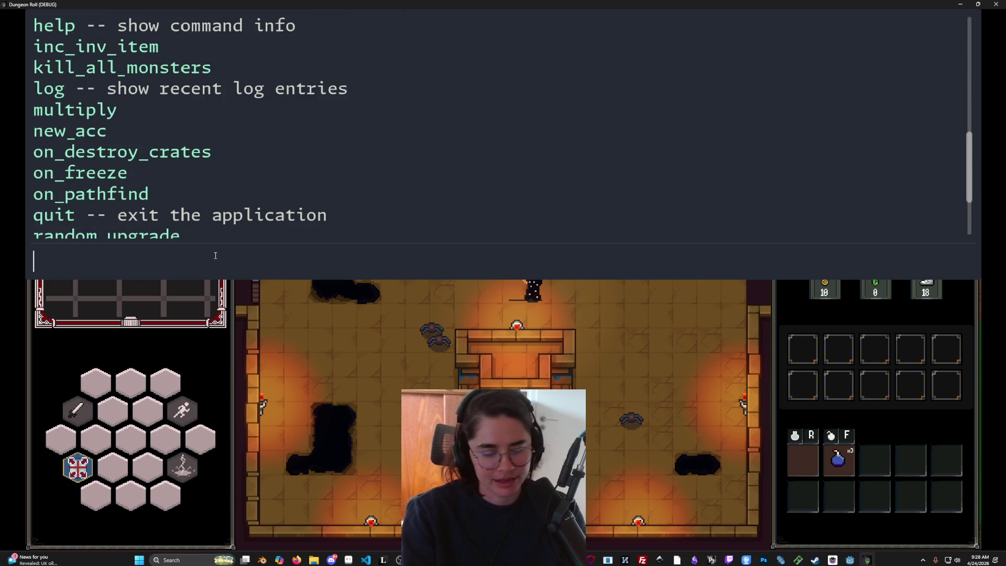
pyautogui.write('kill')
pyautogui.press('Tab')
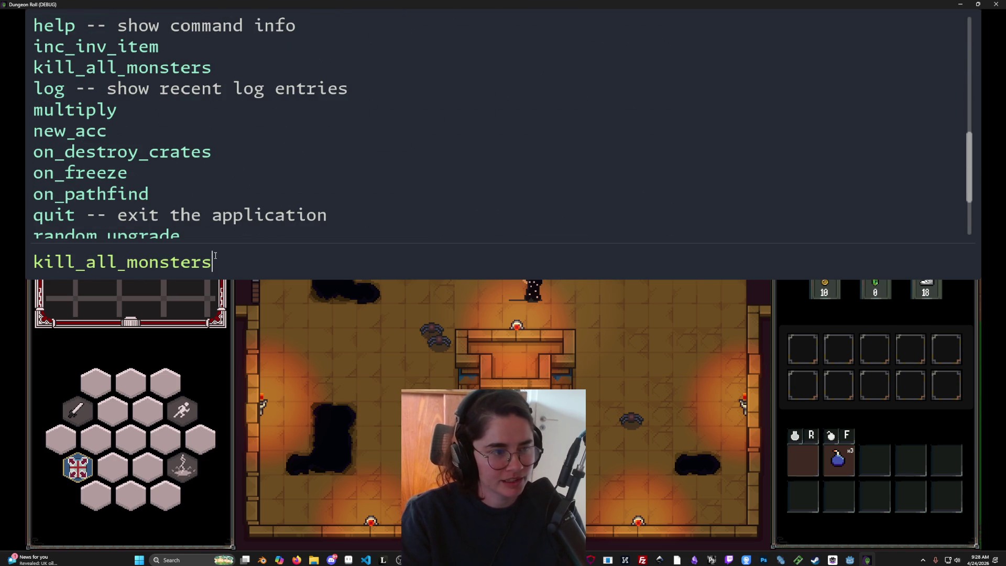
pyautogui.press('Return')
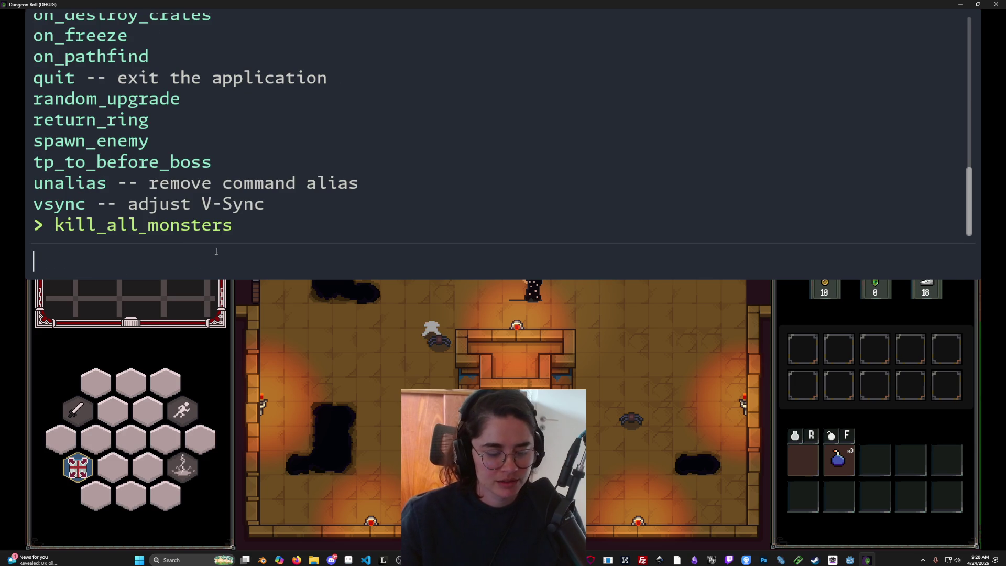
# Step: Close the console, finish off the remaining spiders, and shrink the game out of fullscreen
pyautogui.press('`')
pyautogui.press('s')
pyautogui.press('d')
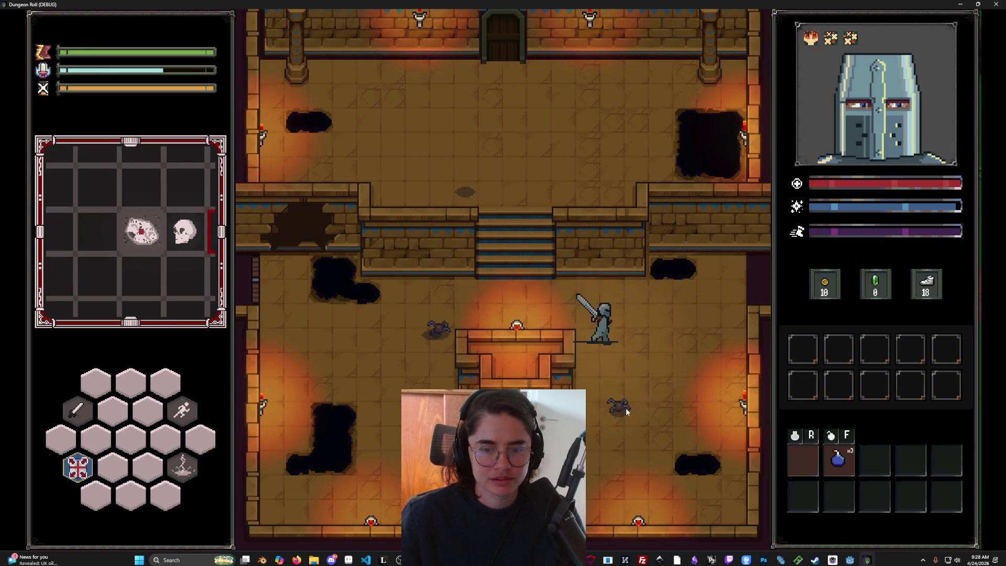
pyautogui.click(600, 401)
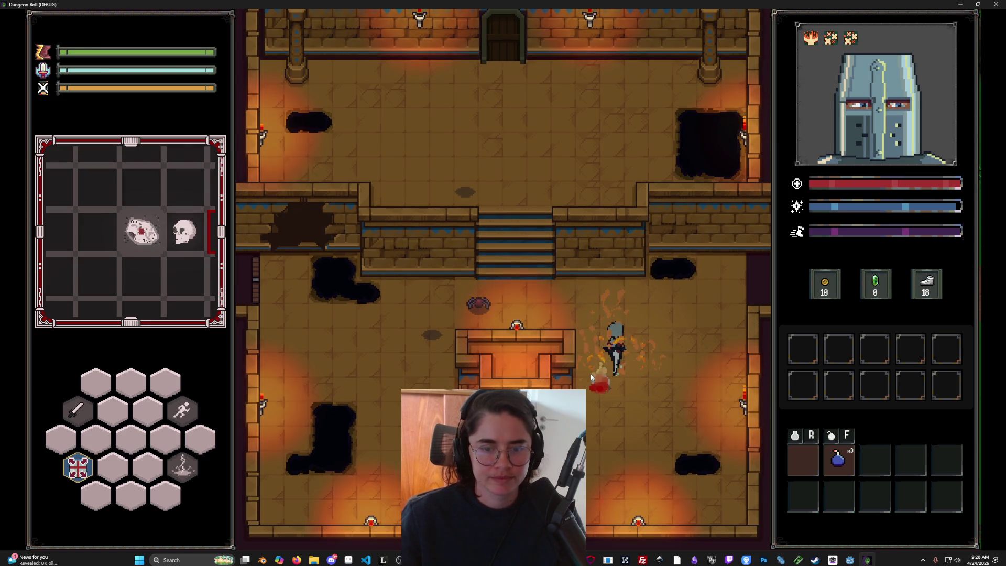
pyautogui.press('w')
pyautogui.press('a')
pyautogui.click(468, 314)
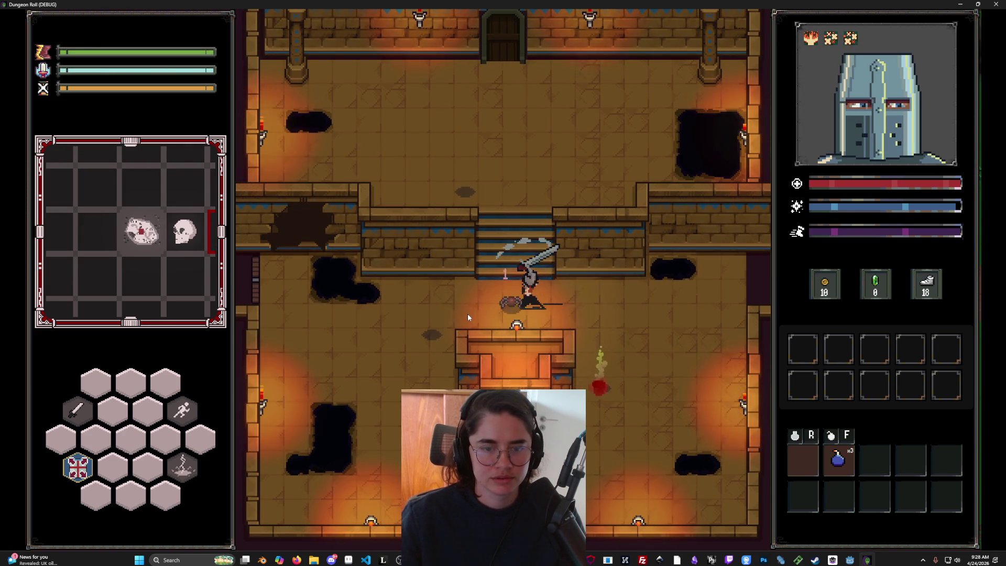
pyautogui.press('d')
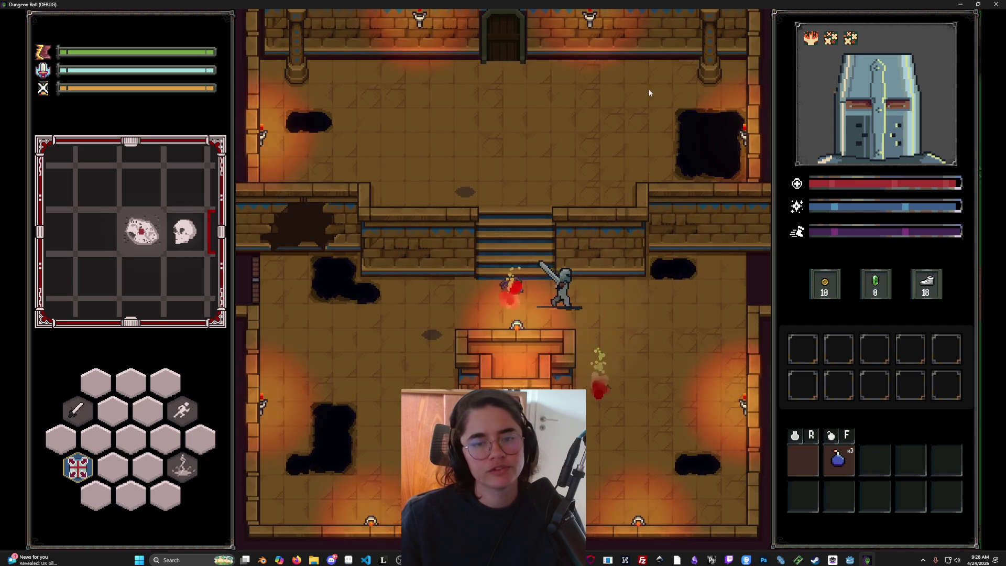
pyautogui.press('super+Down')
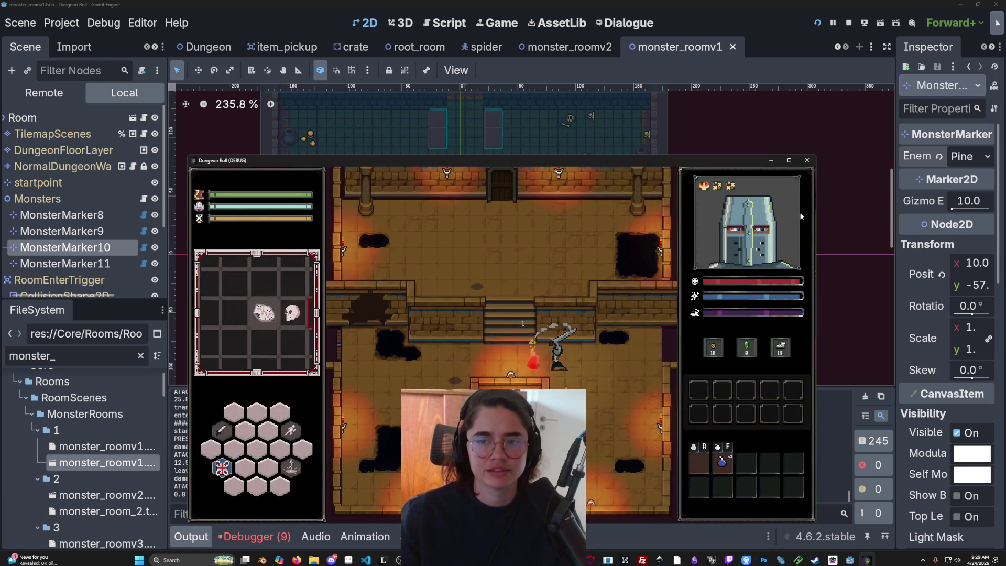
# Step: Restart the game with F5 full-screen and enter the Fountain of Youth room
pyautogui.click(807, 160)
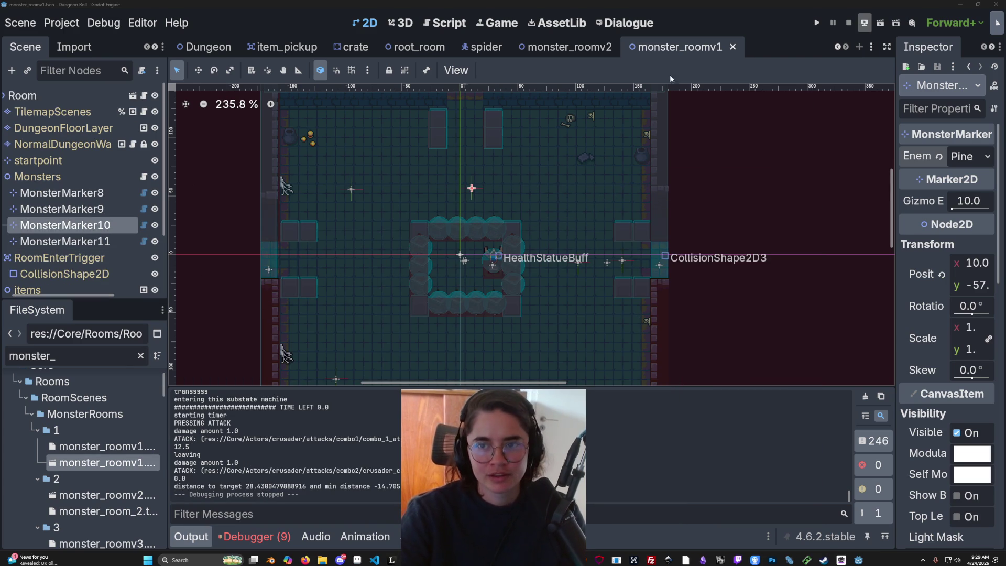
pyautogui.press('F5')
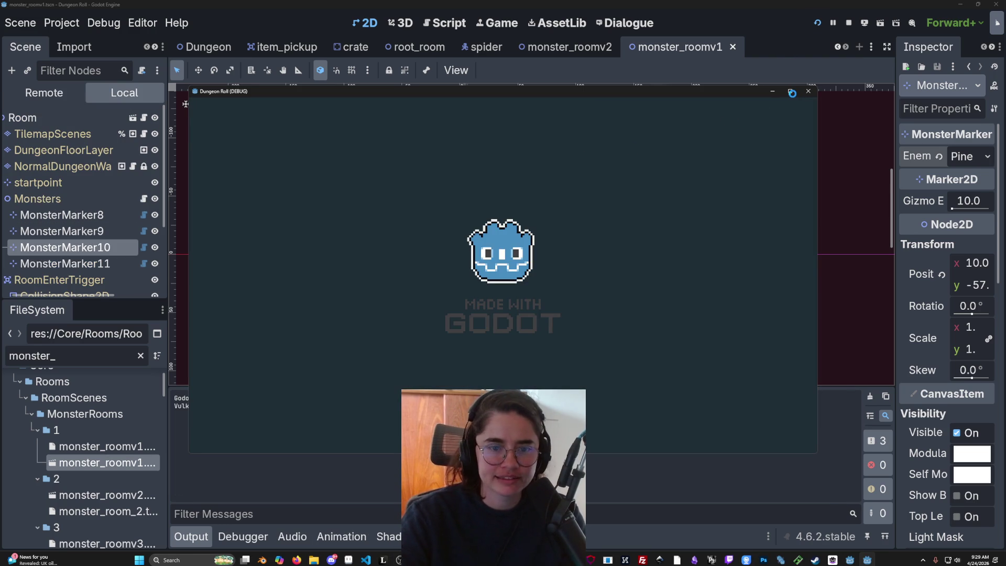
pyautogui.click(793, 93)
pyautogui.press('w')
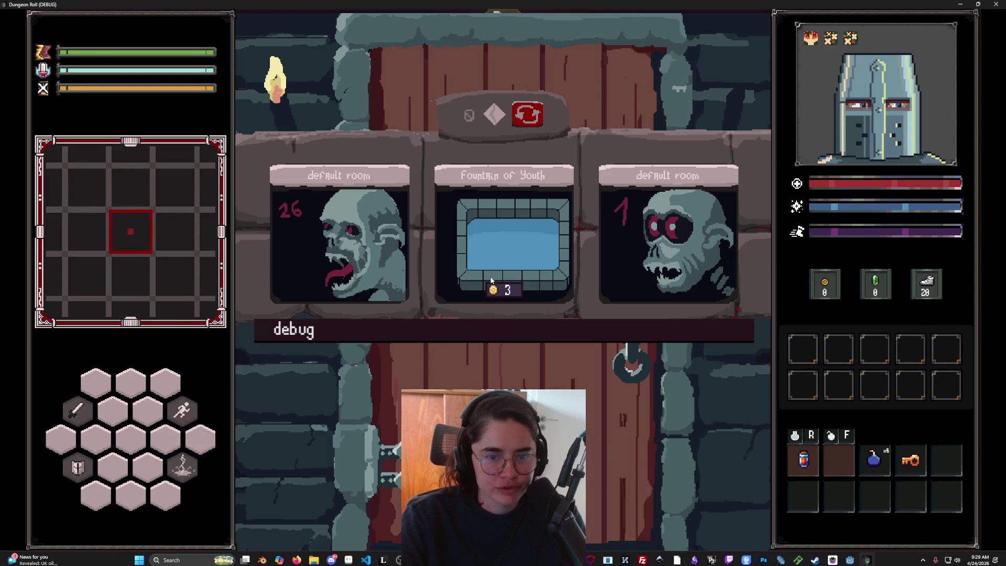
pyautogui.click(494, 279)
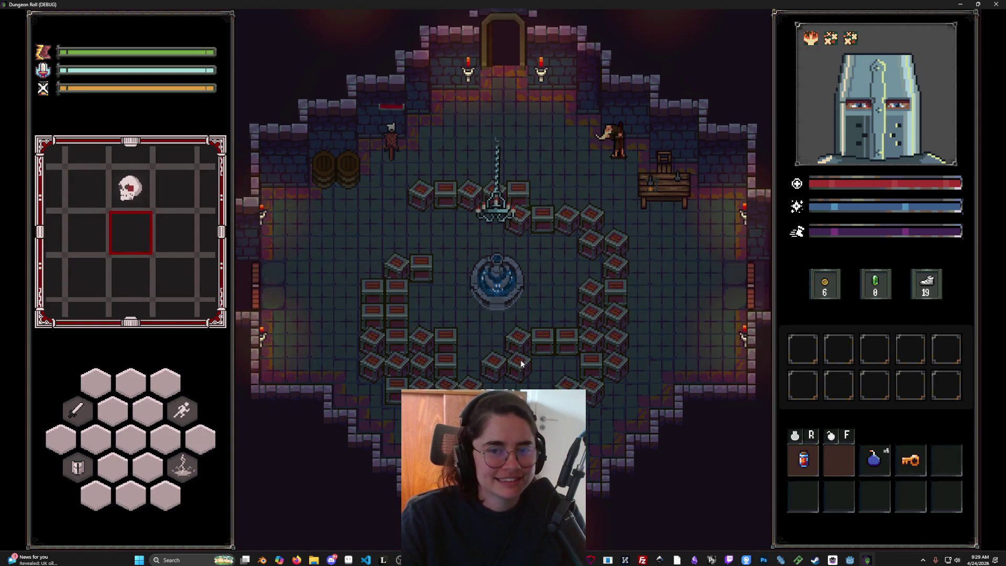
# Step: Collect the Rosary Bracelet amulet from the altar into the inventory
pyautogui.press('w')
pyautogui.press('d')
pyautogui.press('a')
pyautogui.press('s')
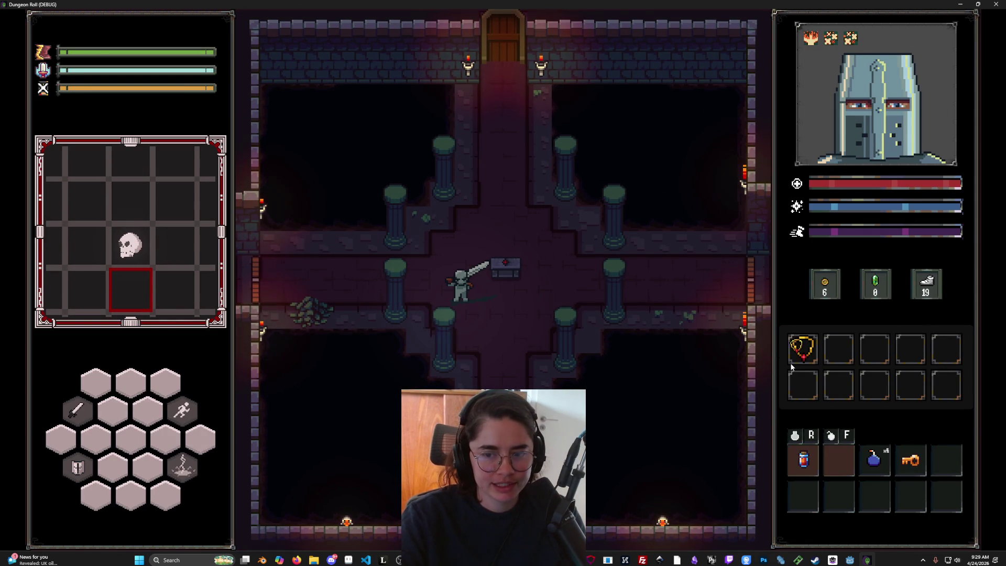
pyautogui.moveTo(813, 354)
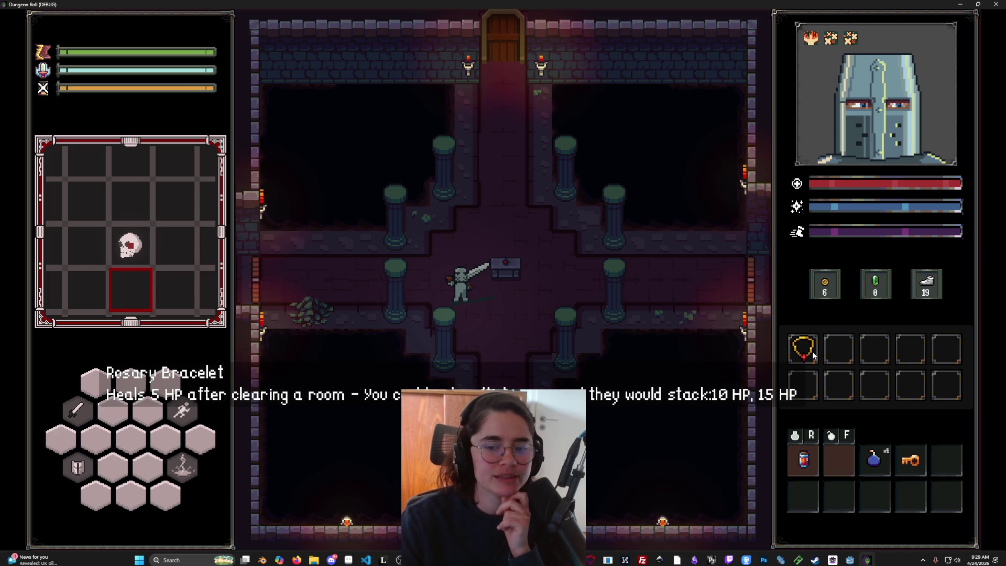
# Step: Move the knight around the chest, over to the pillar, and back right
pyautogui.press('w')
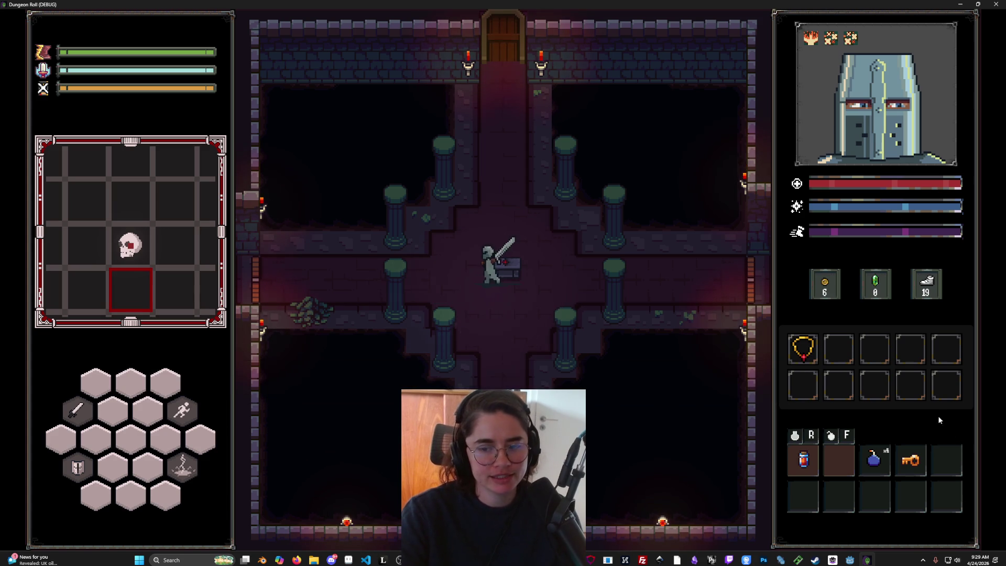
pyautogui.press('d')
pyautogui.moveTo(875, 463)
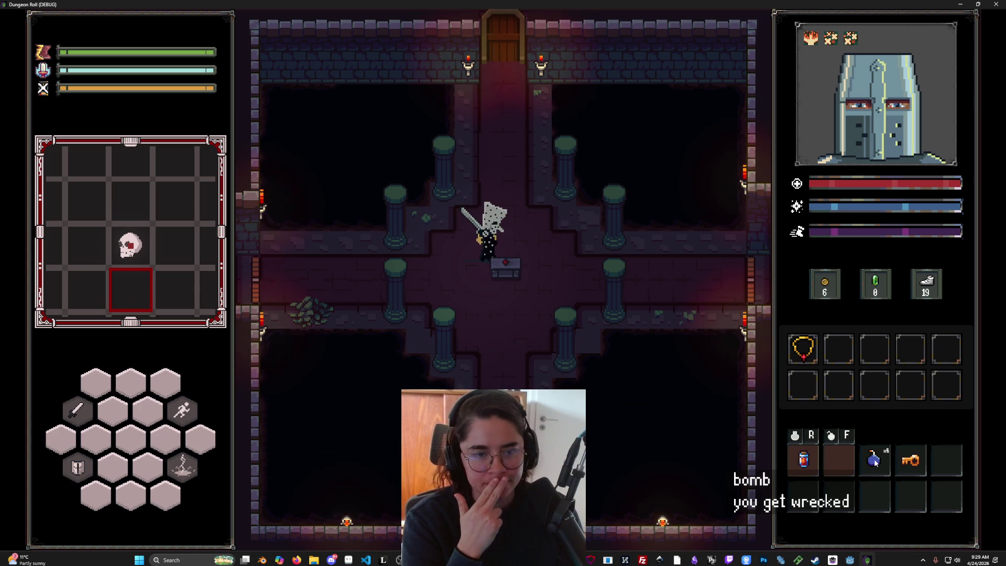
pyautogui.press('a')
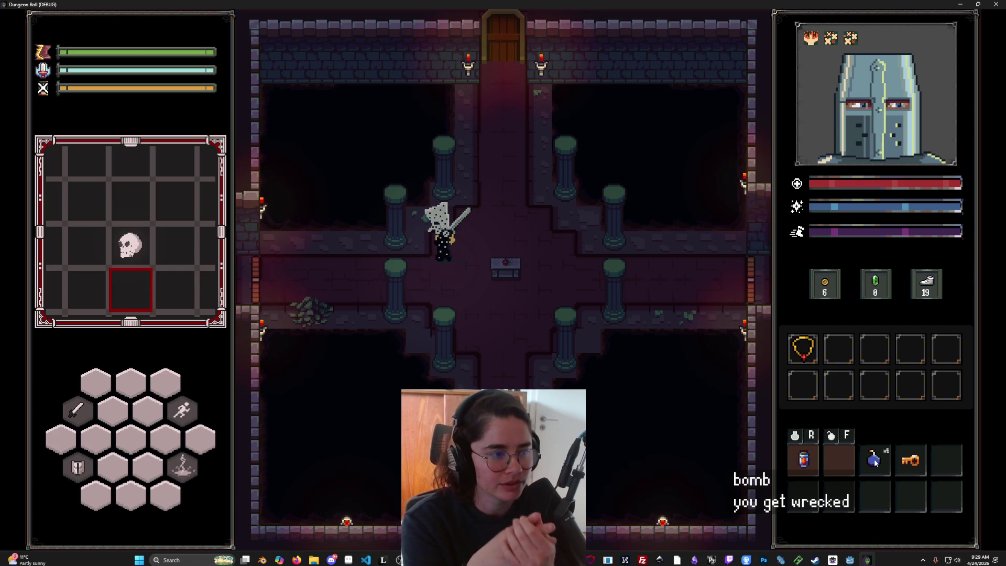
pyautogui.press('d')
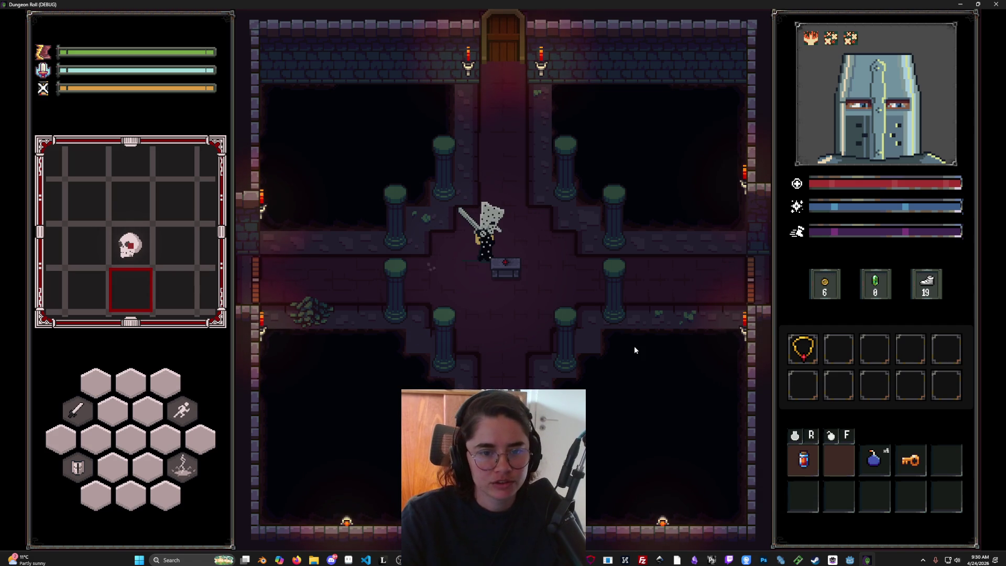
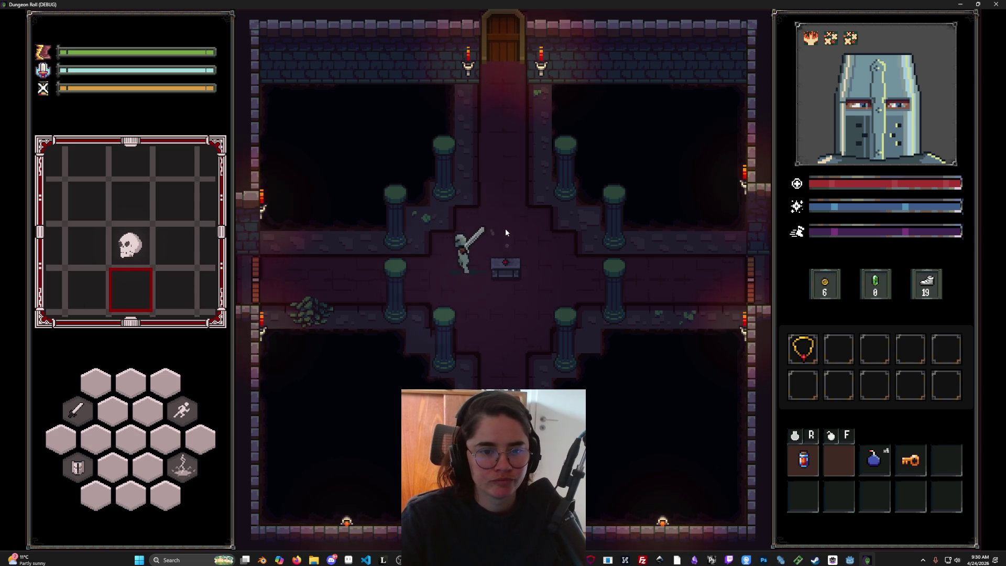
# Step: Stop the running Dungeon Roll game and switch the editor to the root_room scene tab
pyautogui.moveTo(897, 4); pyautogui.dragTo(731, 139)
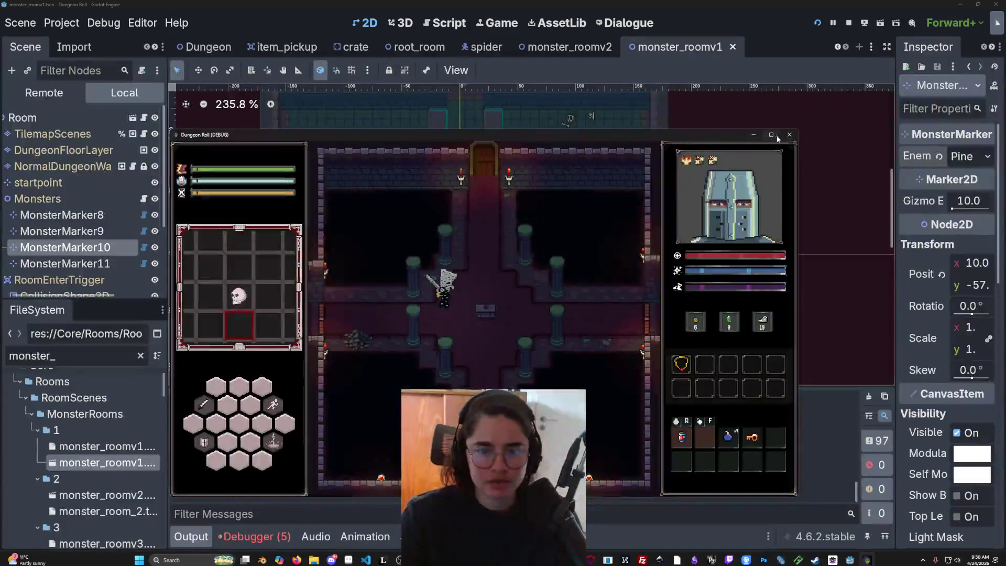
pyautogui.press('F8')
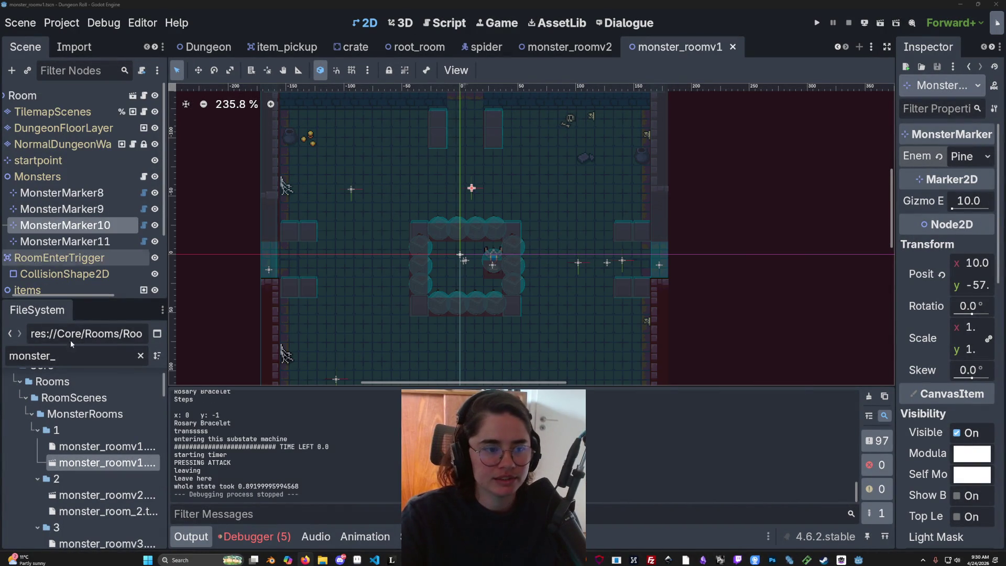
pyautogui.moveTo(86, 303); pyautogui.dragTo(85, 172)
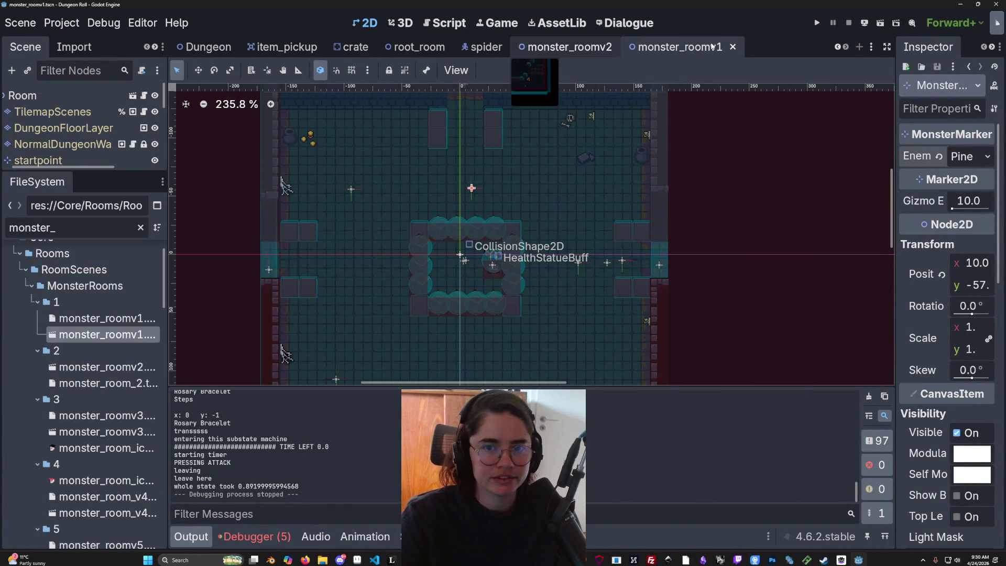
pyautogui.click(838, 47)
pyautogui.click(838, 47)
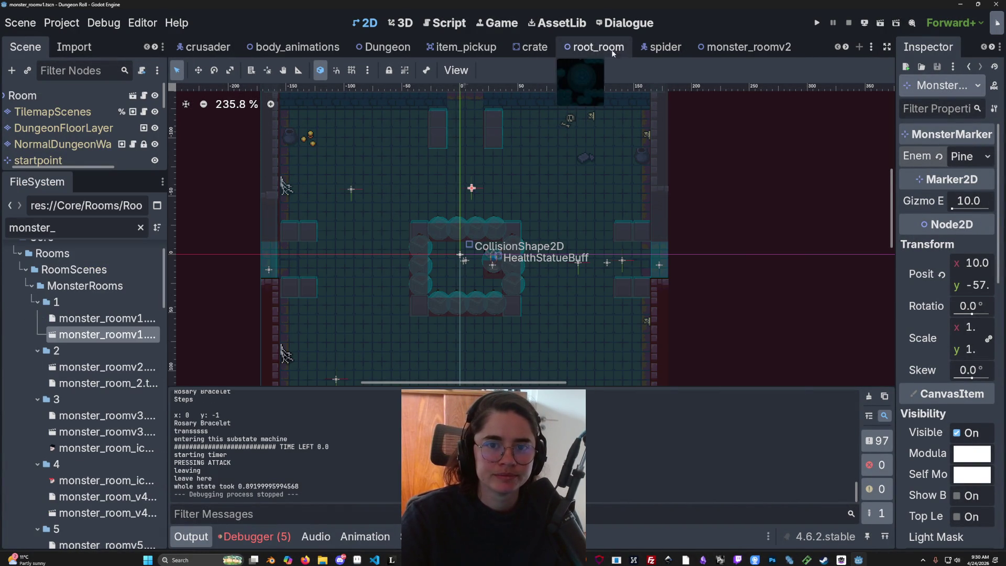
pyautogui.click(598, 46)
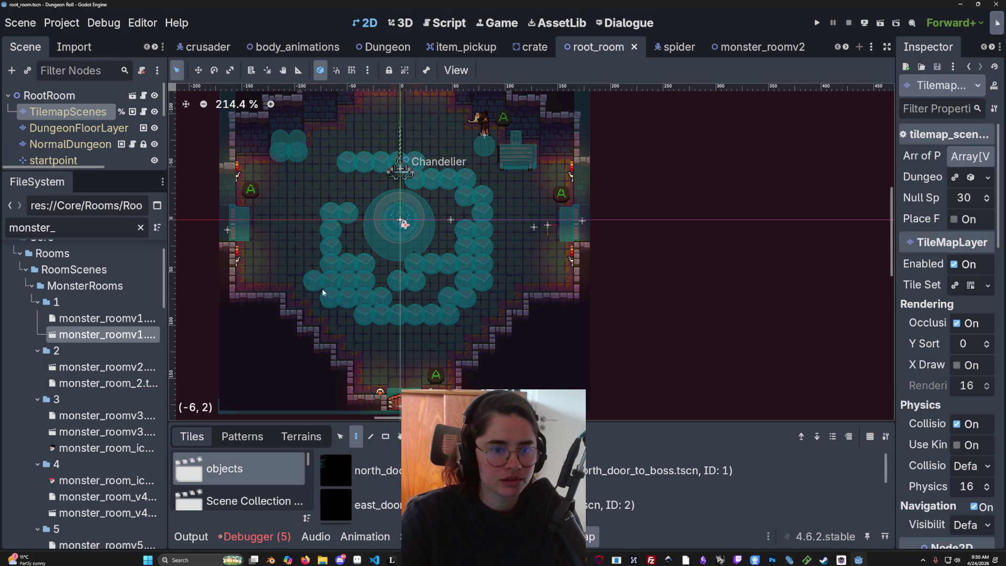
# Step: Erase the teal circle tiles on the floor and around the Chandelier, then enlarge the docks and test-run
pyautogui.moveTo(467, 319)
pyautogui.mouseDown()
pyautogui.moveTo(347, 256)
pyautogui.moveTo(492, 272)
pyautogui.moveTo(466, 264)
pyautogui.mouseUp()
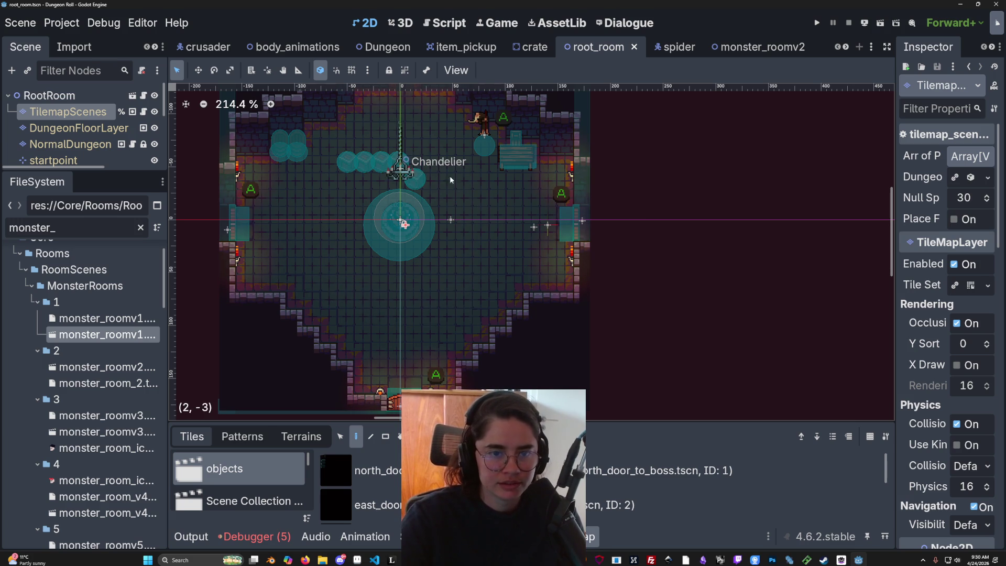
pyautogui.moveTo(458, 181); pyautogui.dragTo(367, 161)
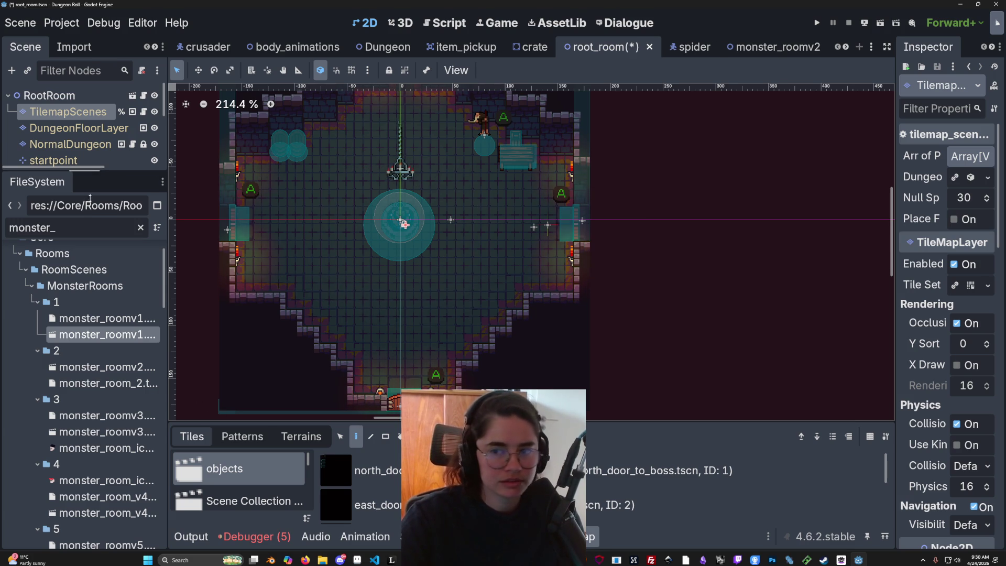
pyautogui.moveTo(90, 178); pyautogui.dragTo(90, 266)
pyautogui.moveTo(893, 208); pyautogui.dragTo(626, 210)
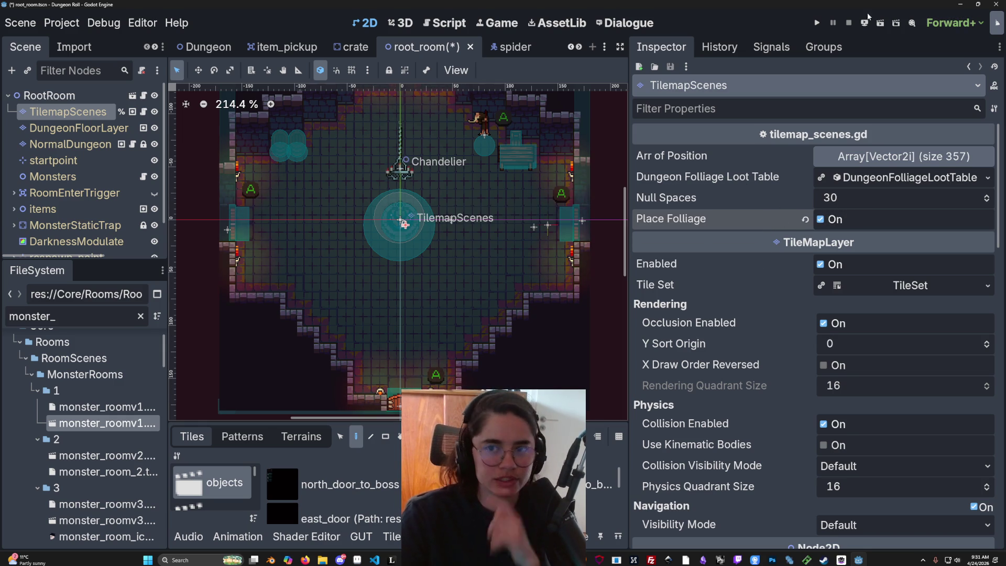
pyautogui.click(819, 23)
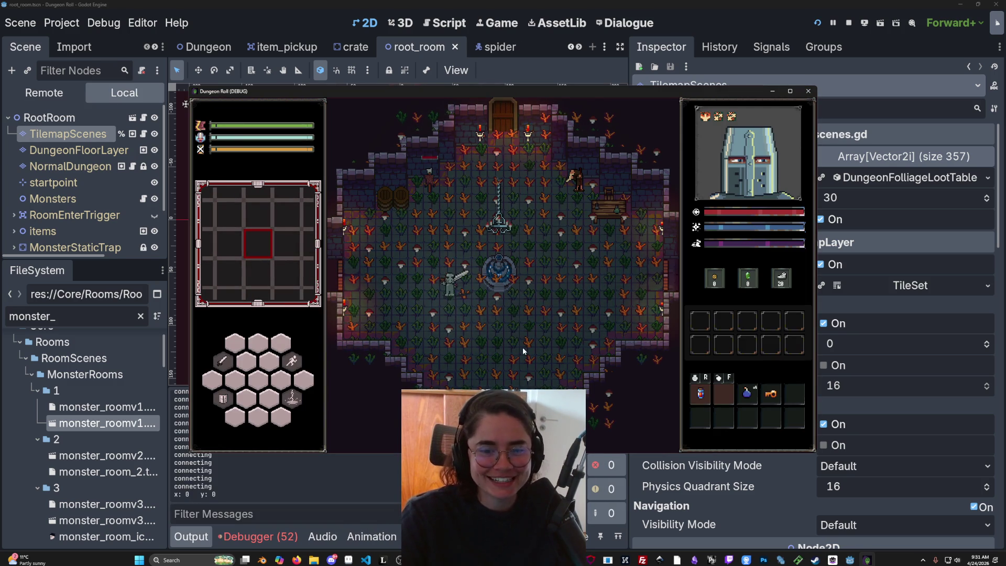
pyautogui.click(486, 335)
pyautogui.click(487, 317)
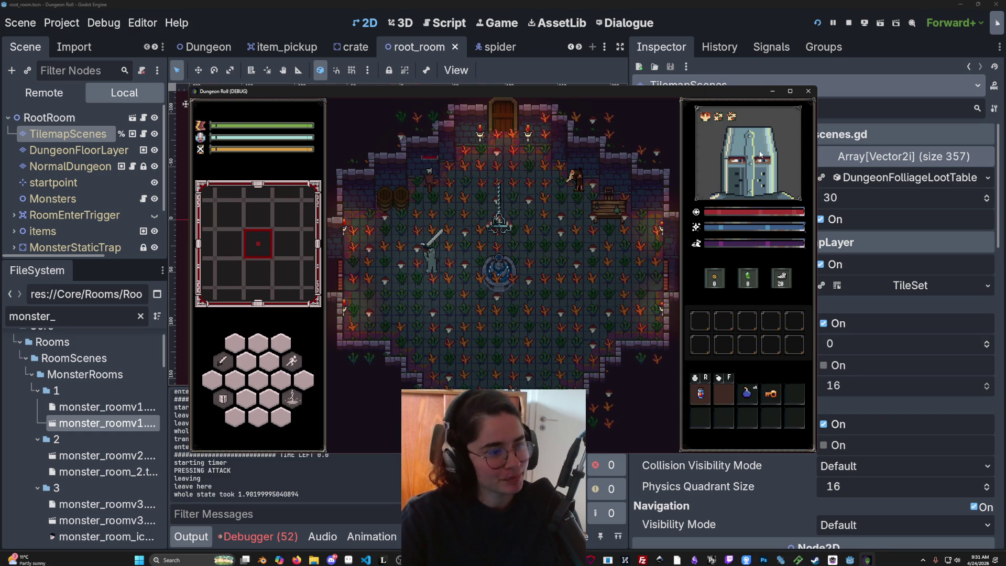
pyautogui.click(808, 91)
pyautogui.doubleClick(83, 317)
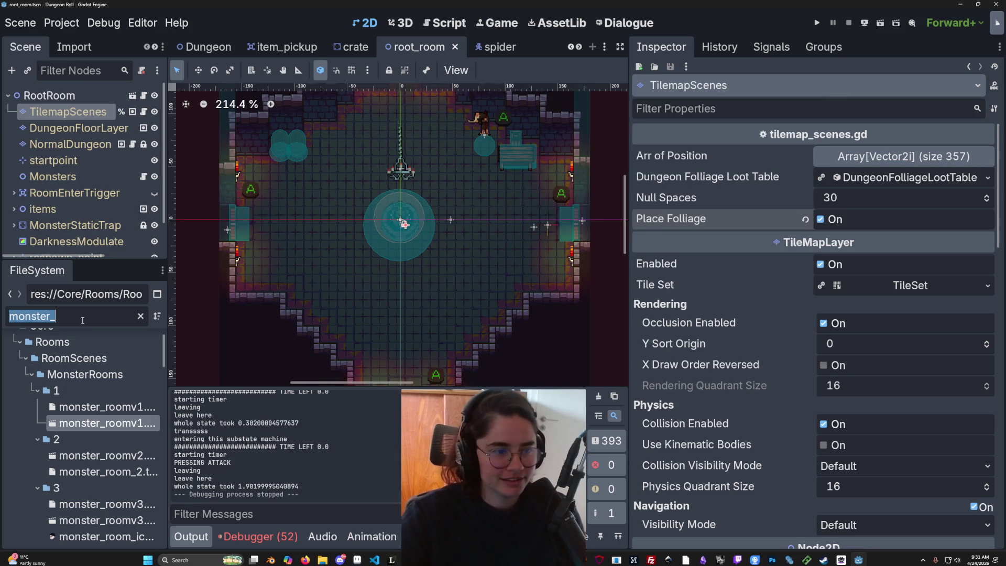
# Step: Filter files by 'follia' and expand the Dungeon Folliage Loot Table to inspect its dungeon_plant_1 entry
pyautogui.write('follia')
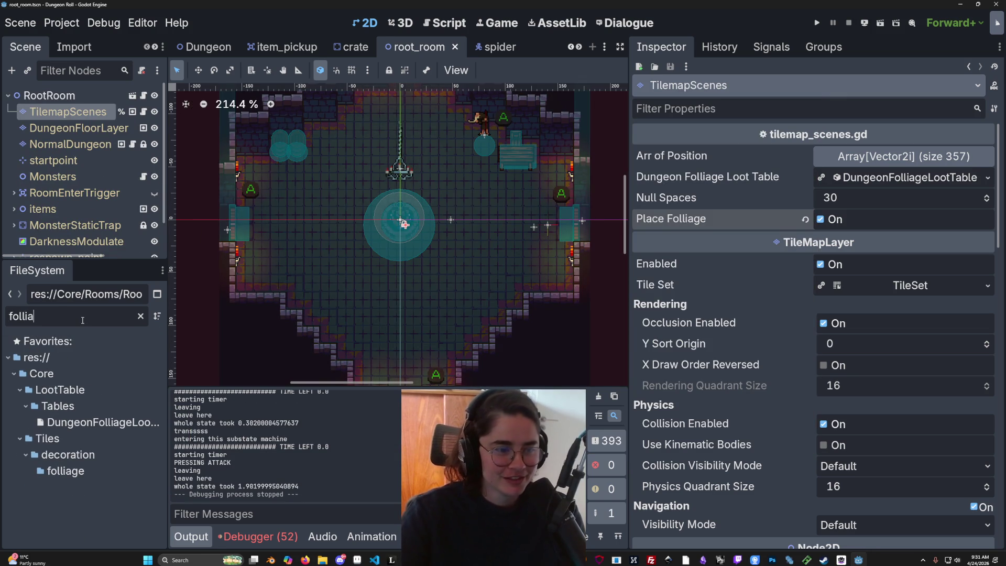
pyautogui.click(879, 177)
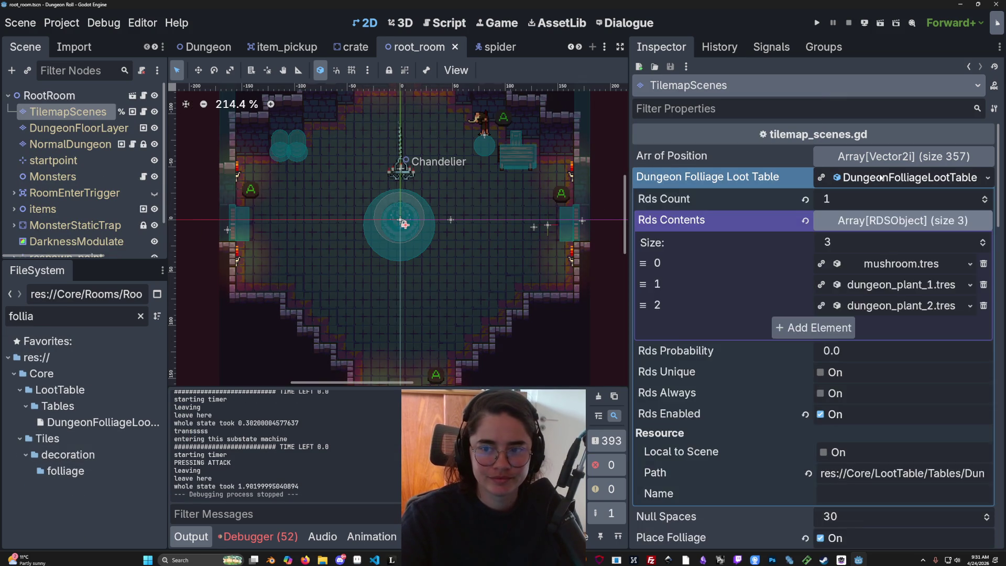
pyautogui.click(879, 177)
pyautogui.click(933, 177)
pyautogui.click(877, 295)
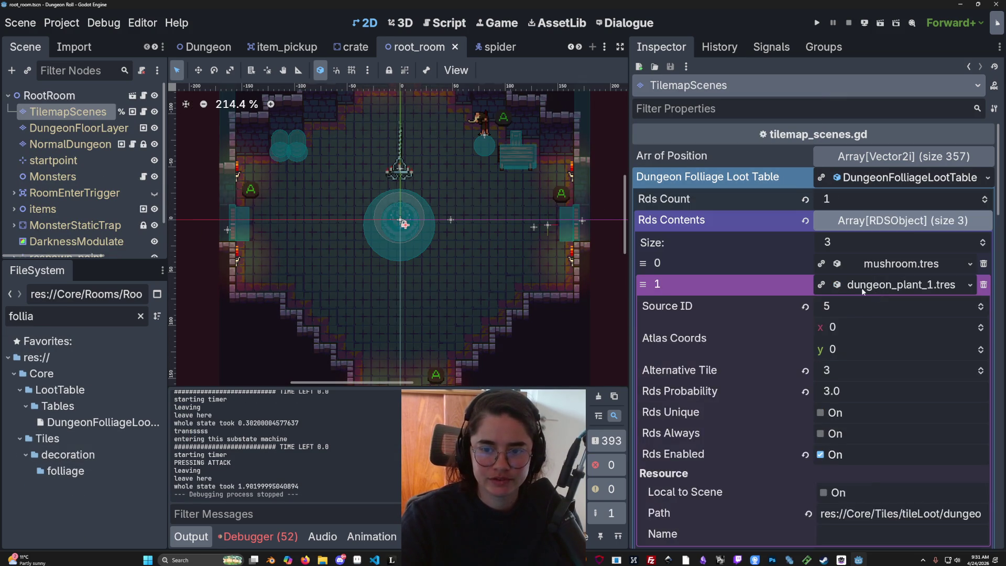
pyautogui.click(877, 295)
# Step: Change the FileSystem filter to 'dungeon' and scroll through the matching dungeon files
pyautogui.doubleClick(78, 318)
pyautogui.write('dungeon')
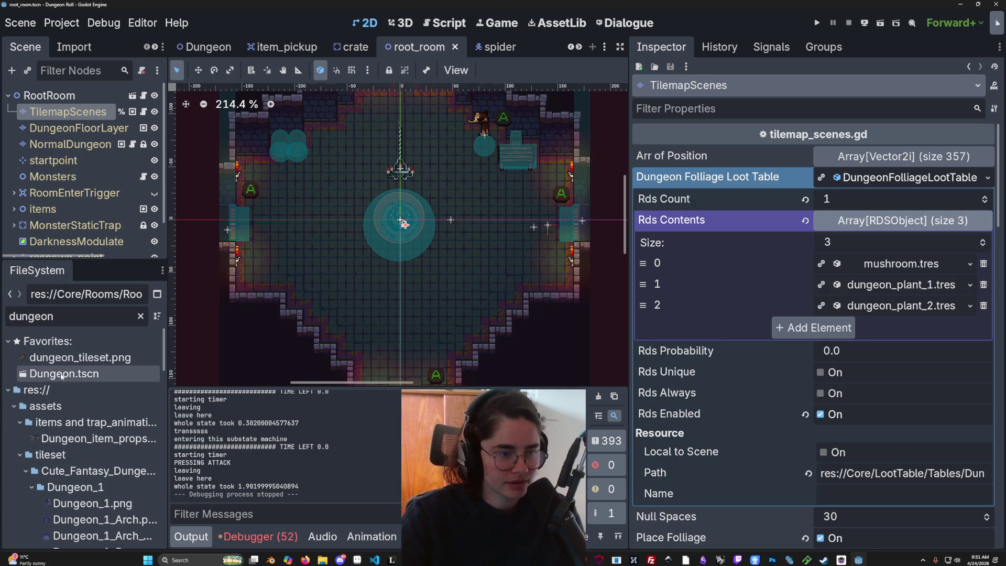
pyautogui.scroll(-10, 110, 440)
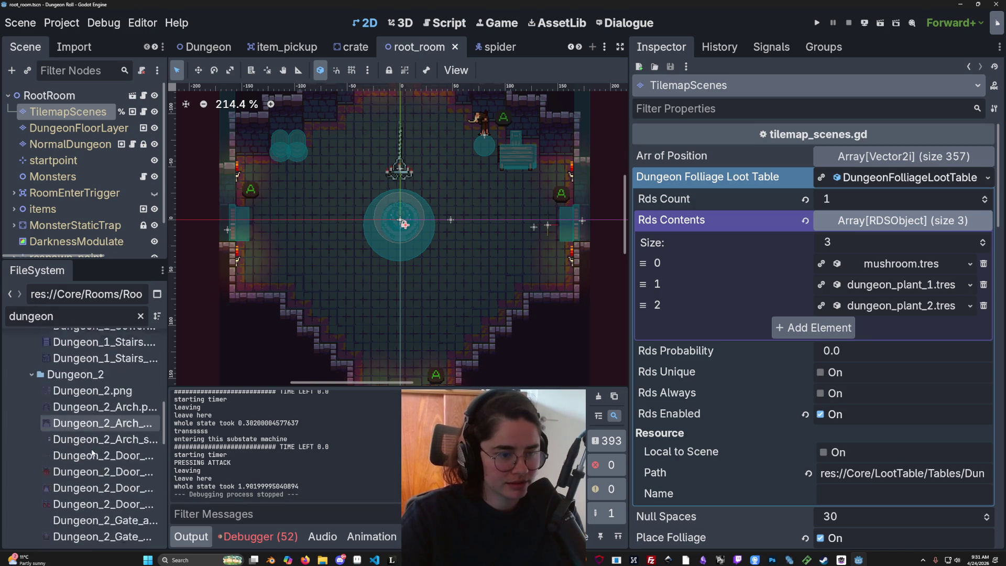
pyautogui.moveTo(110, 440)
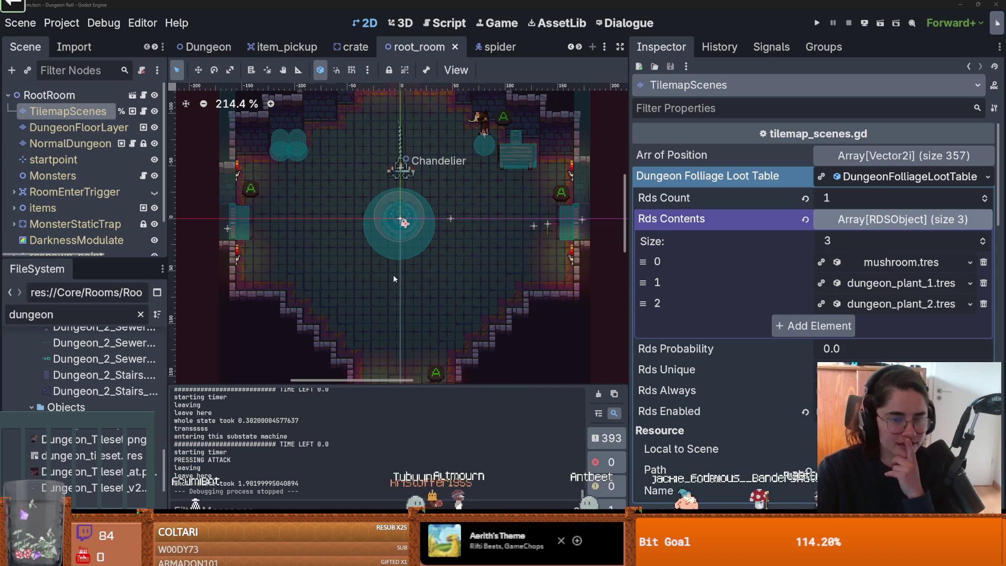
pyautogui.scroll(1, 394, 277)
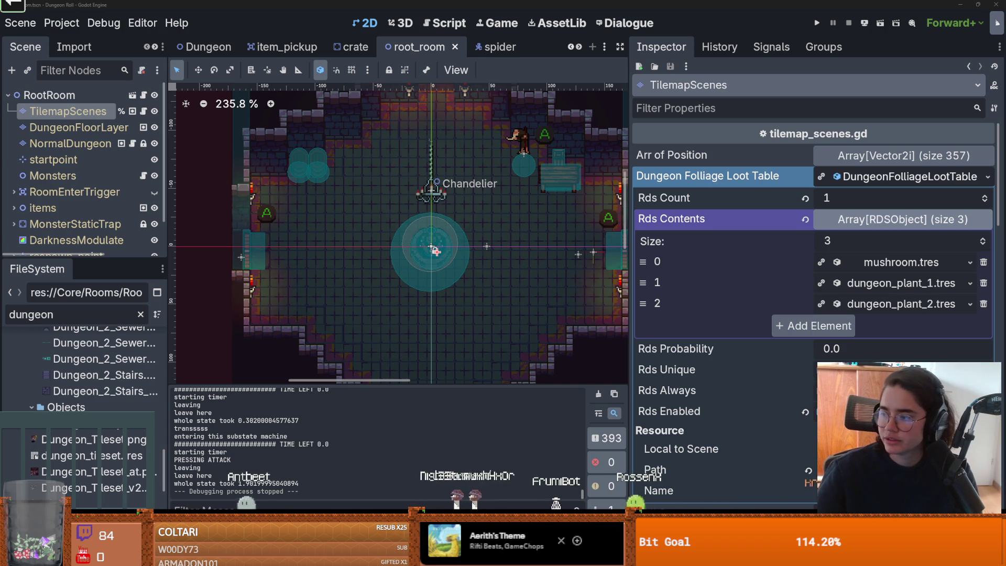
pyautogui.hotkey('alt', 'Tab')
pyautogui.click(298, 280)
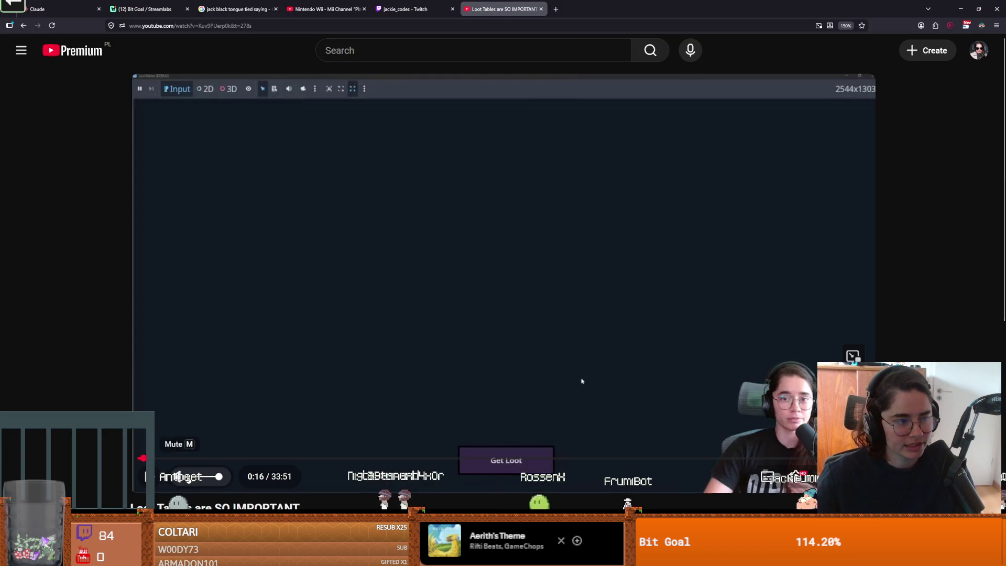
pyautogui.scroll(-5, 210, 367)
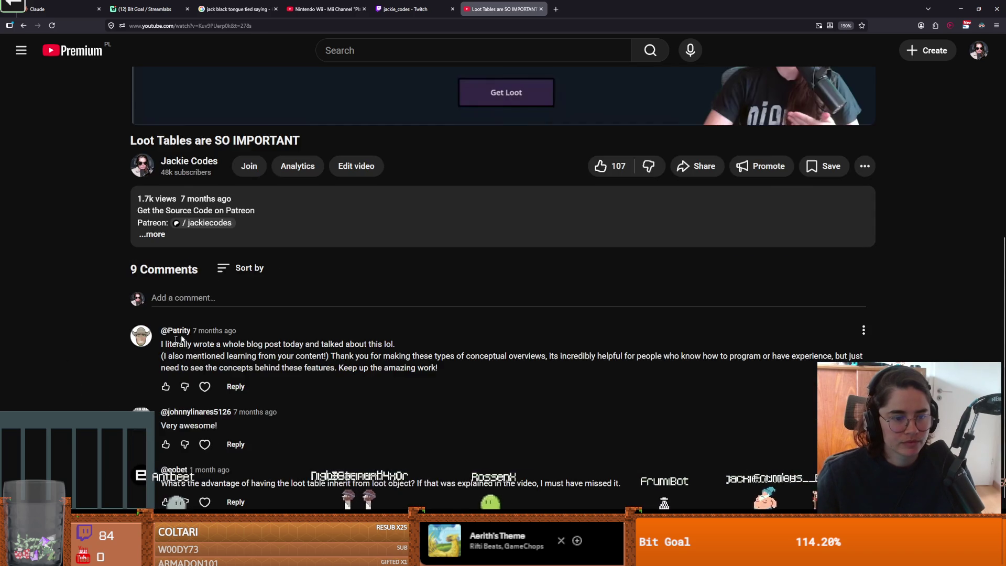
pyautogui.scroll(2, 280, 347)
pyautogui.click(275, 213)
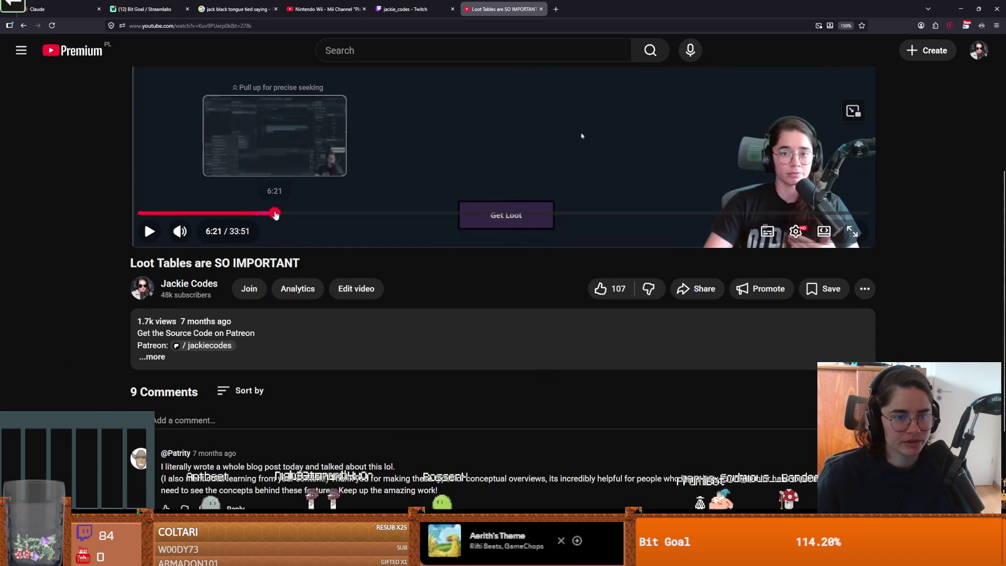
pyautogui.scroll(3, 336, 350)
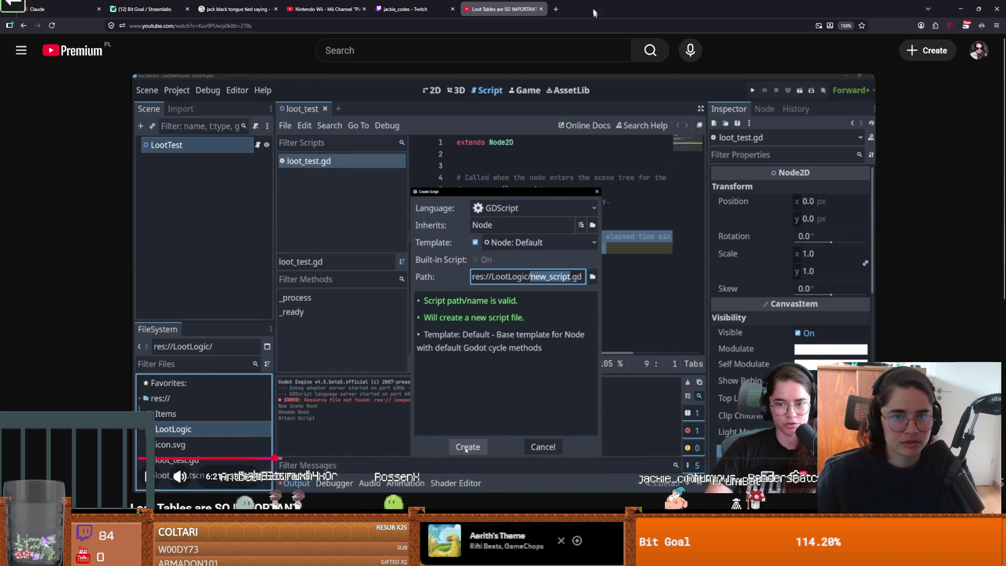
pyautogui.hotkey('alt', 'Tab')
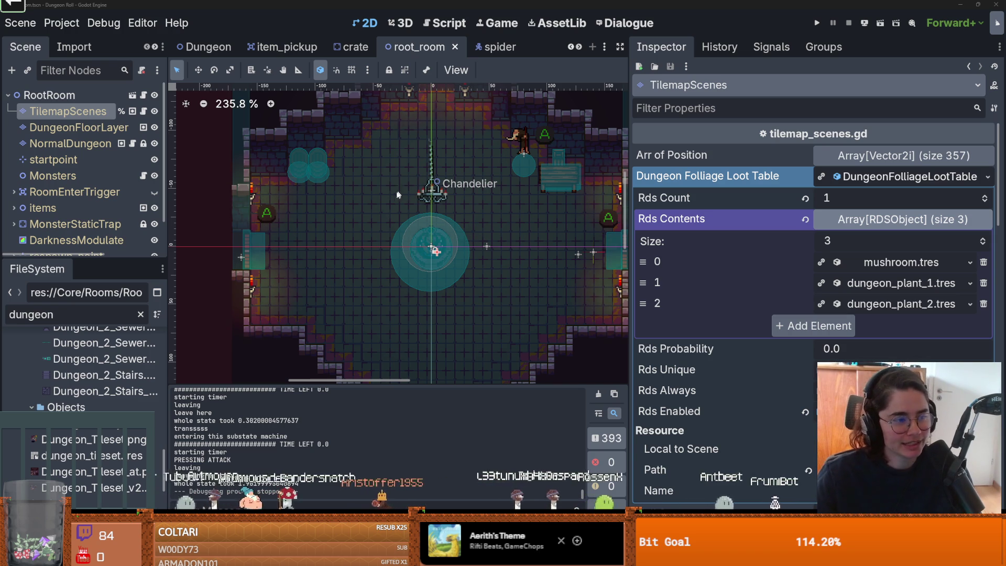
pyautogui.moveTo(375, 260); pyautogui.dragTo(384, 279)
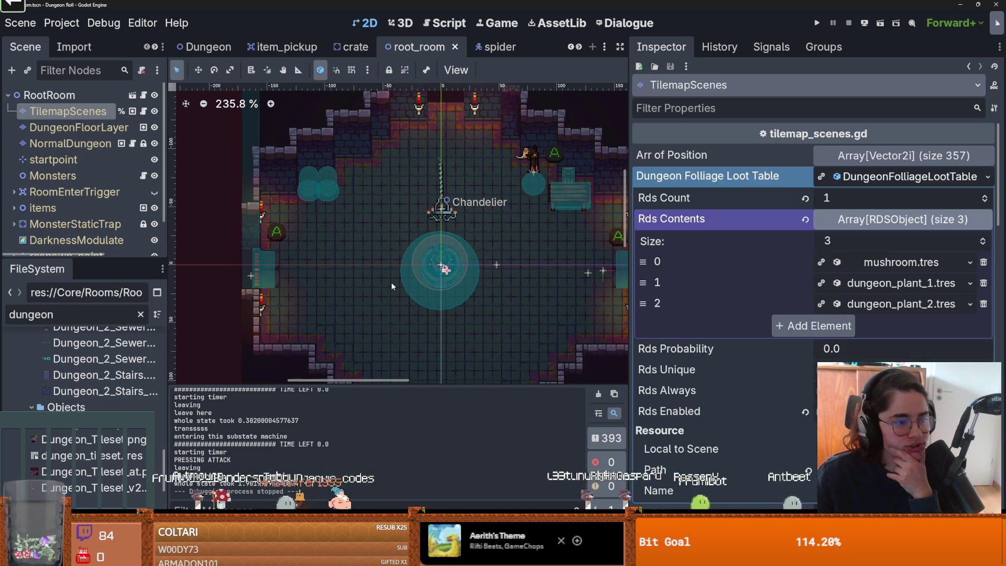
pyautogui.click(71, 23)
pyautogui.click(82, 44)
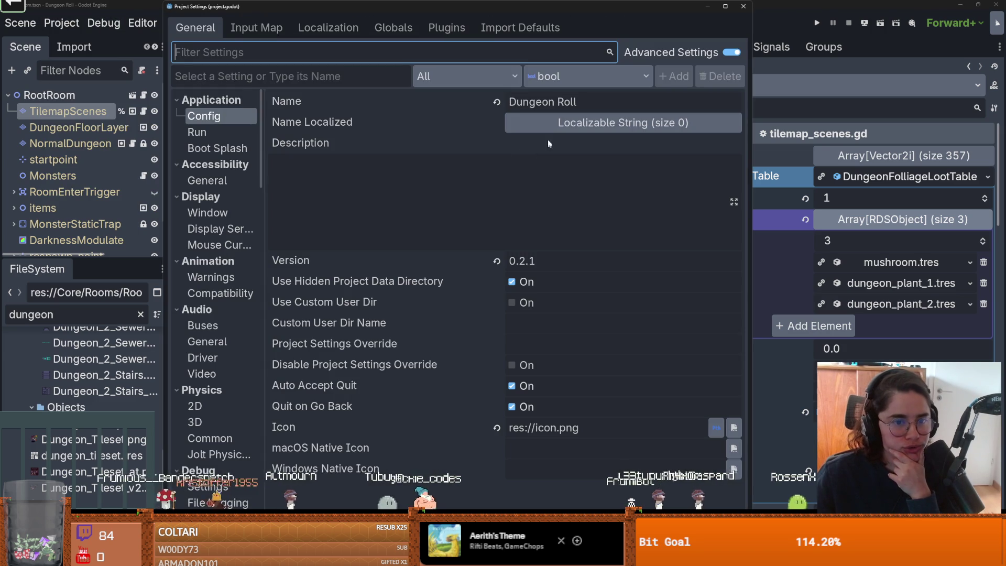
pyautogui.click(447, 28)
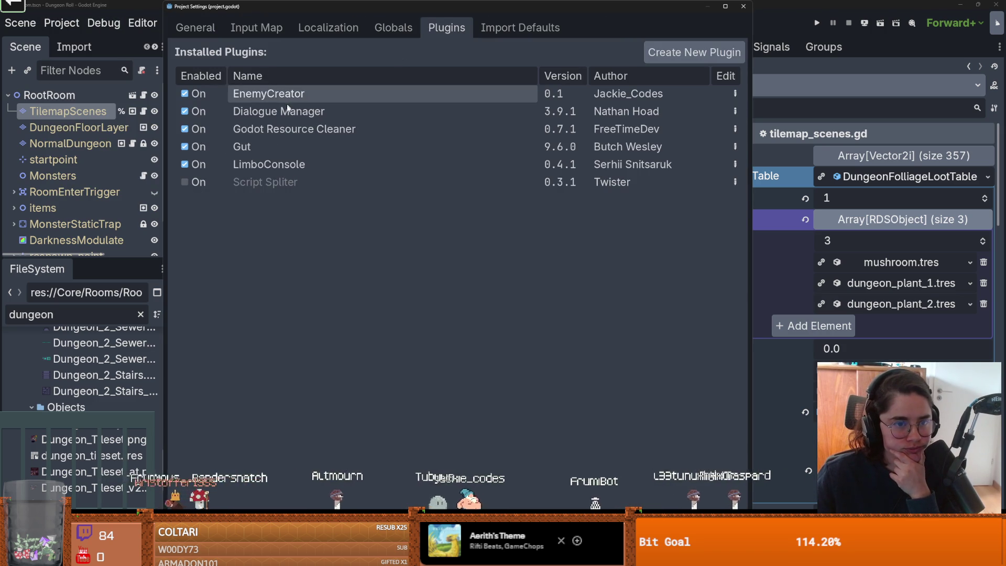
pyautogui.click(273, 165)
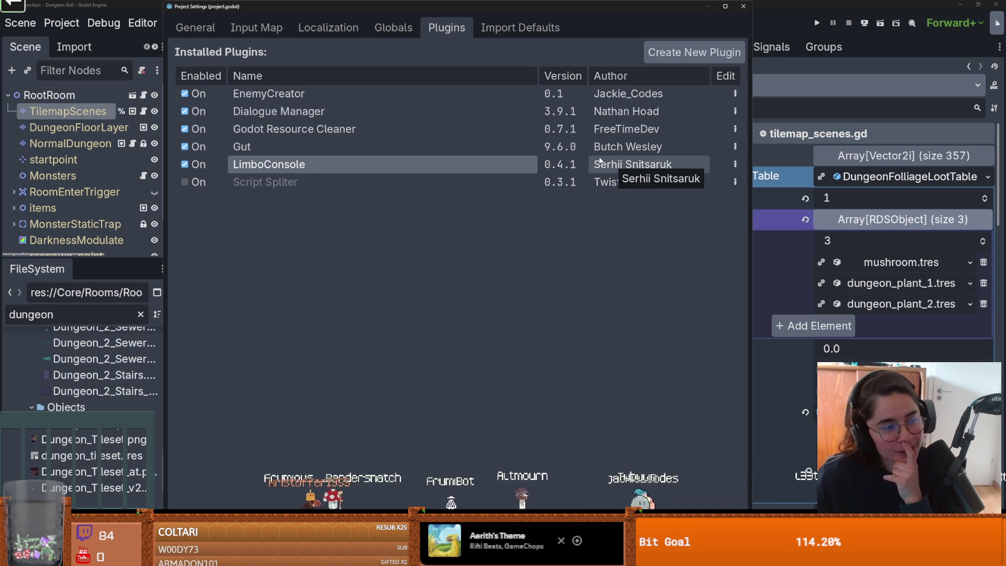
pyautogui.click(743, 6)
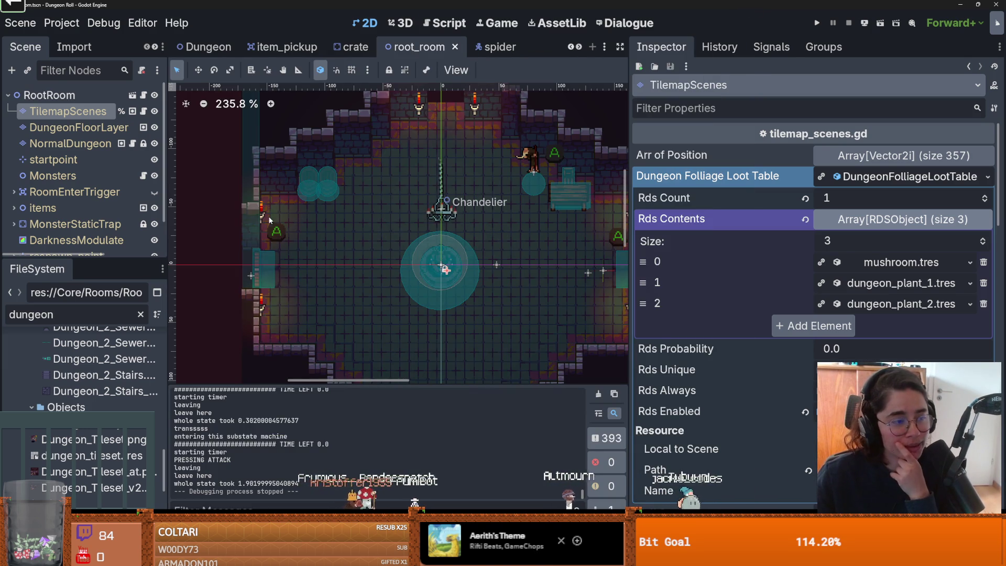
# Step: Collapse the loot table, uncheck Place Folliage on the TilemapScenes node, and save the scene with Ctrl+S
pyautogui.moveTo(420, 277)
pyautogui.mouseDown()
pyautogui.moveTo(514, 268)
pyautogui.moveTo(430, 273)
pyautogui.mouseUp()
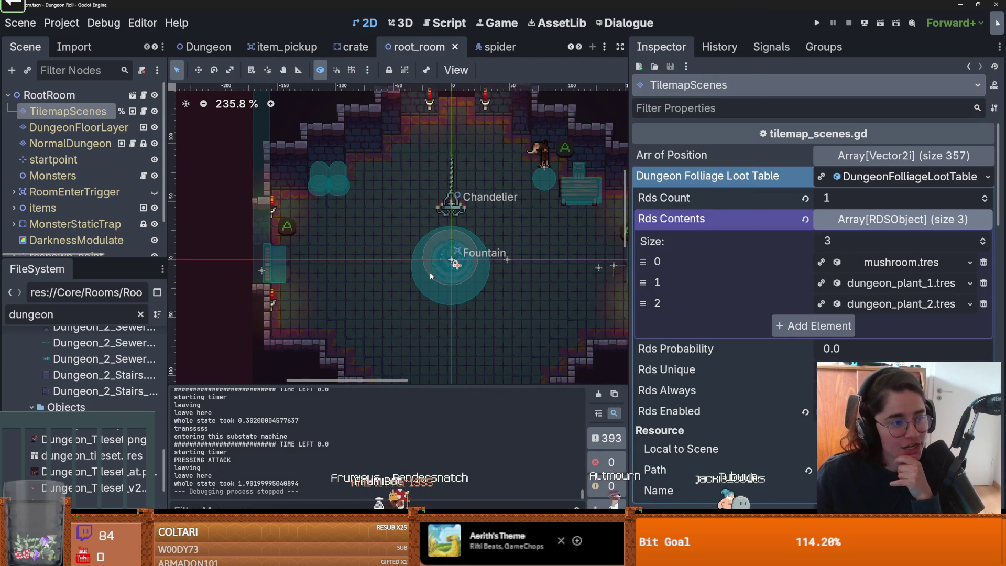
pyautogui.scroll(1, 429, 272)
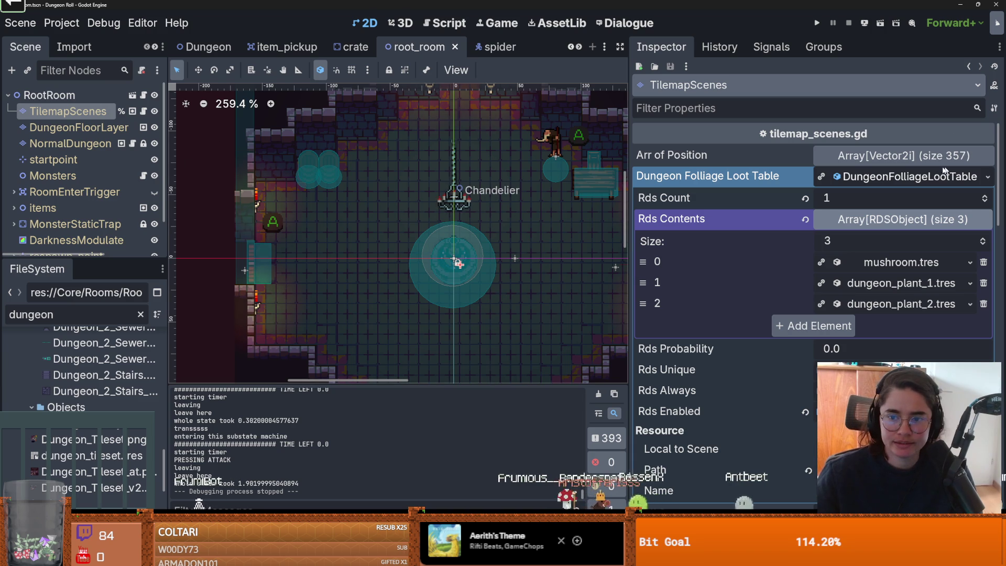
pyautogui.click(817, 227)
pyautogui.click(891, 177)
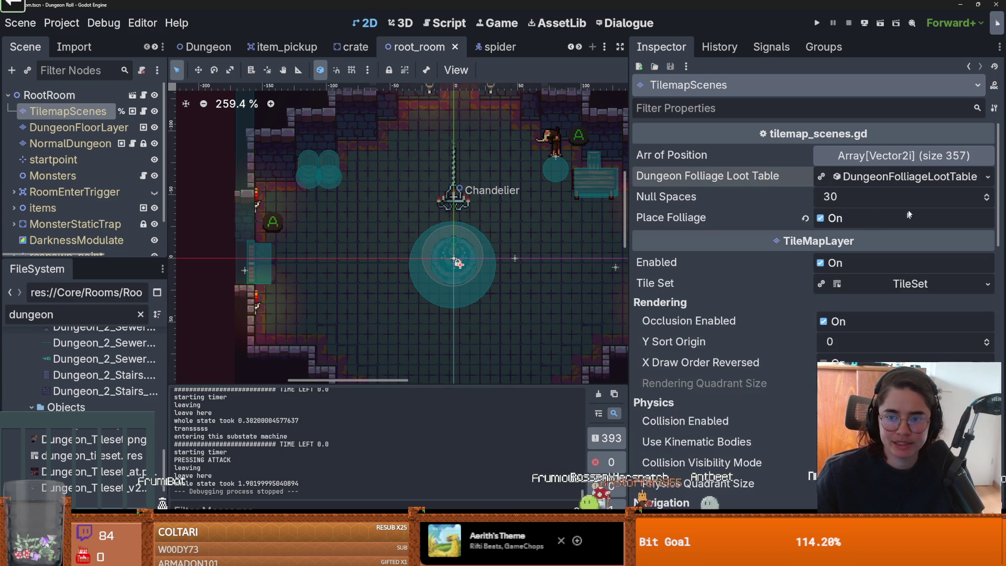
pyautogui.click(821, 218)
pyautogui.hotkey('ctrl', 's')
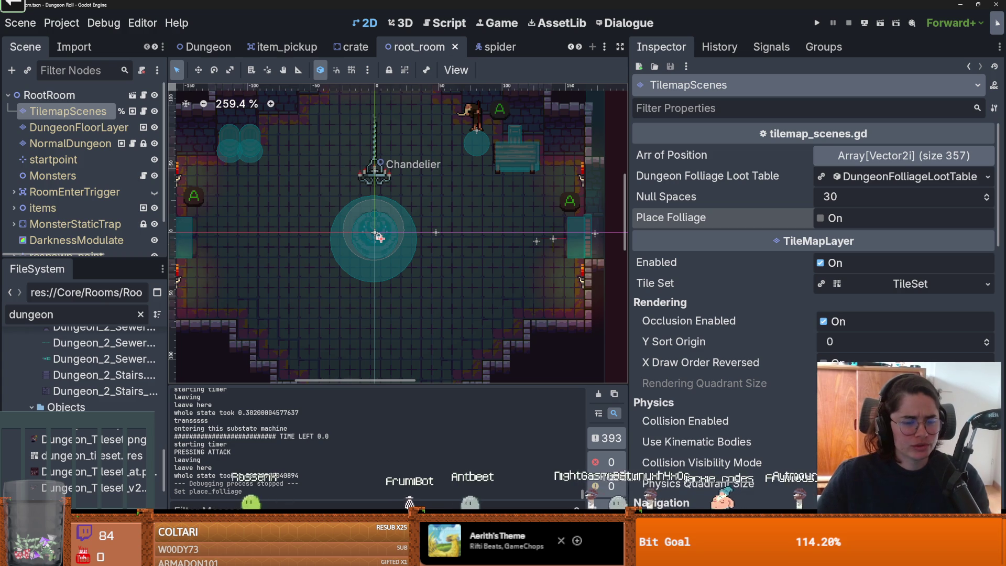
pyautogui.click(251, 525)
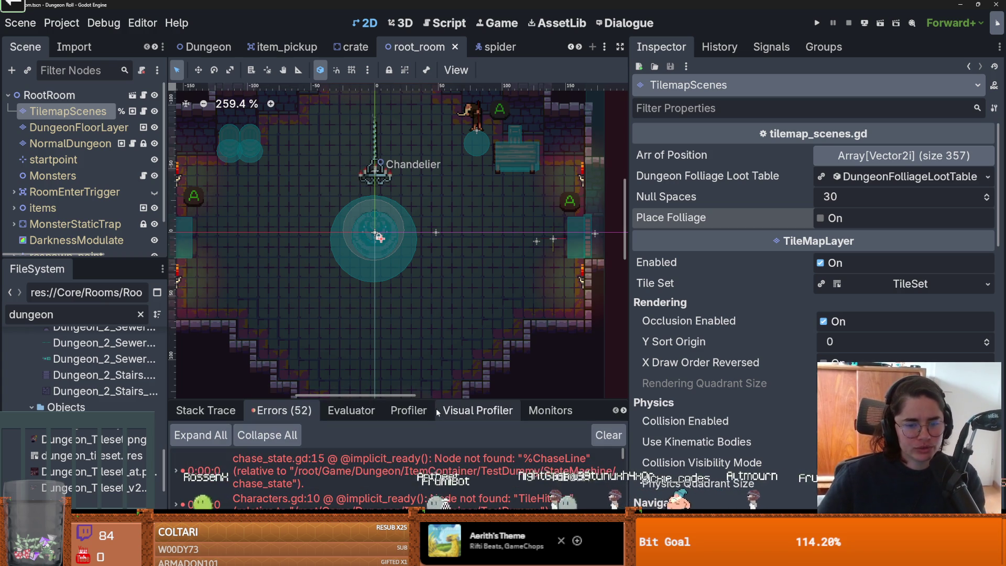
# Step: Enlarge the debugger errors panel, check the TileHitbox errors, and open loot_dropper.gd at the no-item error
pyautogui.moveTo(439, 400); pyautogui.dragTo(440, 284)
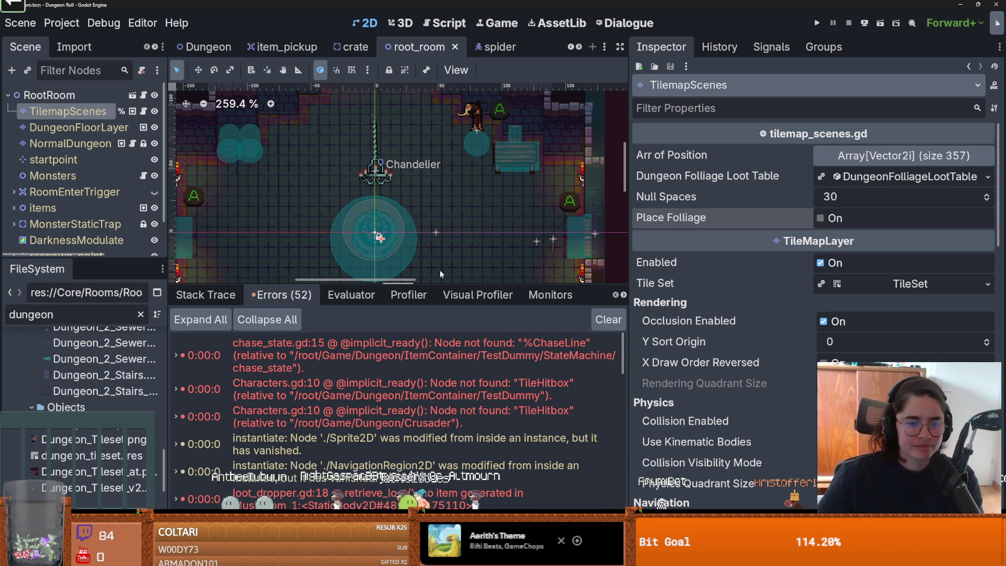
pyautogui.click(535, 391)
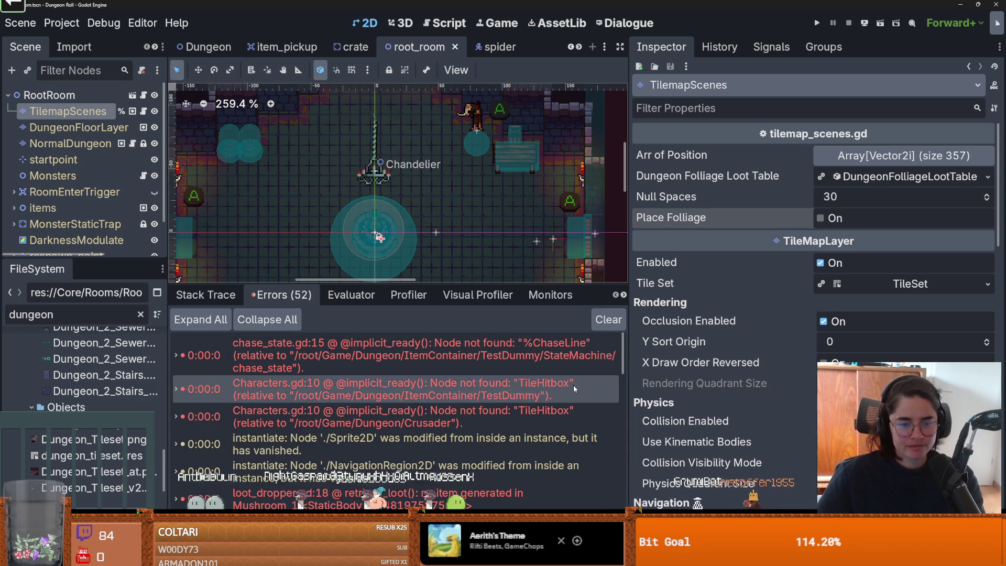
pyautogui.click(536, 413)
pyautogui.scroll(-10, 397, 382)
pyautogui.click(408, 461)
pyautogui.click(411, 440)
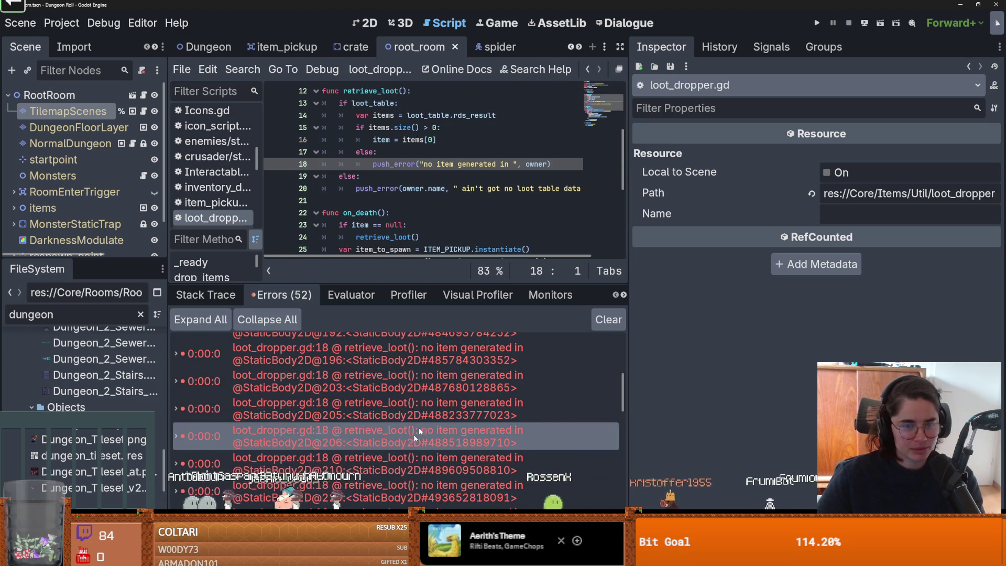
pyautogui.click(485, 188)
pyautogui.scroll(2, 485, 188)
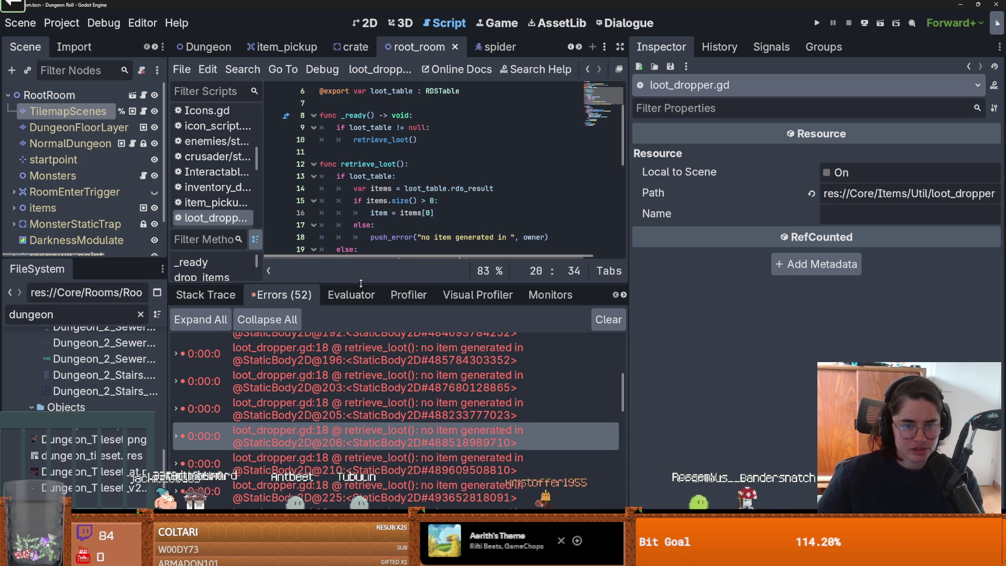
pyautogui.hotkey('alt', 'Tab')
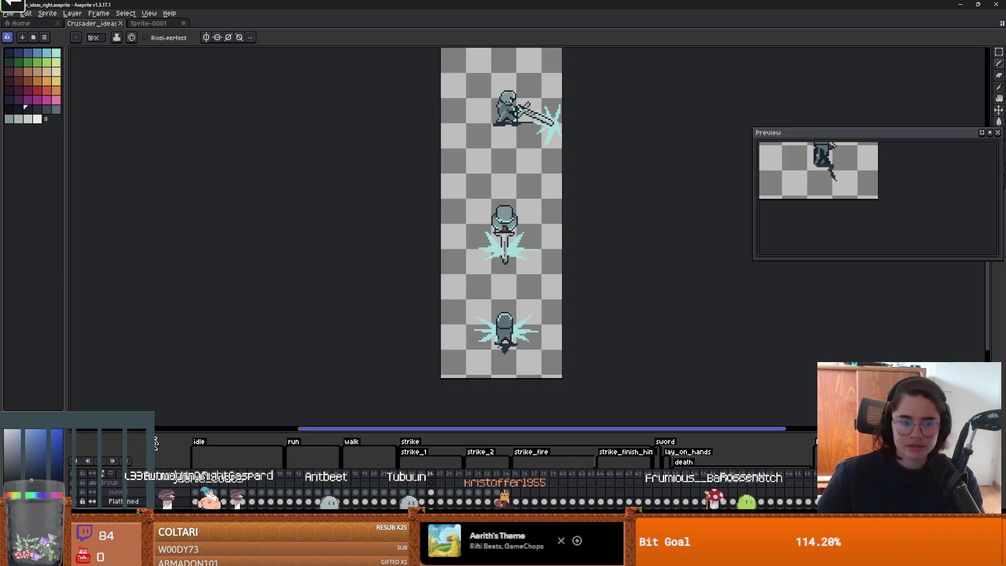
# Step: Pan across the crusader frames and play the sword-attack animation
pyautogui.scroll(-3, 104, 495)
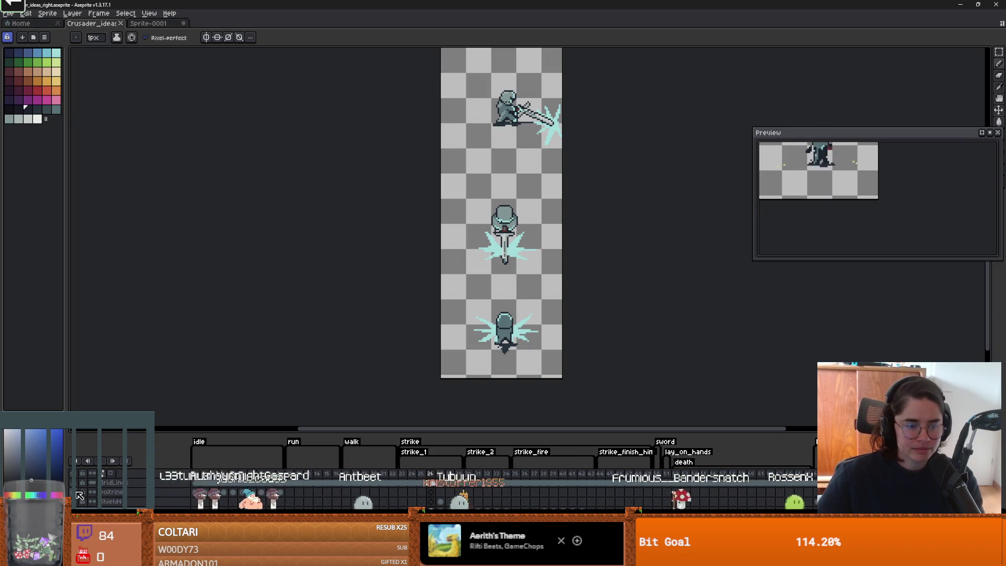
pyautogui.moveTo(365, 334); pyautogui.dragTo(429, 285)
pyautogui.press('ctrl')
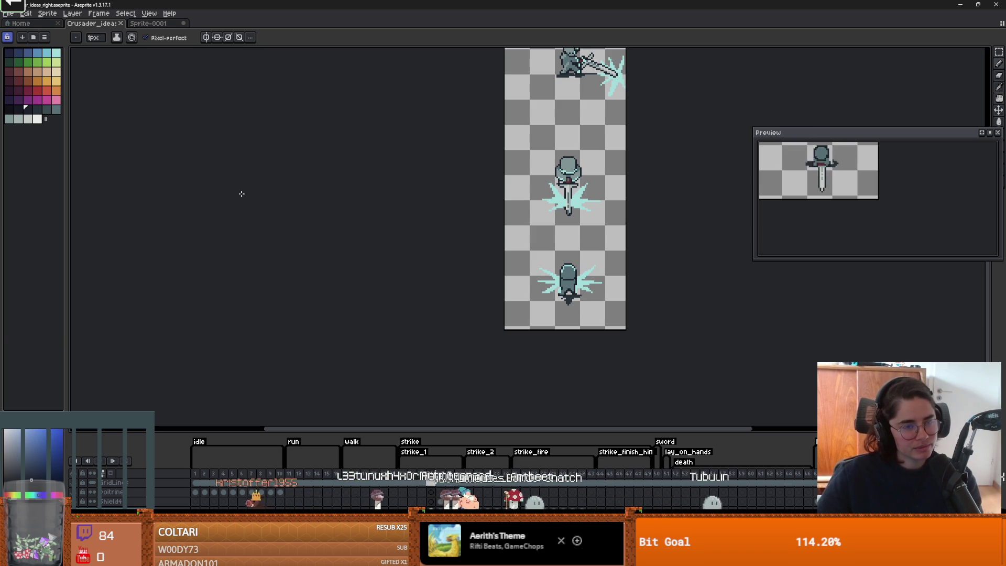
pyautogui.scroll(3, 541, 174)
pyautogui.hscroll(4, 542, 174)
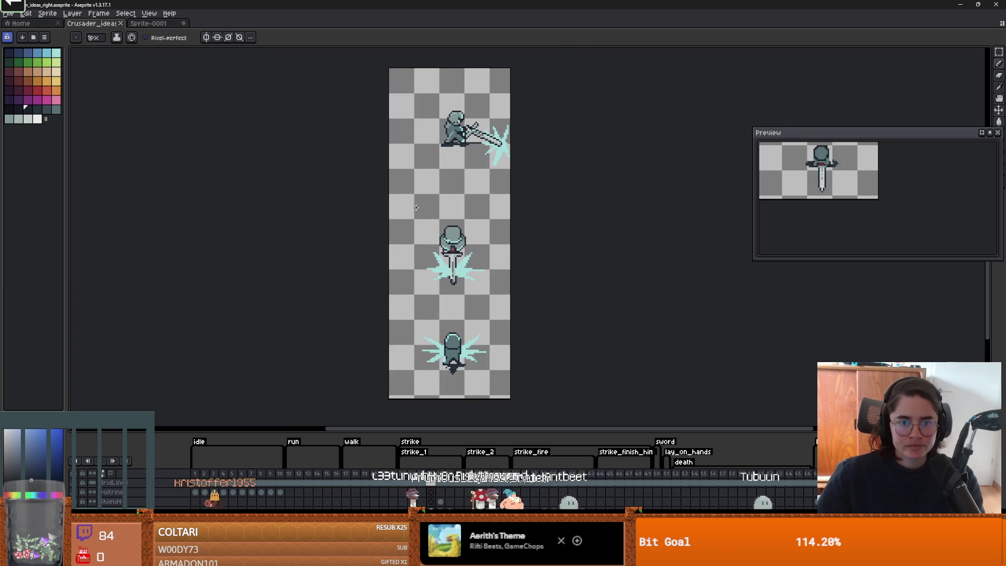
pyautogui.scroll(5, 415, 211)
pyautogui.hscroll(1, 402, 417)
pyautogui.press('Return')
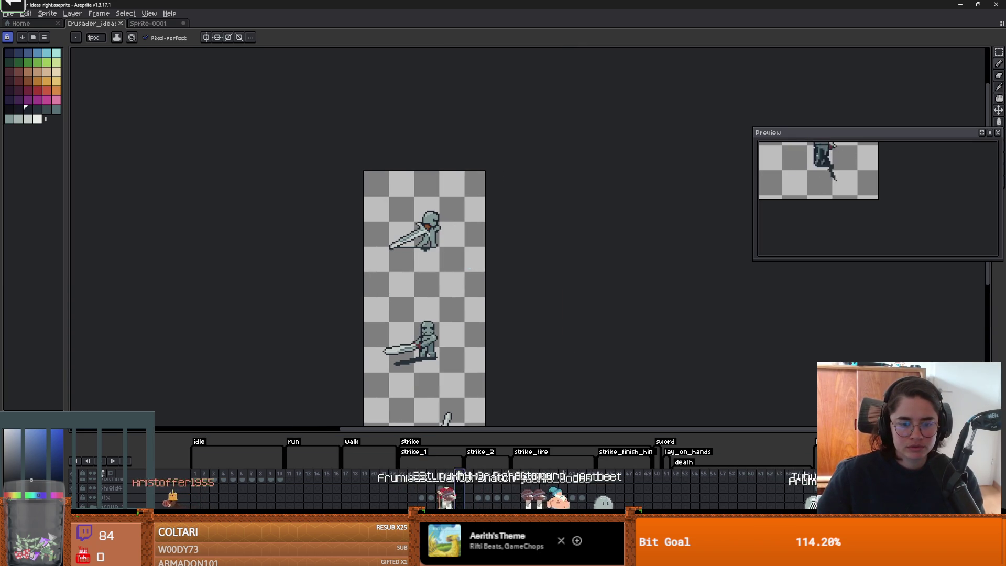
pyautogui.scroll(-5, 440, 326)
pyautogui.scroll(3, 445, 293)
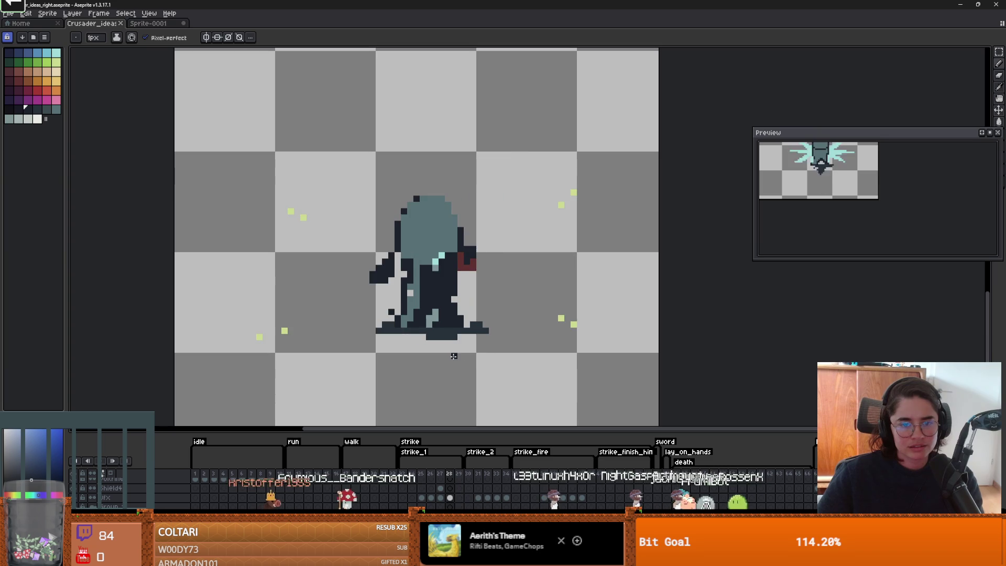
pyautogui.scroll(-2, 461, 343)
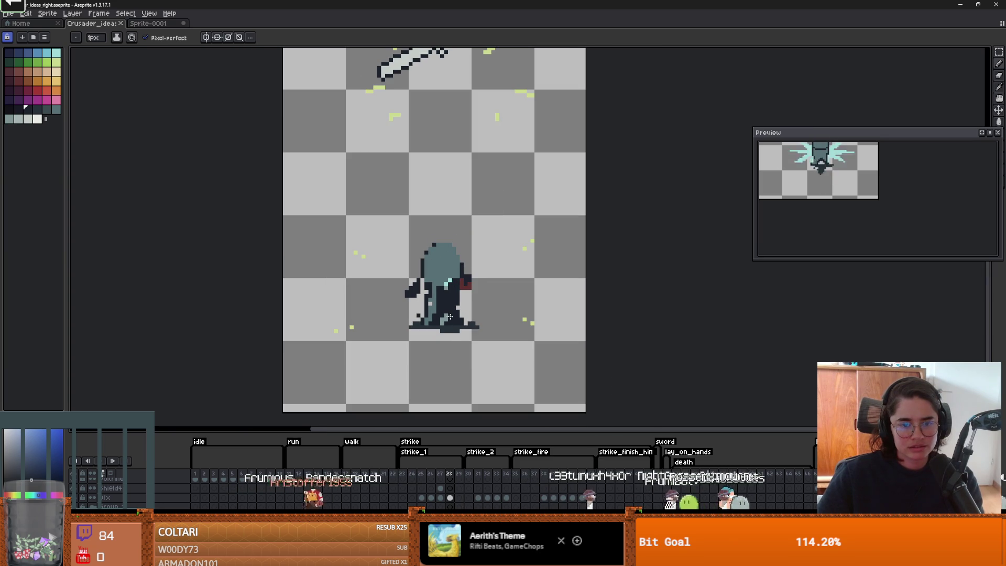
pyautogui.scroll(-2, 452, 318)
pyautogui.scroll(3, 453, 321)
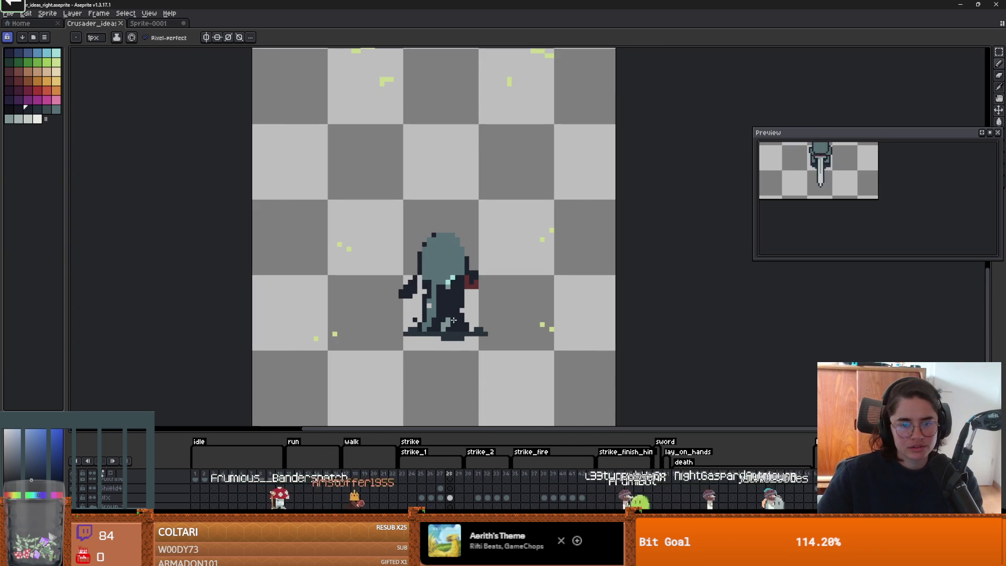
# Step: Sample the helmet's teal as the pencil colour and return to frame 1
pyautogui.press('b')
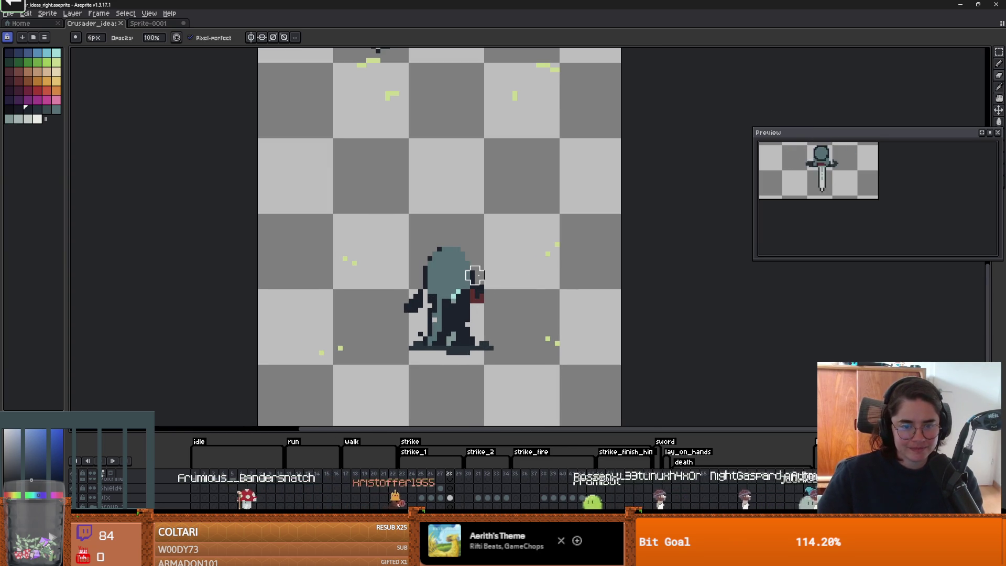
pyautogui.scroll(1, 440, 304)
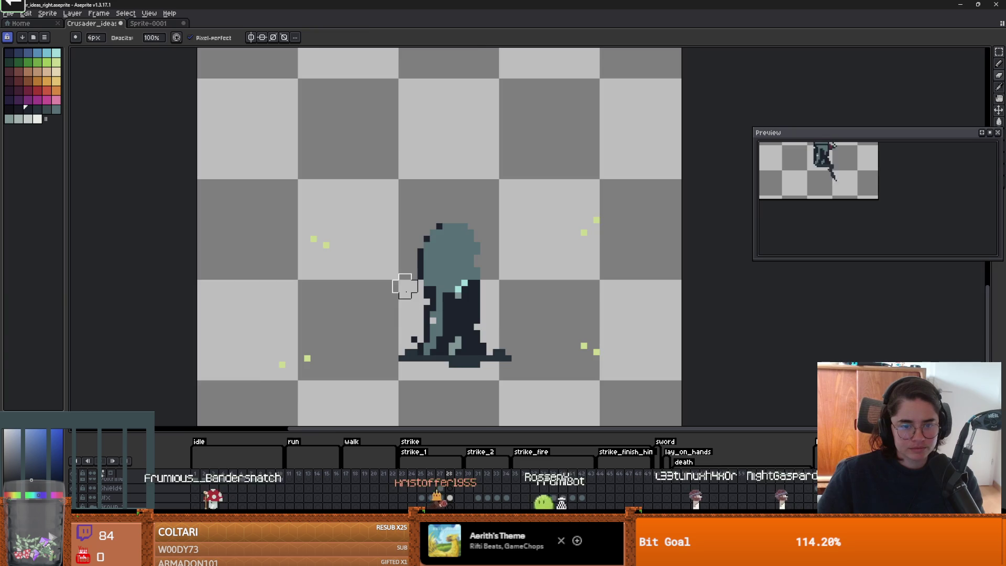
pyautogui.scroll(-2, 449, 318)
pyautogui.scroll(1, 449, 318)
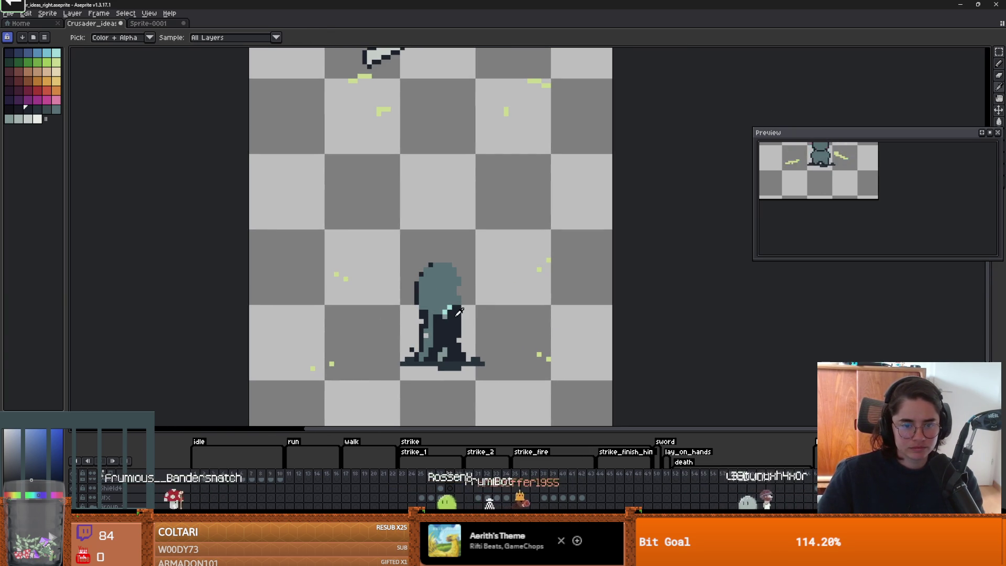
pyautogui.keyDown('alt'); pyautogui.click(456, 293); pyautogui.keyUp('alt')
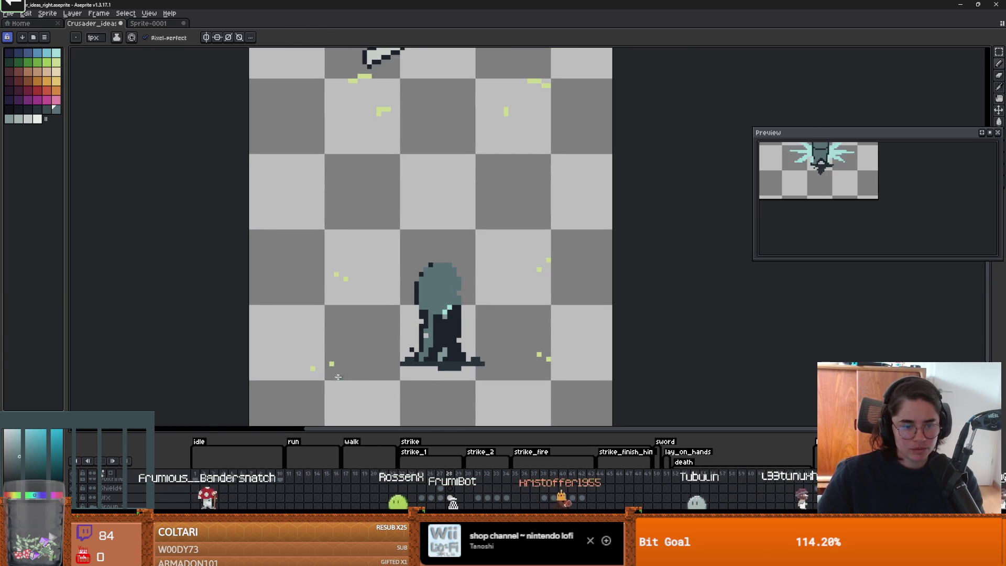
pyautogui.press('Home')
pyautogui.scroll(-1, 404, 343)
pyautogui.scroll(1, 419, 357)
pyautogui.scroll(-1, 447, 371)
# Step: Marquee the lower knight, make the timeline taller, and replay the animation from frame 1
pyautogui.press('m')
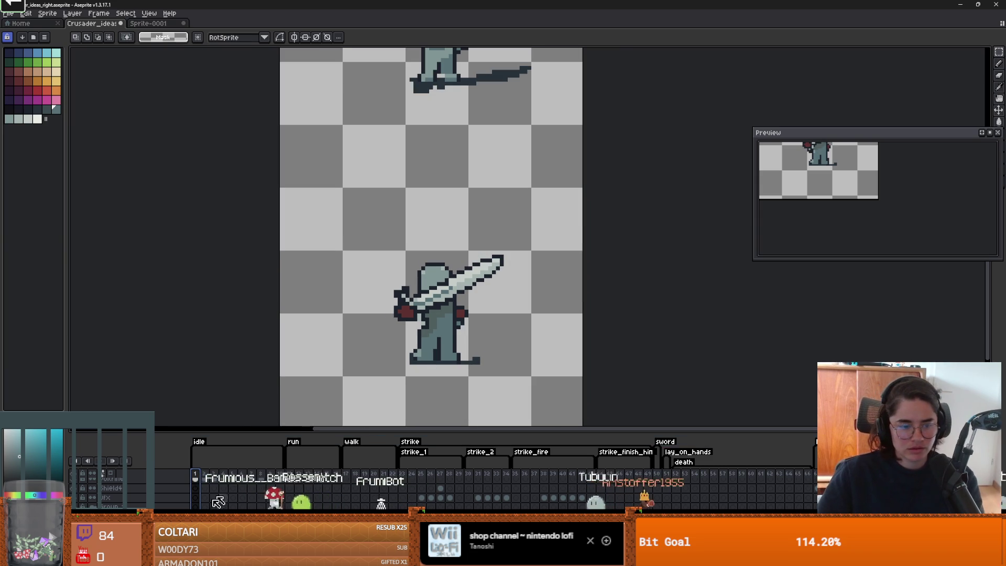
pyautogui.moveTo(486, 378); pyautogui.dragTo(388, 252)
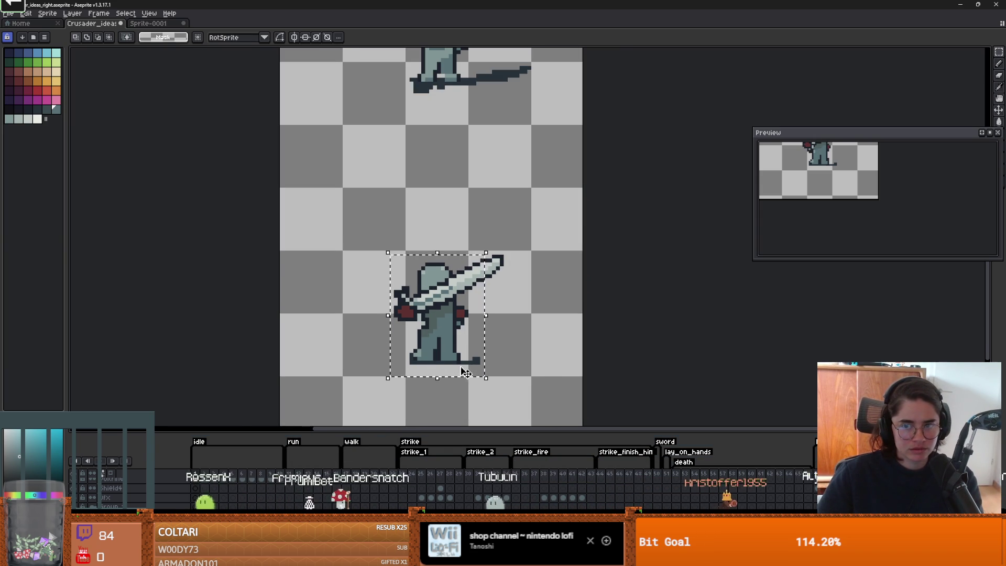
pyautogui.scroll(-4, 435, 390)
pyautogui.moveTo(425, 434); pyautogui.dragTo(427, 404)
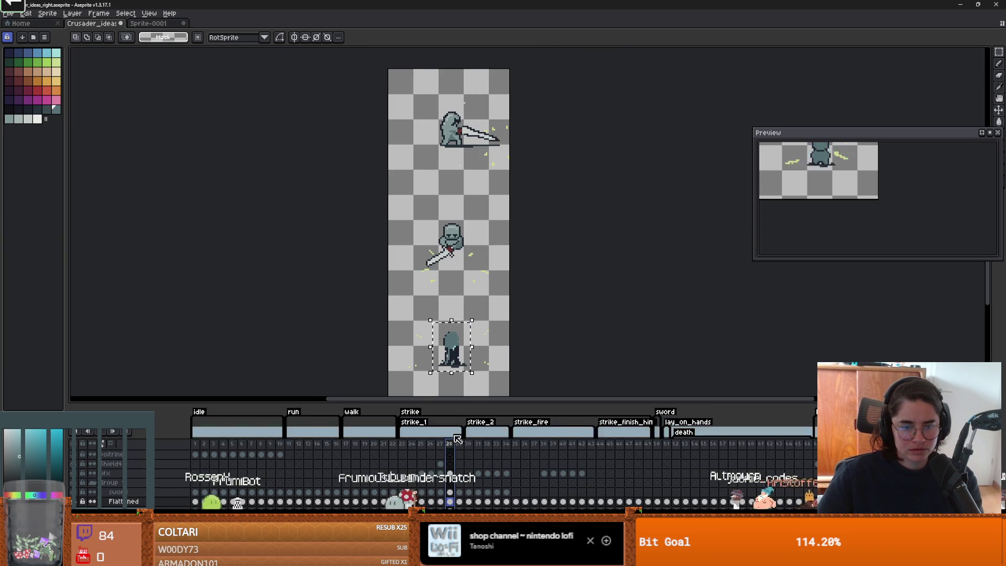
pyautogui.scroll(2, 403, 399)
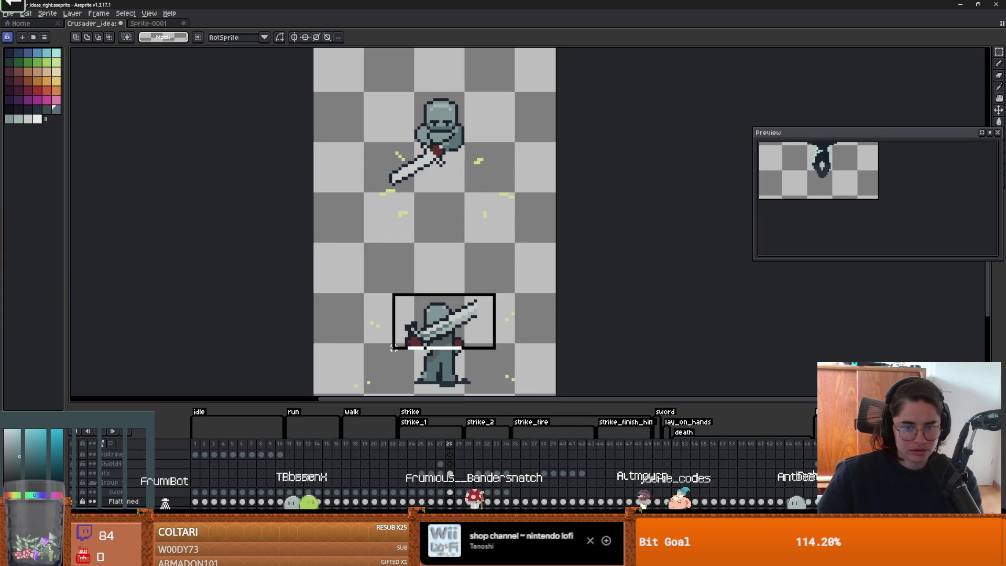
pyautogui.click(450, 492)
pyautogui.scroll(1, 412, 333)
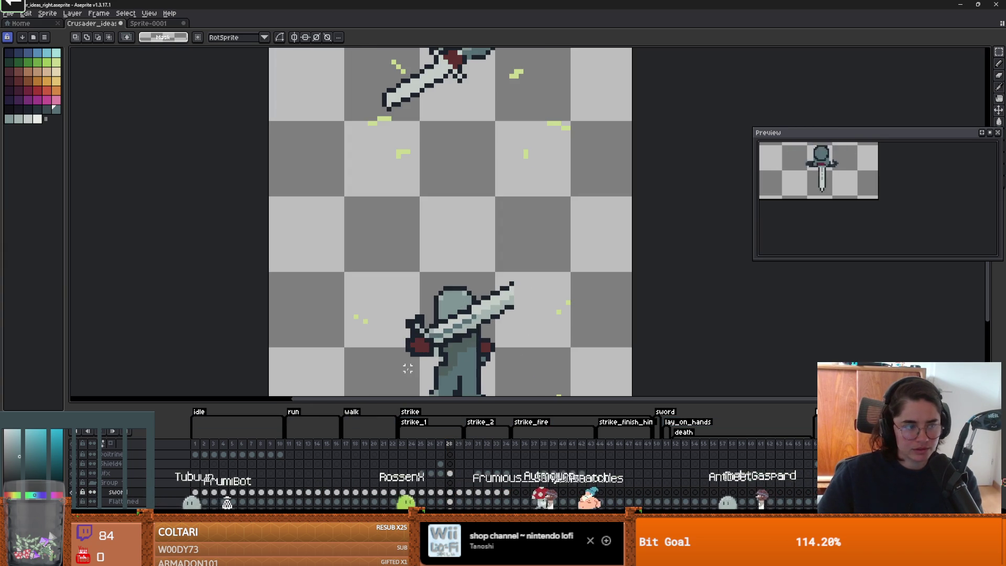
pyautogui.click(198, 444)
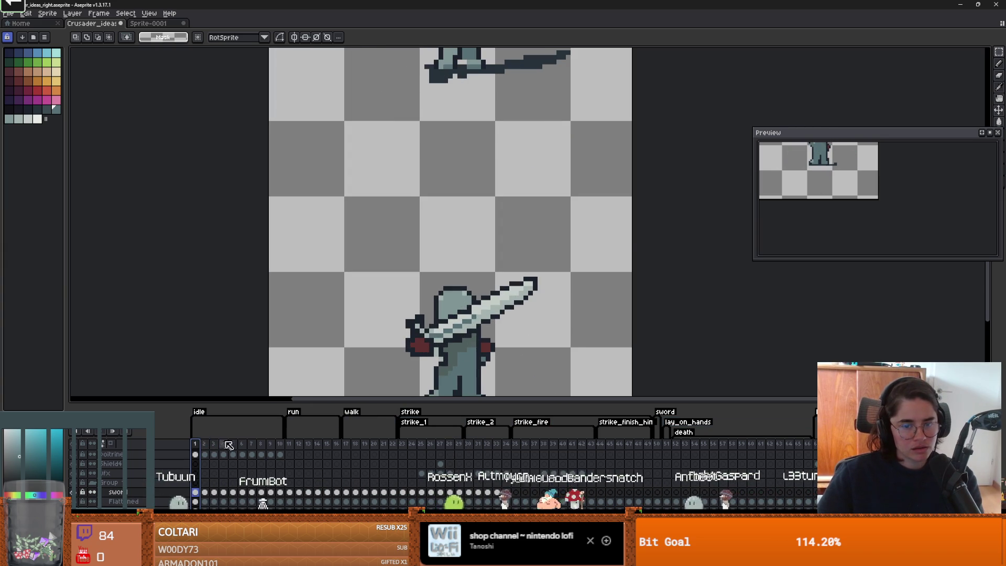
pyautogui.scroll(-3, 439, 347)
pyautogui.press('Return')
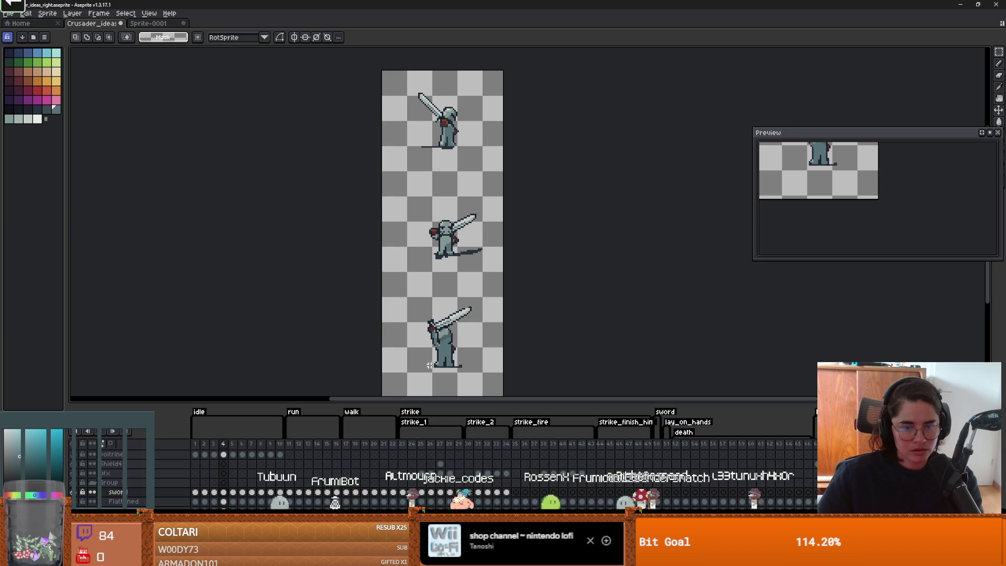
# Step: Trial-delete the lower knight's body on frame 28, undo it, and move to frame 2
pyautogui.scroll(2, 439, 364)
pyautogui.moveTo(463, 367); pyautogui.dragTo(414, 283)
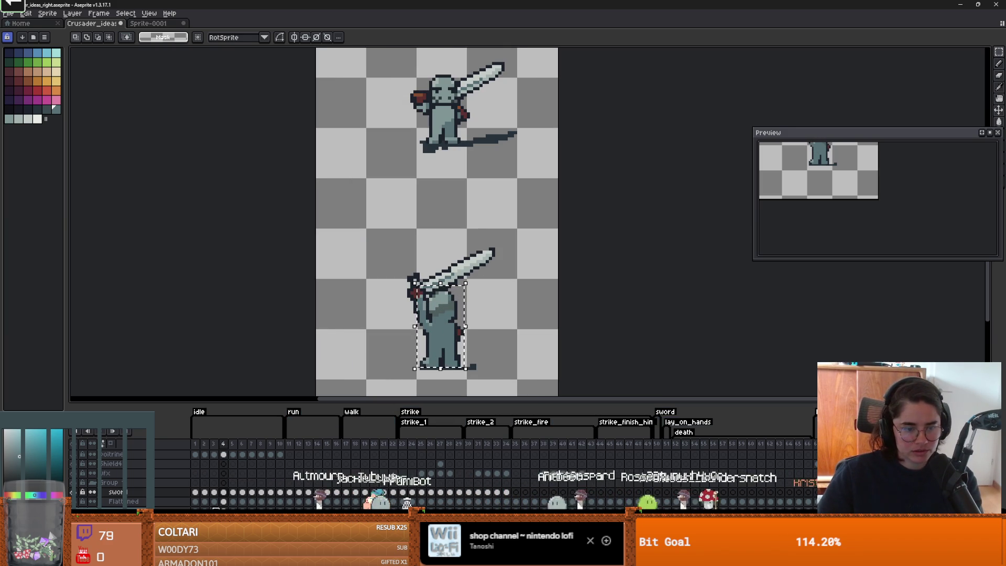
pyautogui.click(449, 444)
pyautogui.press('Delete')
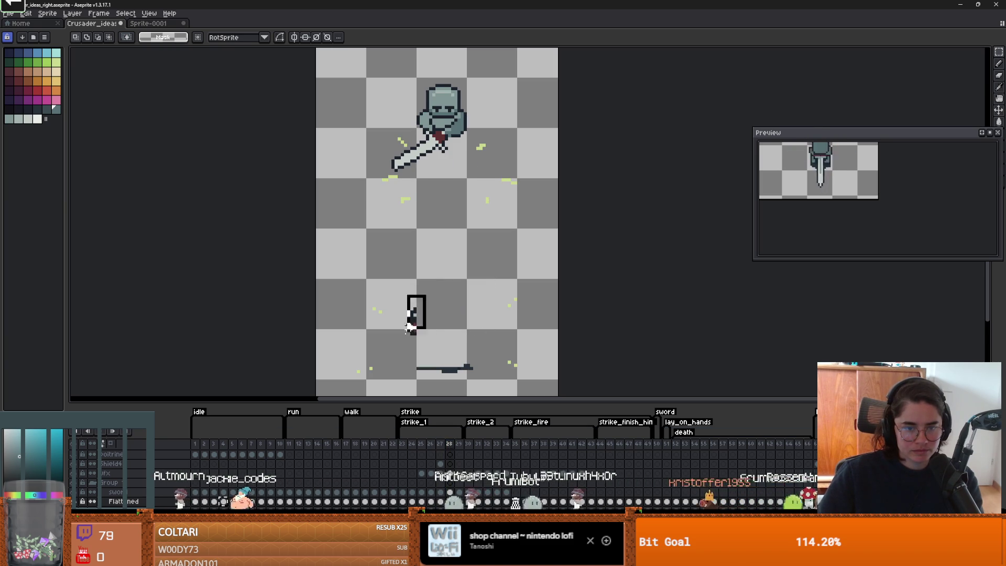
pyautogui.hotkey('ctrl', 'z')
pyautogui.scroll(-2, 465, 350)
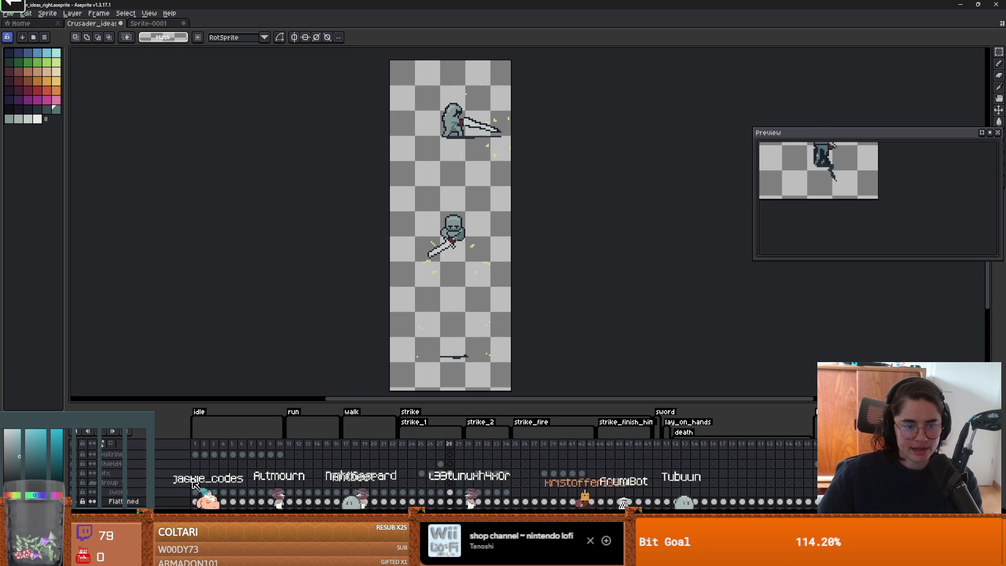
pyautogui.click(206, 444)
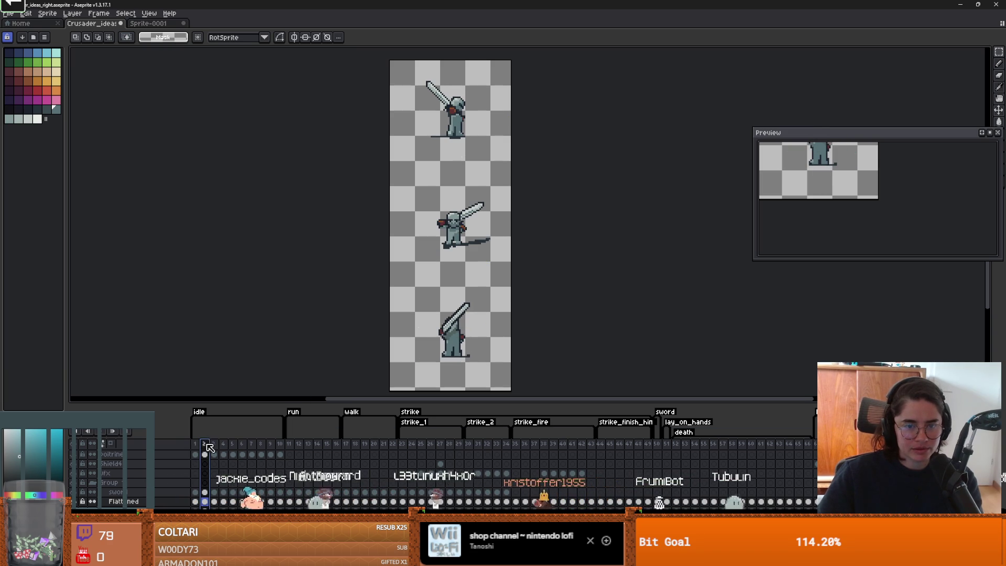
# Step: Step through frames 3, 28 and 5, closing the cel properties box that appears
pyautogui.click(217, 445)
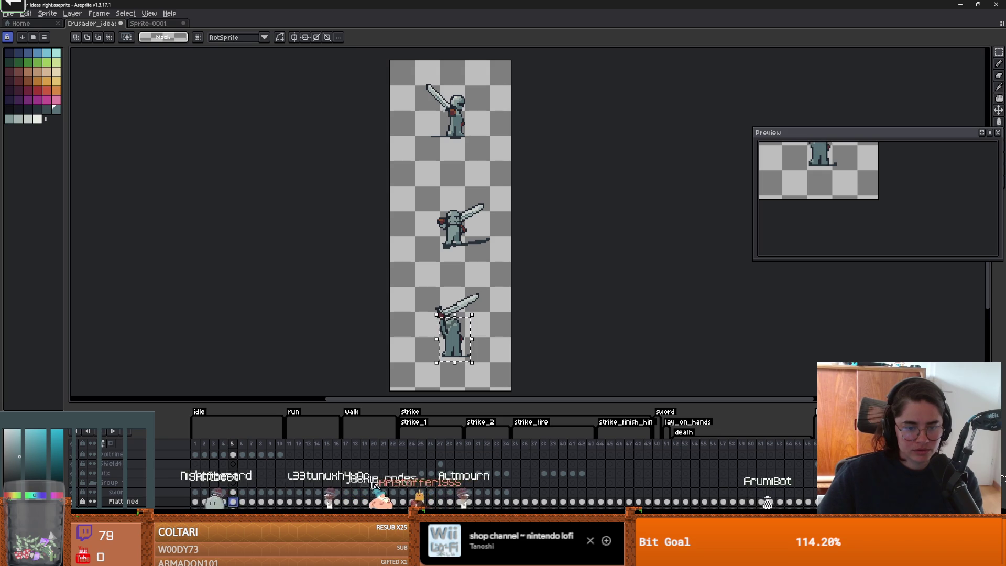
pyautogui.click(448, 444)
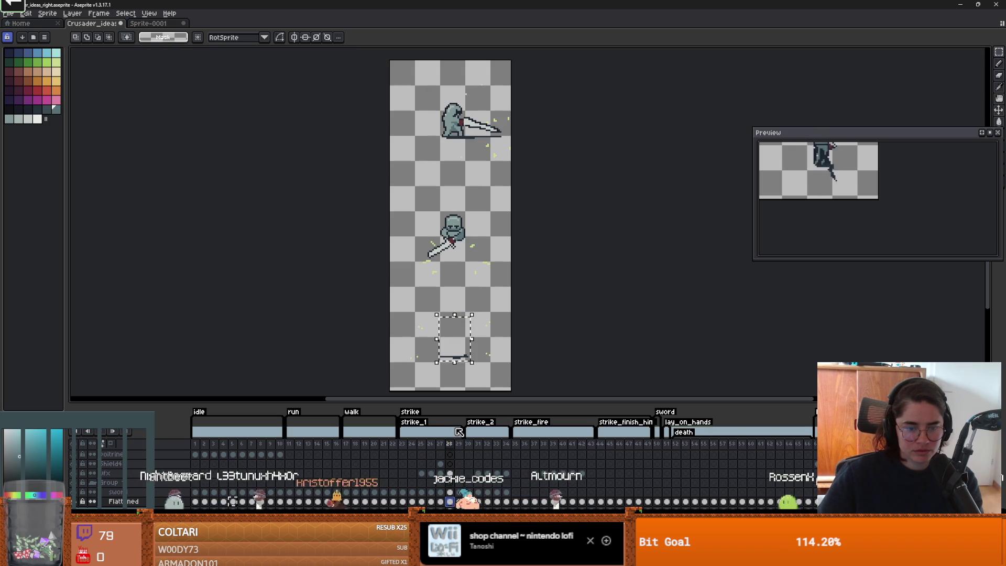
pyautogui.doubleClick(233, 502)
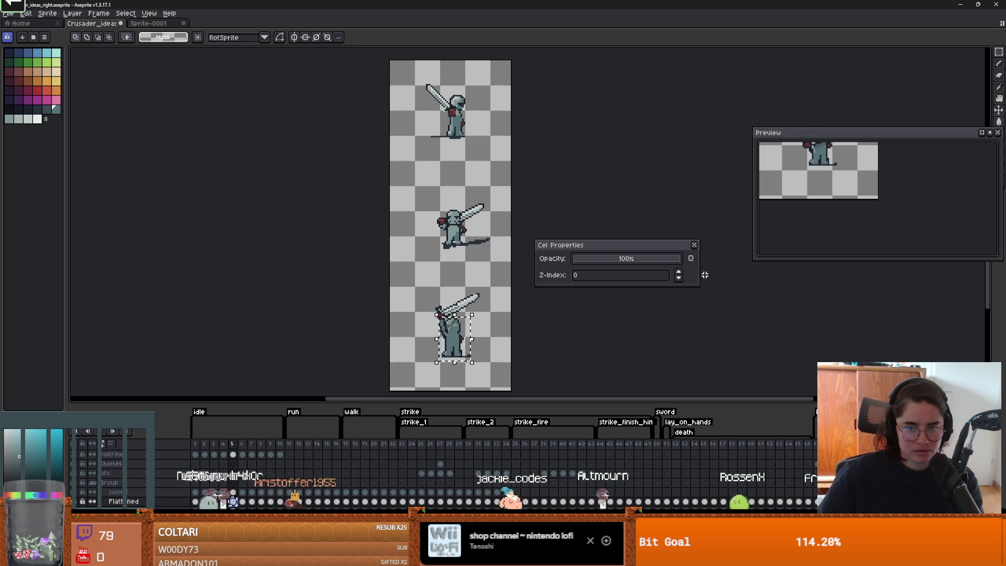
pyautogui.click(695, 245)
pyautogui.doubleClick(234, 502)
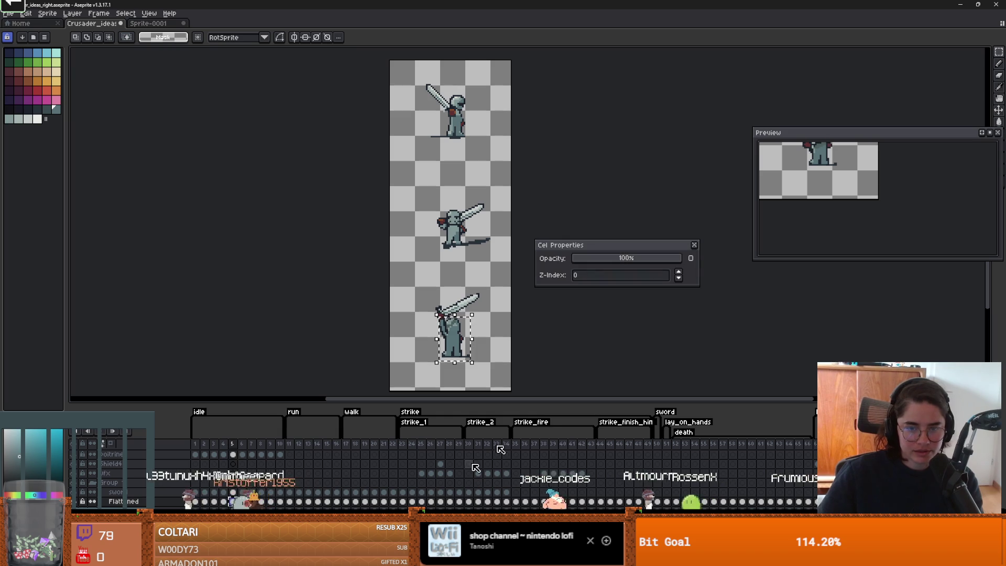
pyautogui.click(695, 245)
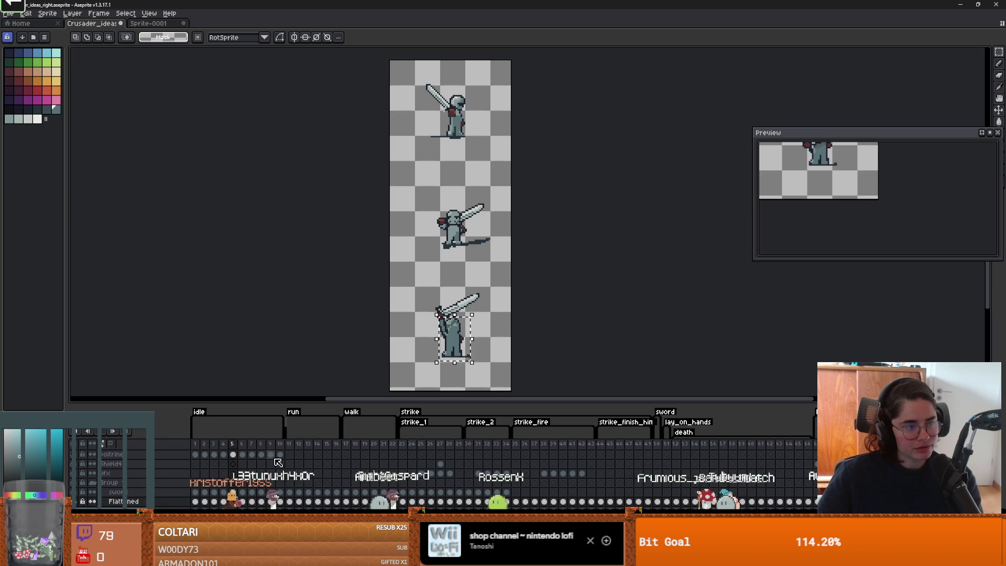
# Step: Select the bottom knight in frame 5 and paste it into frame 28
pyautogui.click(451, 446)
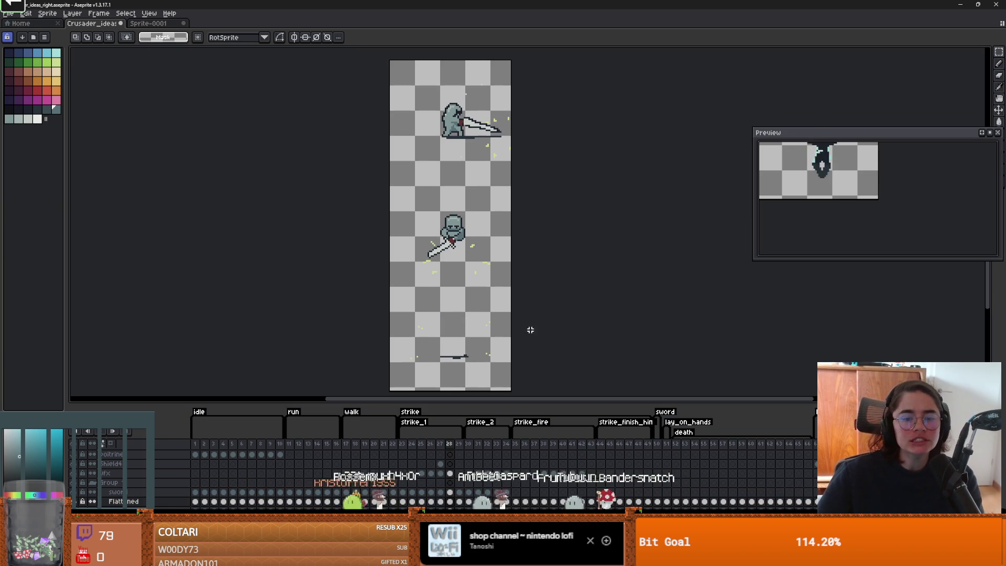
pyautogui.moveTo(443, 316); pyautogui.dragTo(415, 289)
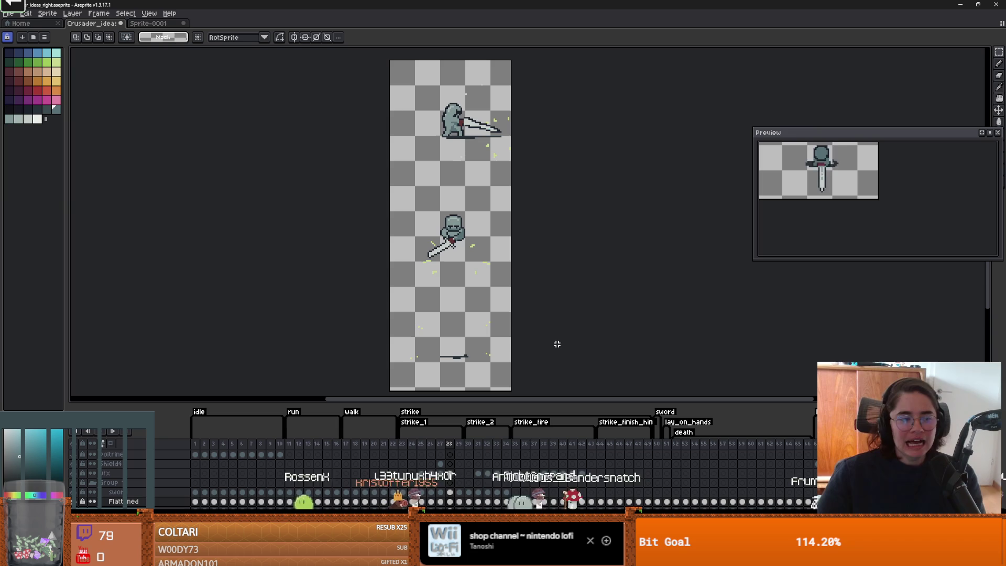
pyautogui.click(234, 446)
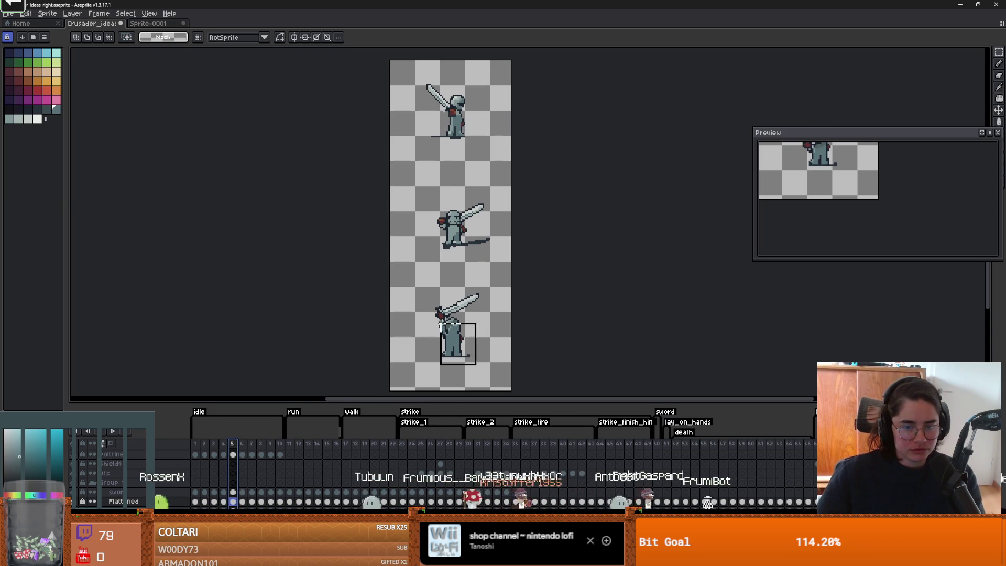
pyautogui.moveTo(433, 313); pyautogui.dragTo(478, 367)
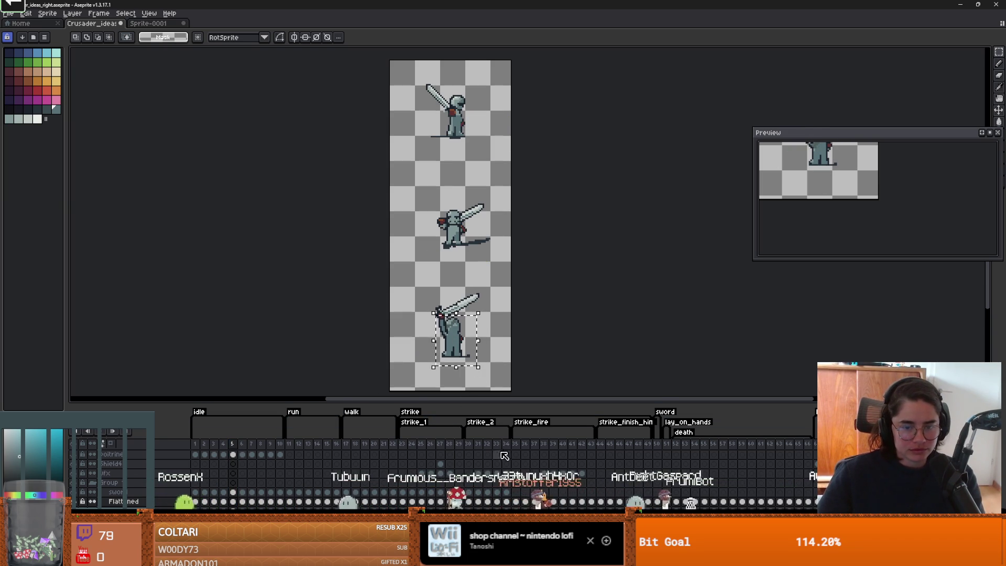
pyautogui.click(452, 444)
pyautogui.hotkey('ctrl', 'v')
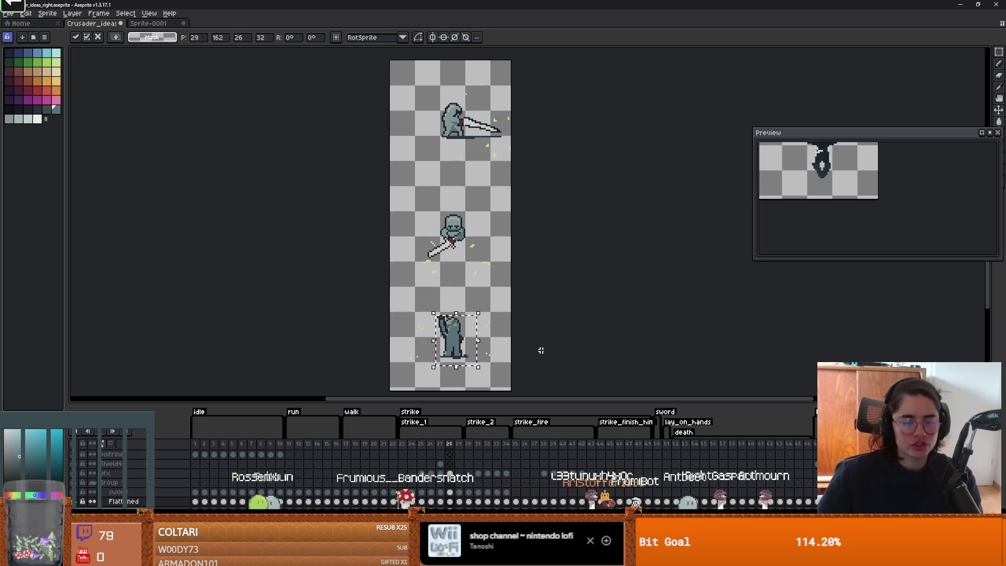
# Step: Drop the pasted knight into the bottom slot and erase the sword hilt above it
pyautogui.press('Return')
pyautogui.scroll(2, 474, 297)
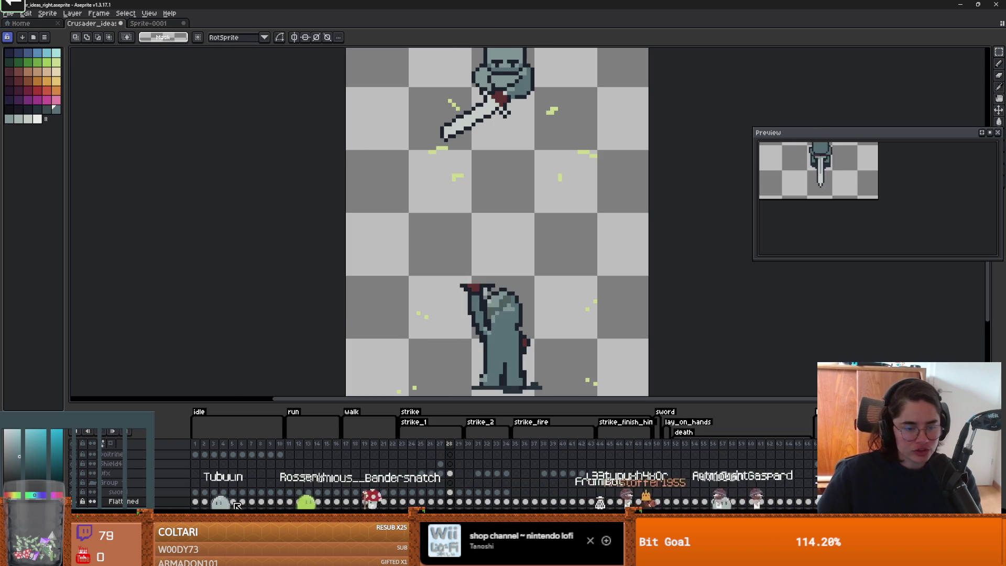
pyautogui.moveTo(490, 273)
pyautogui.mouseDown()
pyautogui.moveTo(461, 321)
pyautogui.moveTo(478, 318)
pyautogui.mouseUp()
pyautogui.press('e')
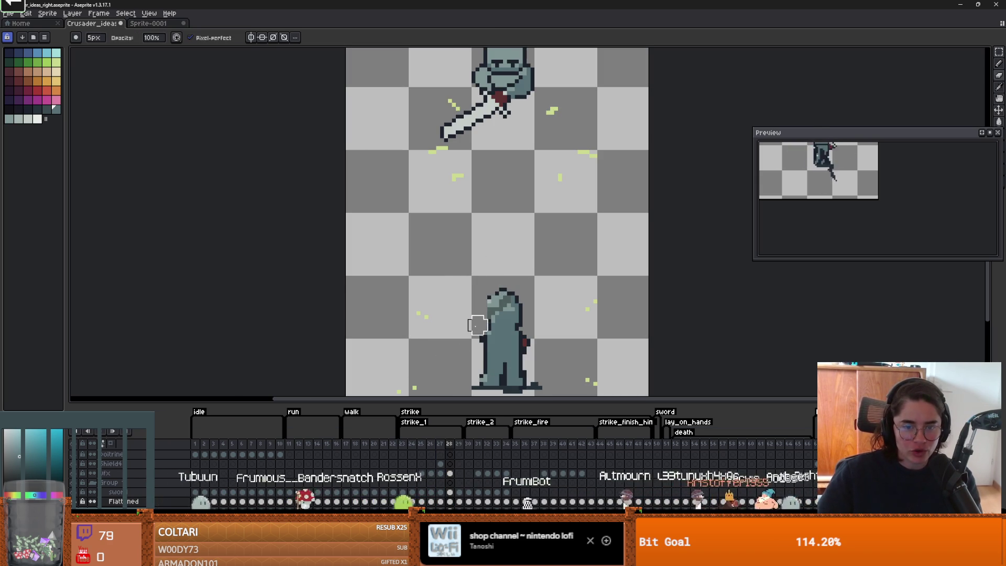
# Step: Redraw the knight's head outline using sampled dark navy and teal pixels
pyautogui.scroll(1, 481, 337)
pyautogui.press('b')
pyautogui.keyDown('alt'); pyautogui.click(487, 292); pyautogui.keyUp('alt')
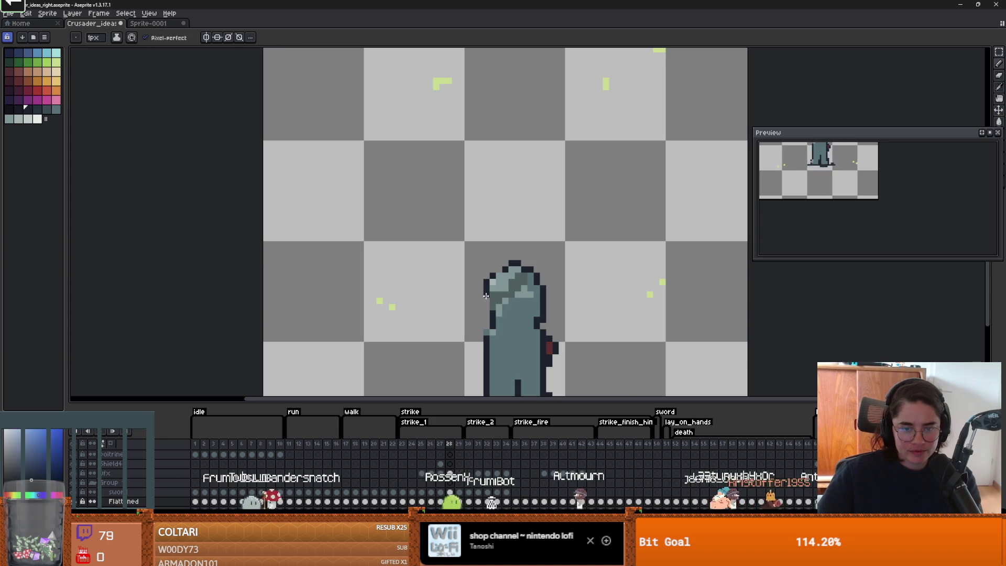
pyautogui.scroll(1, 485, 313)
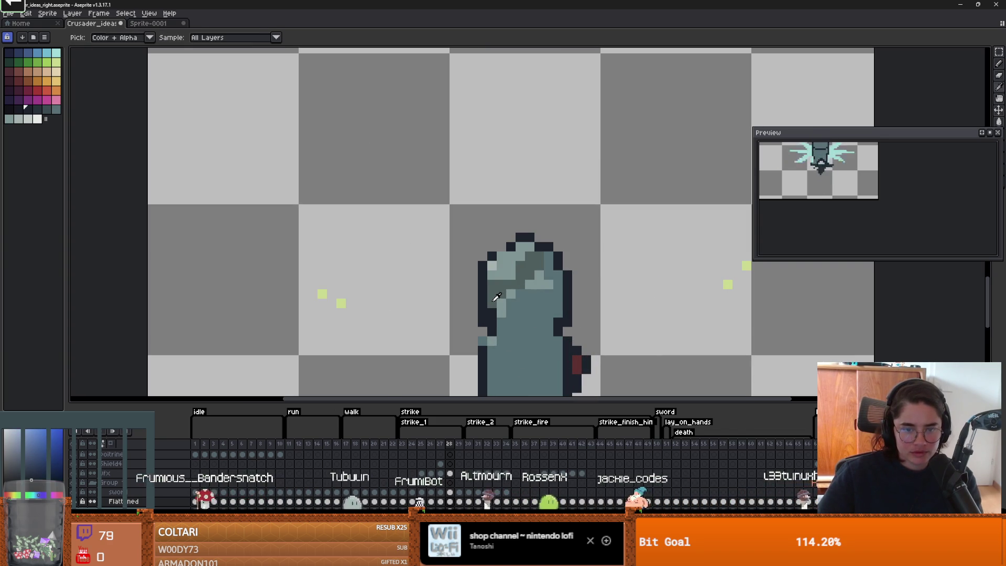
pyautogui.keyDown('alt'); pyautogui.click(495, 297); pyautogui.keyUp('alt')
pyautogui.scroll(-1, 509, 311)
pyautogui.scroll(-1, 506, 294)
pyautogui.scroll(3, 505, 262)
pyautogui.keyDown('alt'); pyautogui.click(504, 254); pyautogui.keyUp('alt')
pyautogui.scroll(-3, 525, 273)
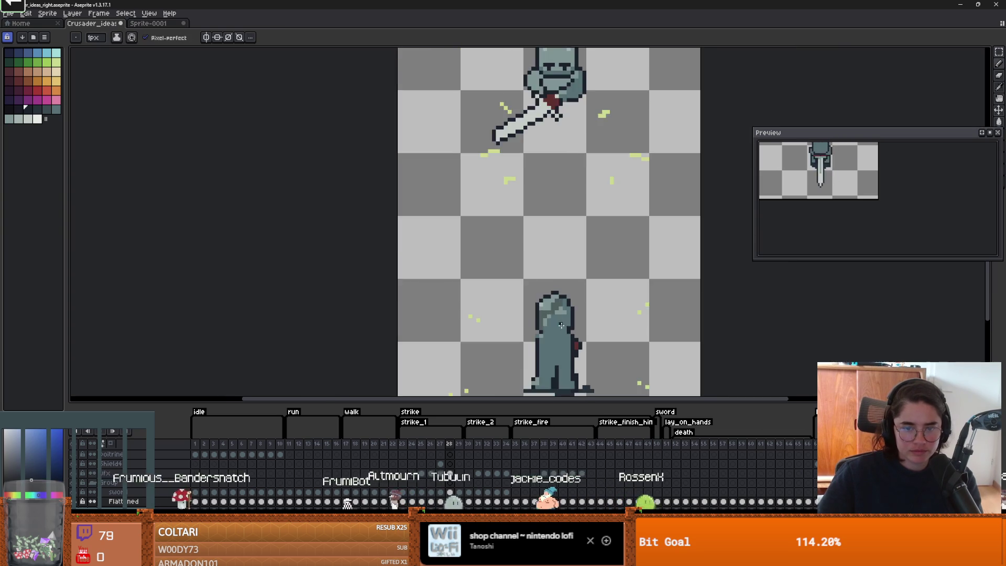
pyautogui.scroll(1, 577, 304)
pyautogui.scroll(-1, 619, 323)
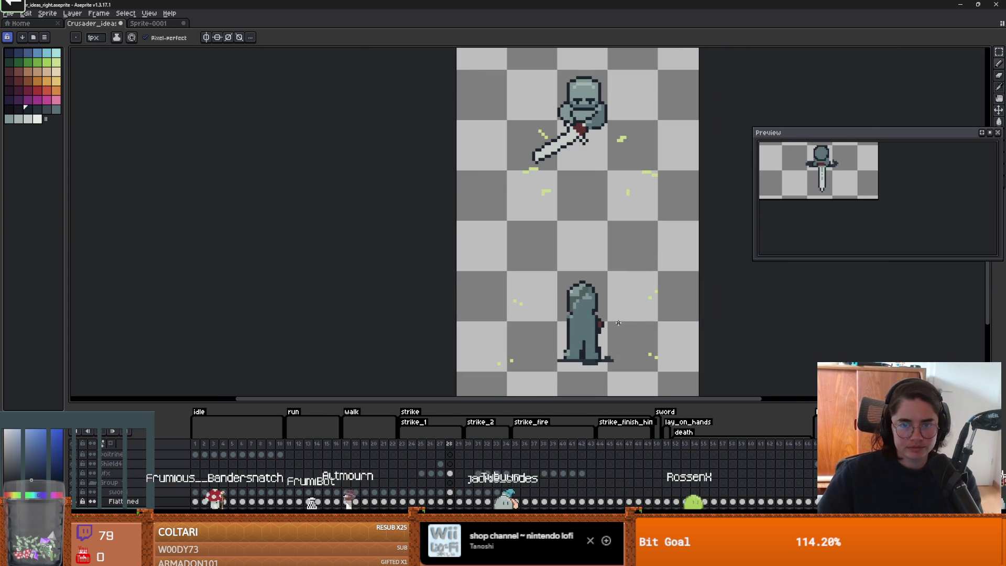
pyautogui.scroll(1, 630, 343)
# Step: Erase the red detail on the knight's right side with a larger eraser
pyautogui.press('e')
pyautogui.moveTo(611, 330)
pyautogui.mouseDown()
pyautogui.moveTo(602, 310)
pyautogui.moveTo(613, 341)
pyautogui.mouseUp()
pyautogui.scroll(2, 585, 334)
pyautogui.press('b')
pyautogui.scroll(-2, 593, 334)
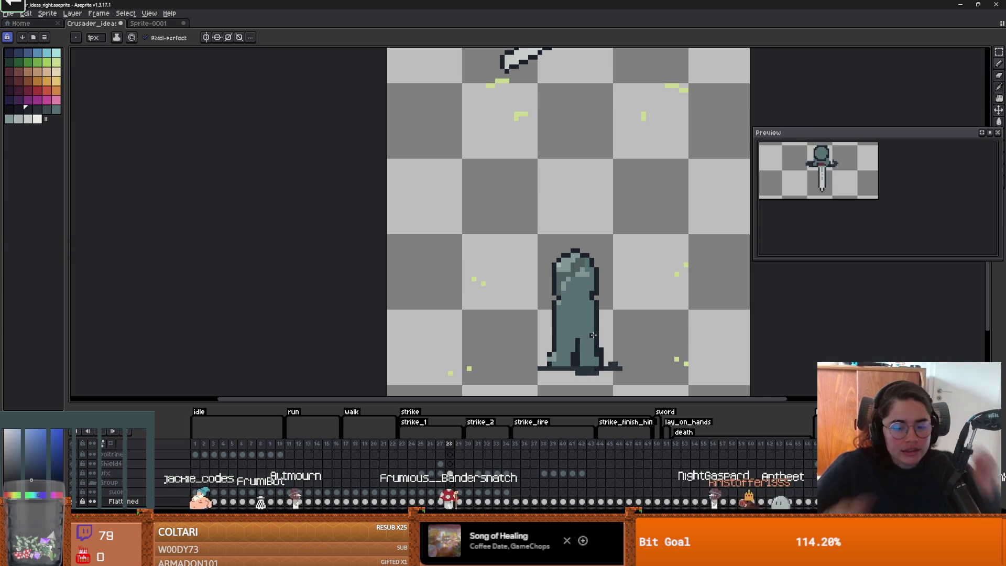
pyautogui.hotkey('alt', 'Tab')
# Step: Check Aseprite's usage hours on its Steam library page, then return to Aseprite
pyautogui.click(72, 16)
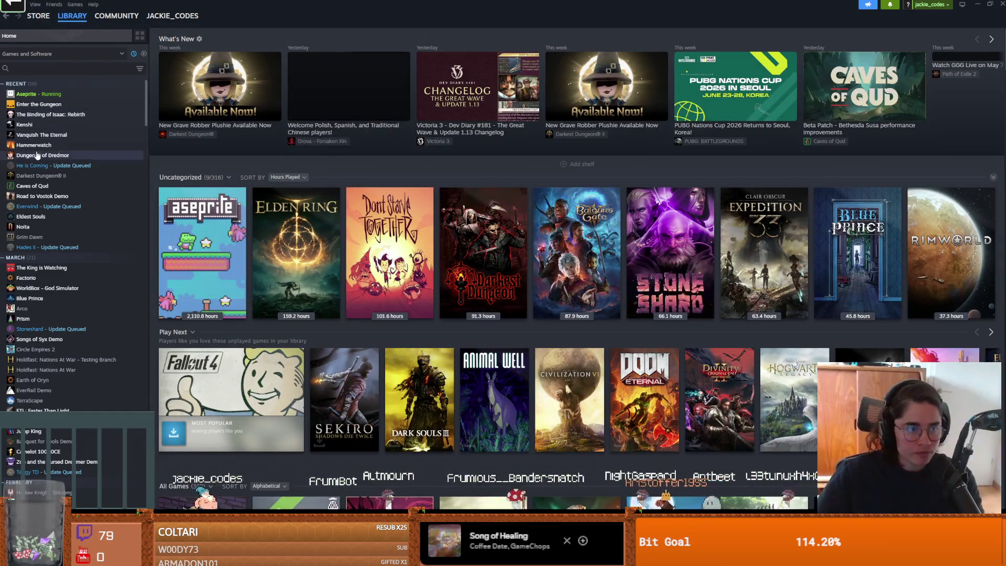
pyautogui.click(225, 205)
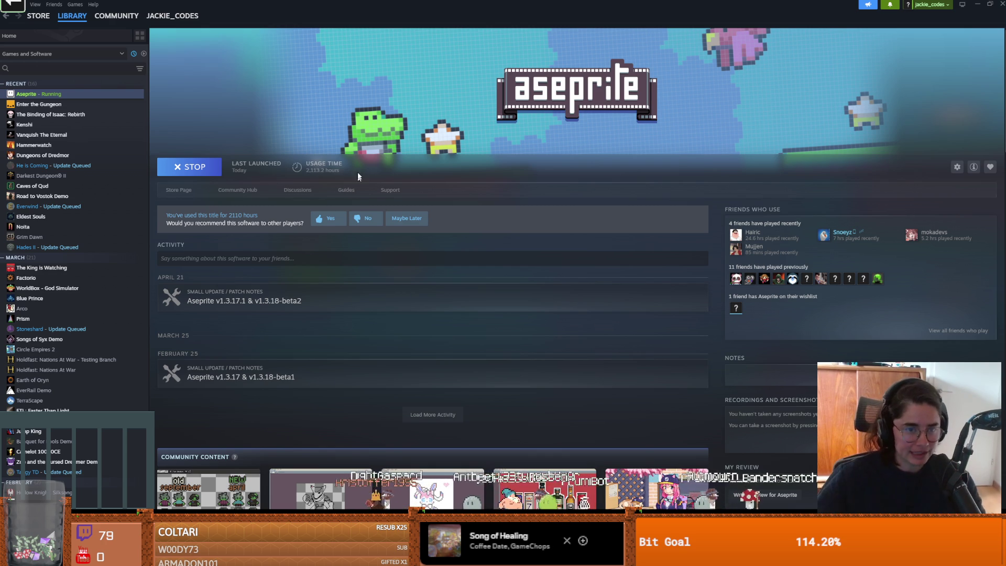
pyautogui.hotkey('alt', 'Tab')
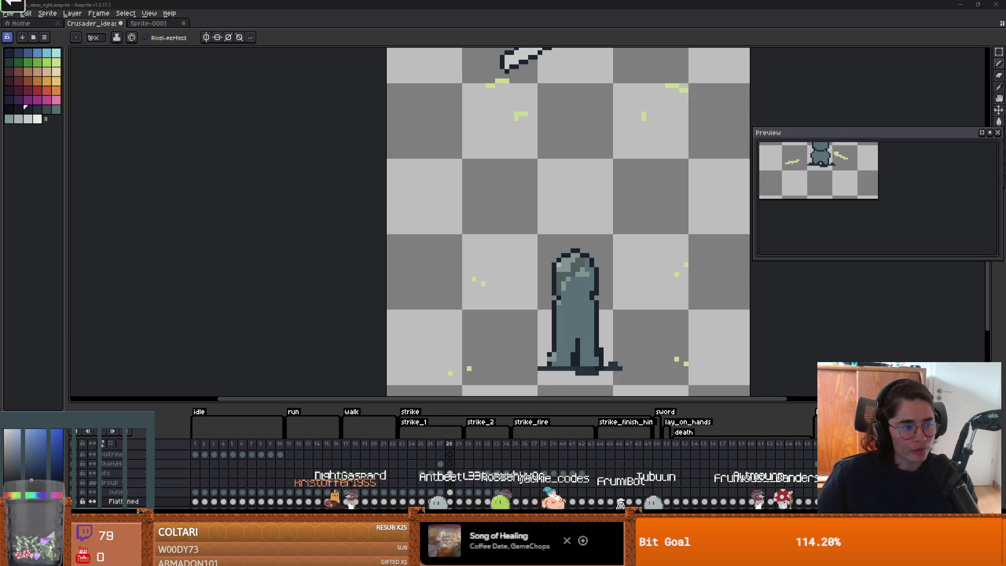
# Step: Pick the sword's red and draw small hand pixels beside the swordless knight in frame 28
pyautogui.scroll(-2, 516, 171)
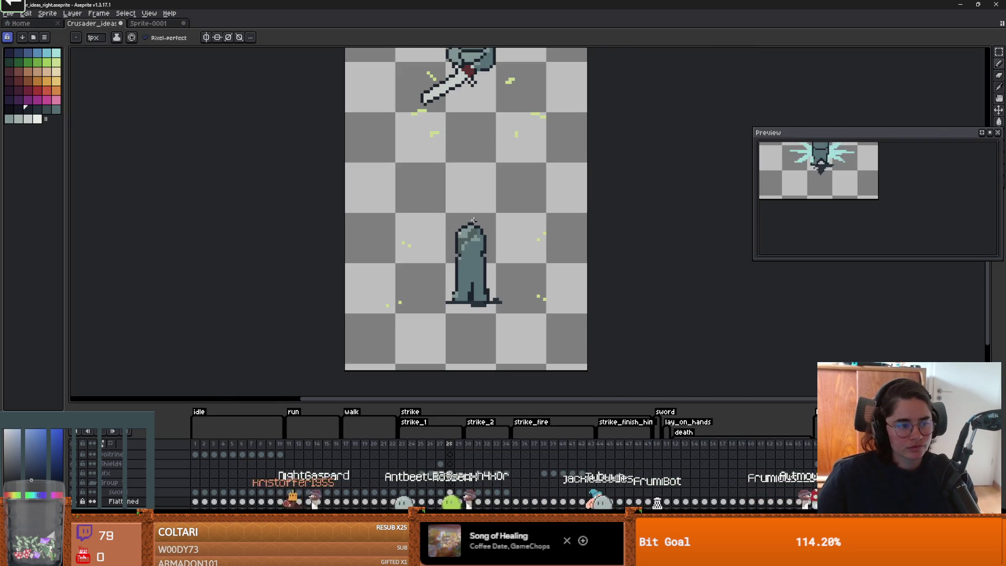
pyautogui.scroll(1, 474, 219)
pyautogui.scroll(2, 493, 252)
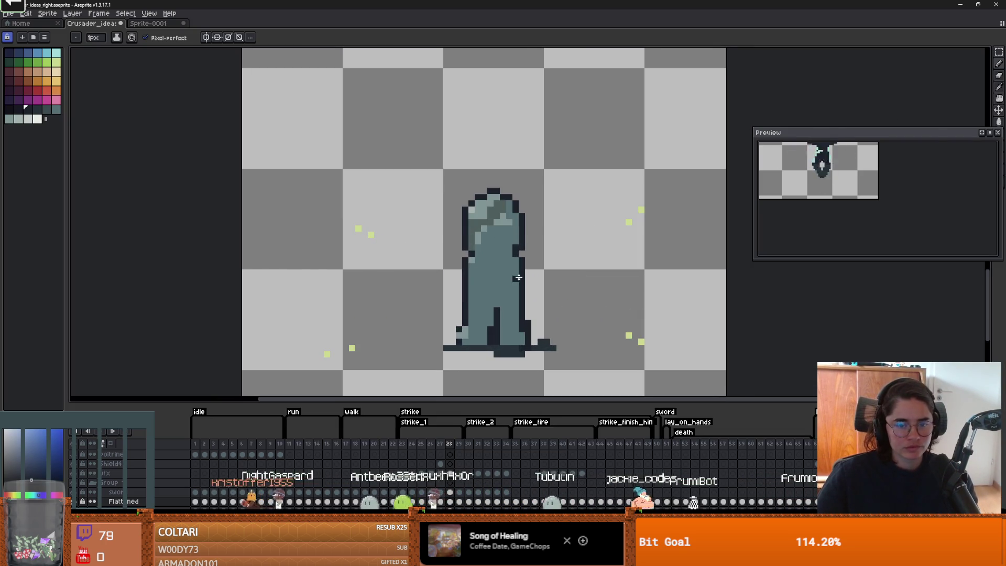
pyautogui.scroll(-3, 511, 139)
pyautogui.press('alt')
pyautogui.keyDown('alt'); pyautogui.click(511, 139); pyautogui.keyUp('alt')
pyautogui.scroll(1, 569, 287)
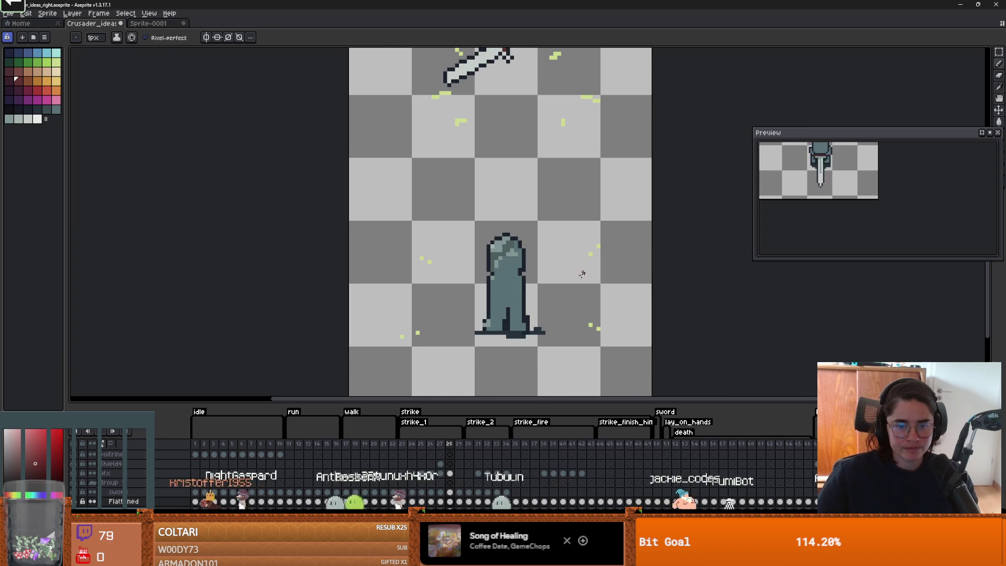
pyautogui.moveTo(529, 286); pyautogui.dragTo(532, 292)
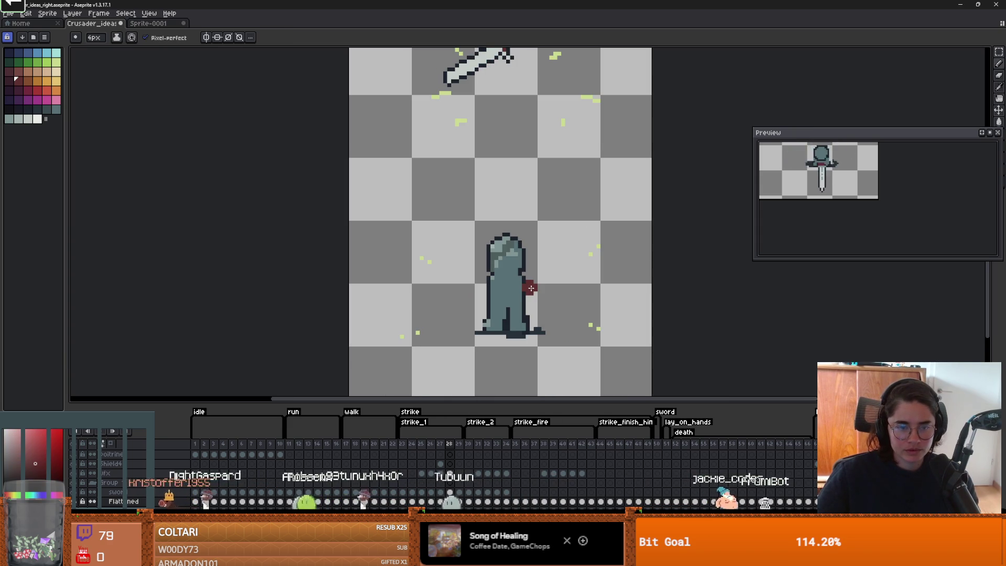
# Step: Magic-wand select the new red hand pixels and confirm their placement
pyautogui.scroll(-4, 548, 303)
pyautogui.scroll(3, 548, 303)
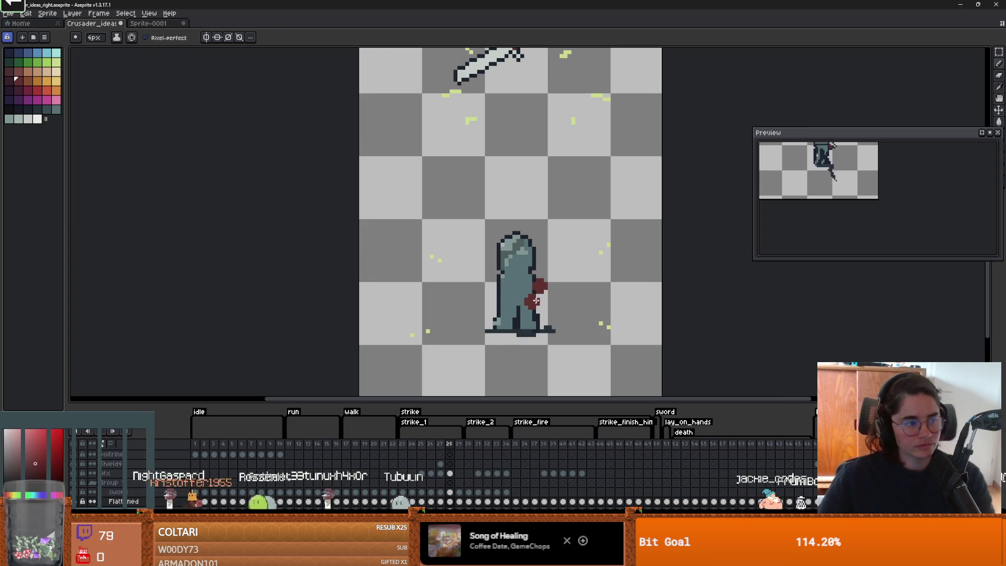
pyautogui.scroll(1, 566, 276)
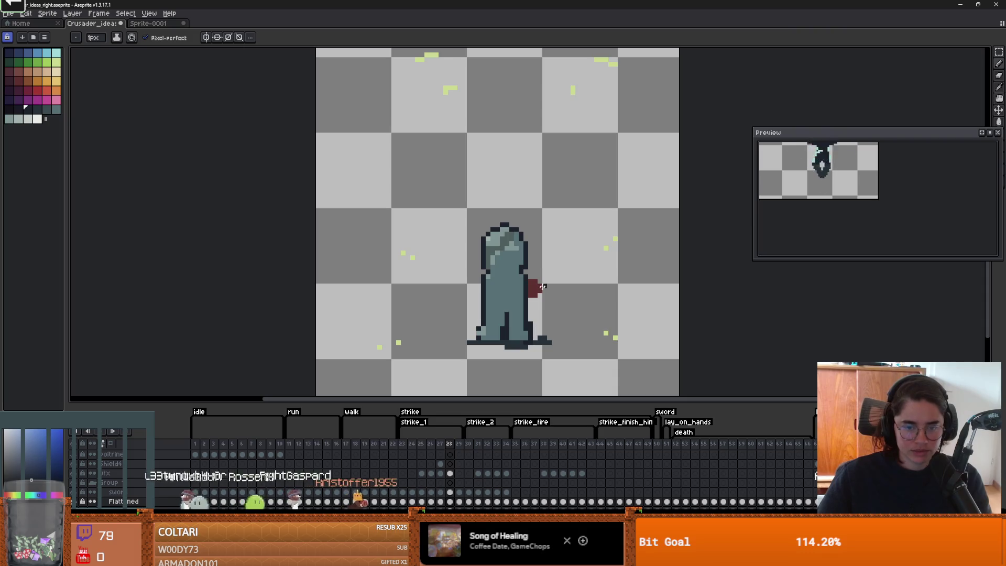
pyautogui.press('w')
pyautogui.click(536, 291)
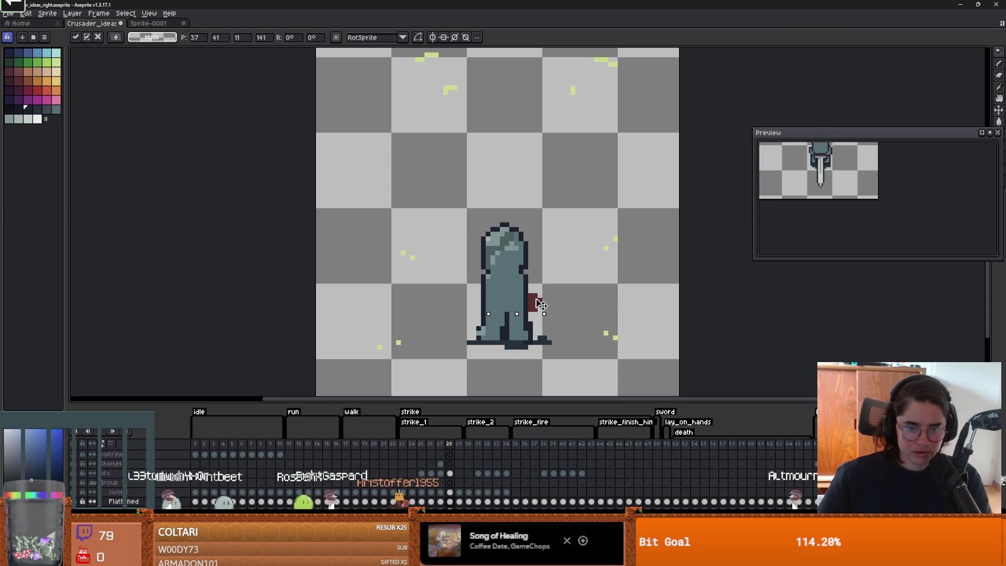
pyautogui.press('Return')
pyautogui.scroll(-1, 649, 325)
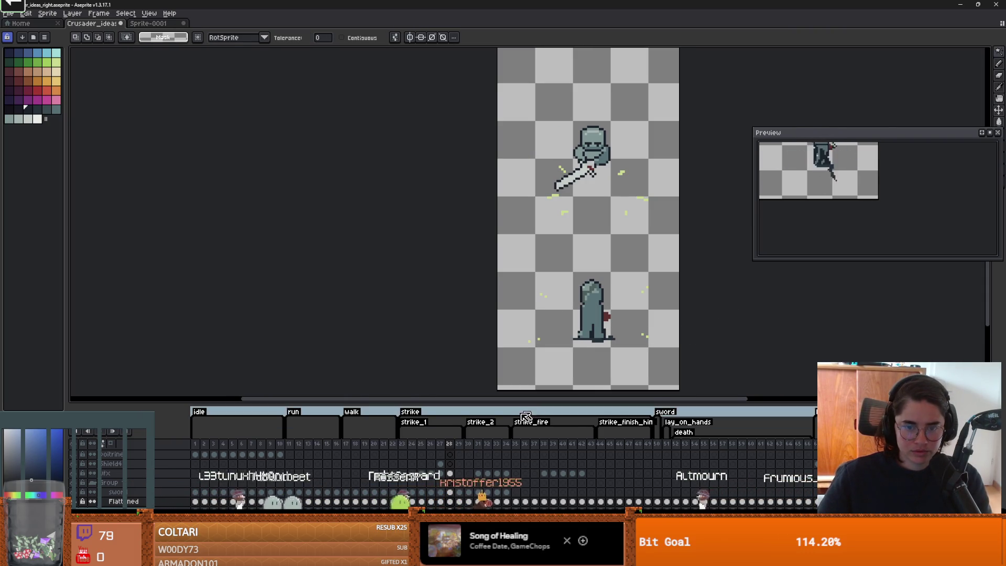
# Step: Step through frames 24 to 28 and play the idle animation to review it
pyautogui.click(411, 445)
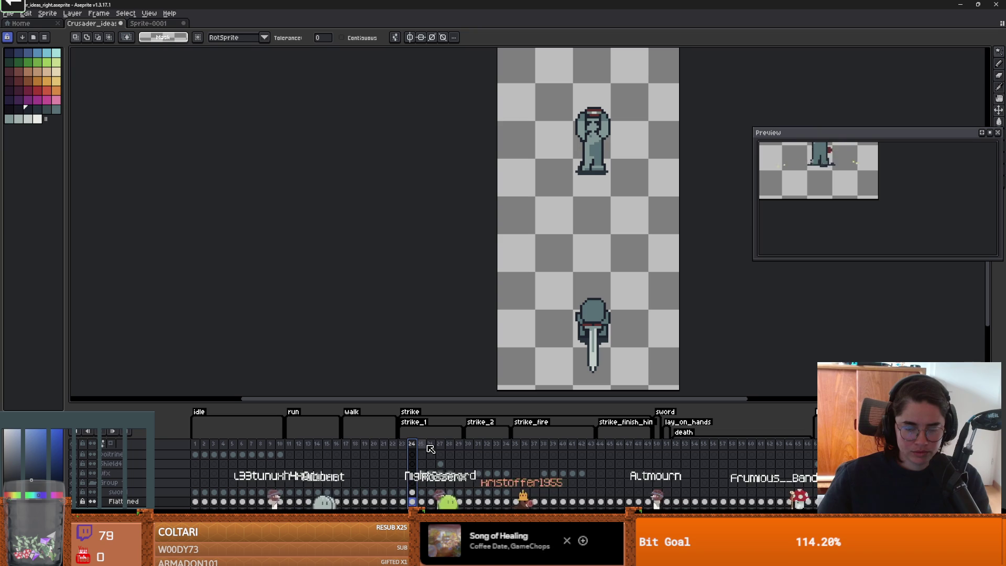
pyautogui.click(422, 445)
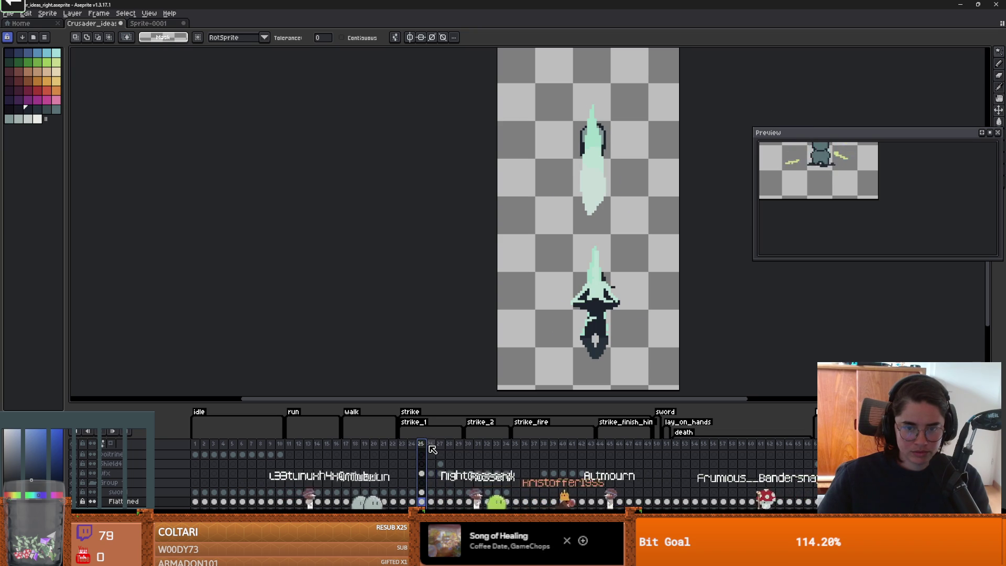
pyautogui.click(431, 445)
pyautogui.click(440, 445)
pyautogui.click(449, 445)
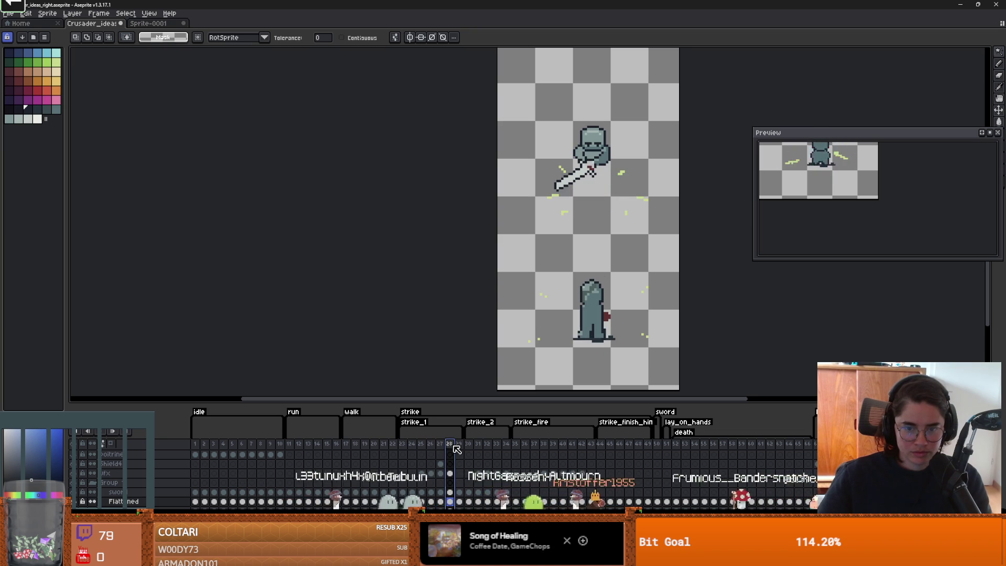
pyautogui.click(201, 447)
pyautogui.press('Return')
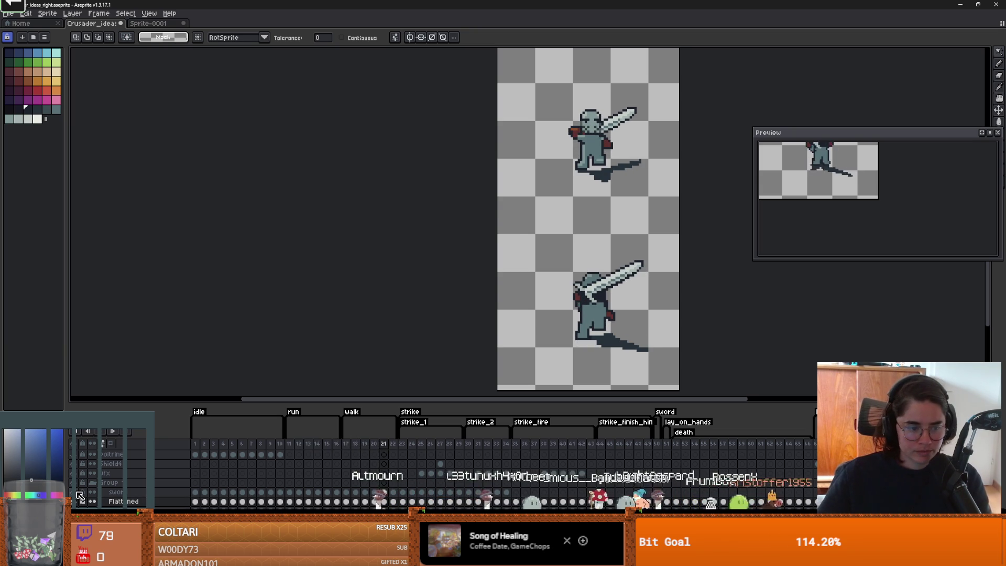
# Step: Marquee-select the lower figure's sword on the sword layer in frame 21, then return to frame 28
pyautogui.click(384, 493)
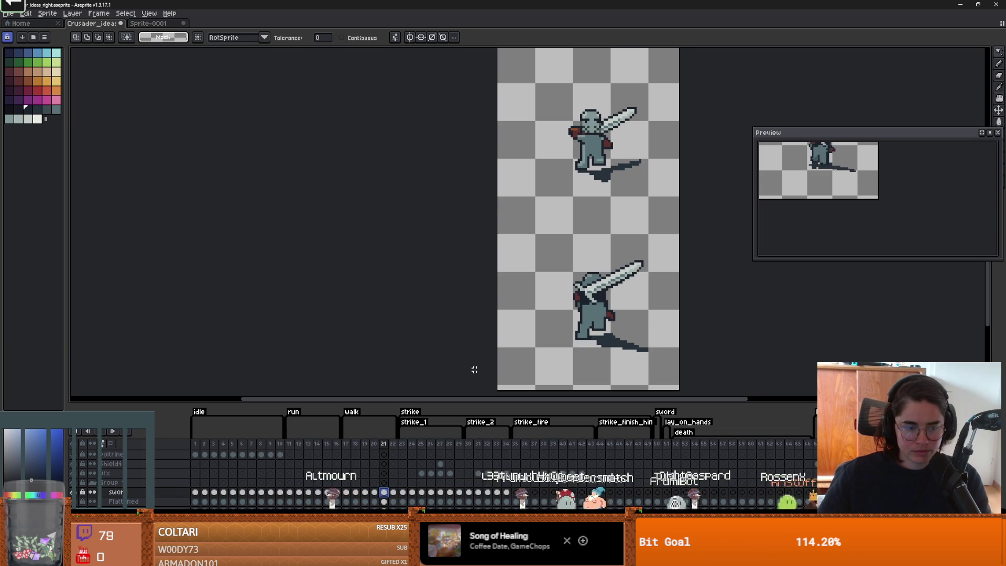
pyautogui.click(658, 266)
pyautogui.press('m')
pyautogui.moveTo(649, 251); pyautogui.dragTo(555, 313)
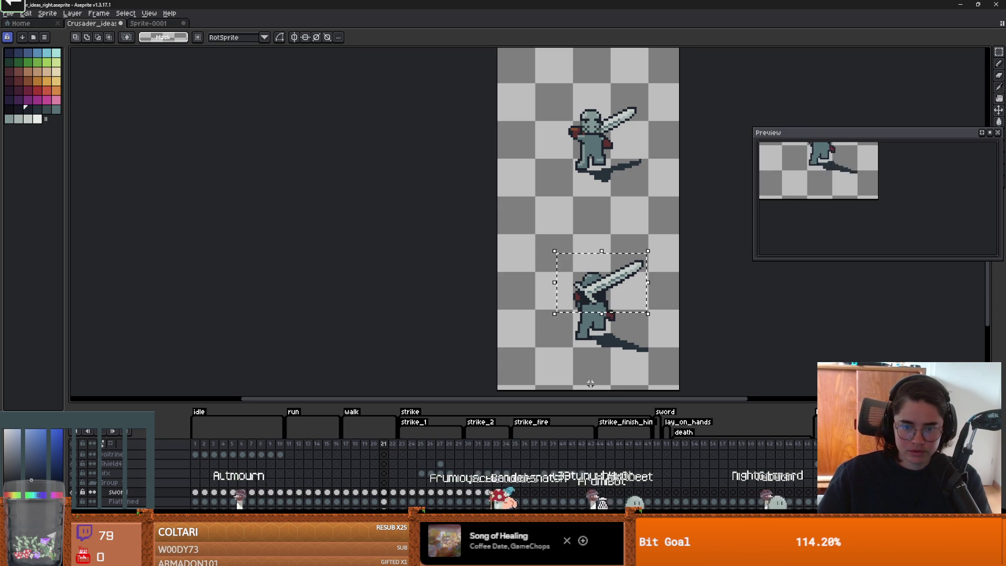
pyautogui.click(493, 445)
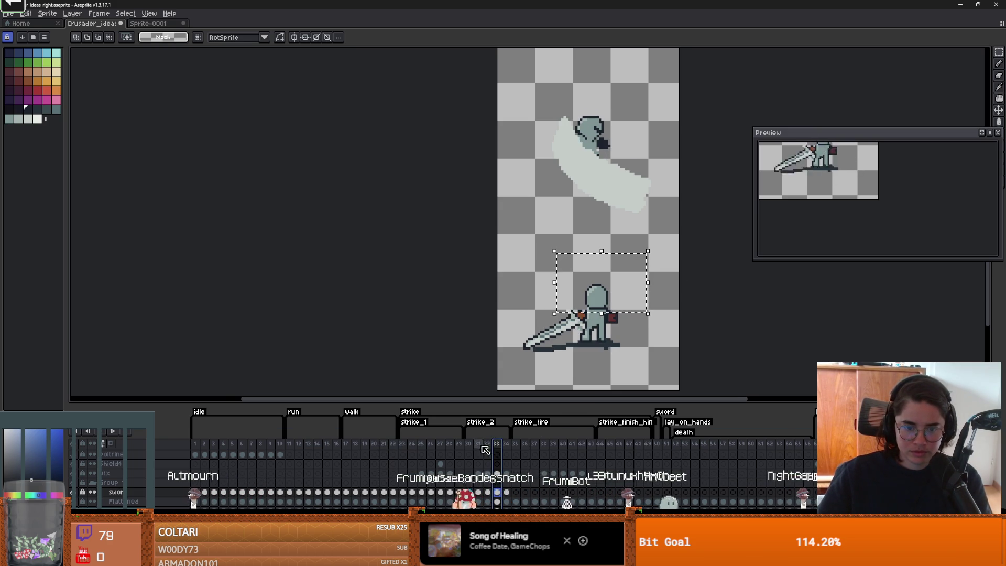
pyautogui.click(449, 451)
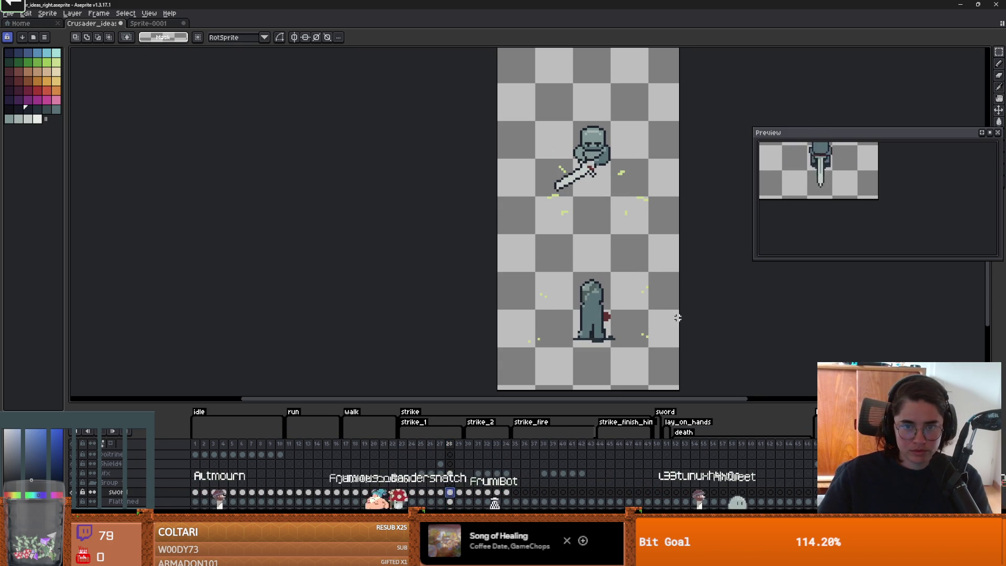
# Step: Paste the sword into frame 28 and drop it beside the lower knight
pyautogui.hotkey('ctrl', 'v')
pyautogui.scroll(-2, 650, 298)
pyautogui.scroll(1, 650, 298)
pyautogui.scroll(1, 650, 298)
pyautogui.moveTo(608, 286); pyautogui.dragTo(644, 309)
pyautogui.press('Return')
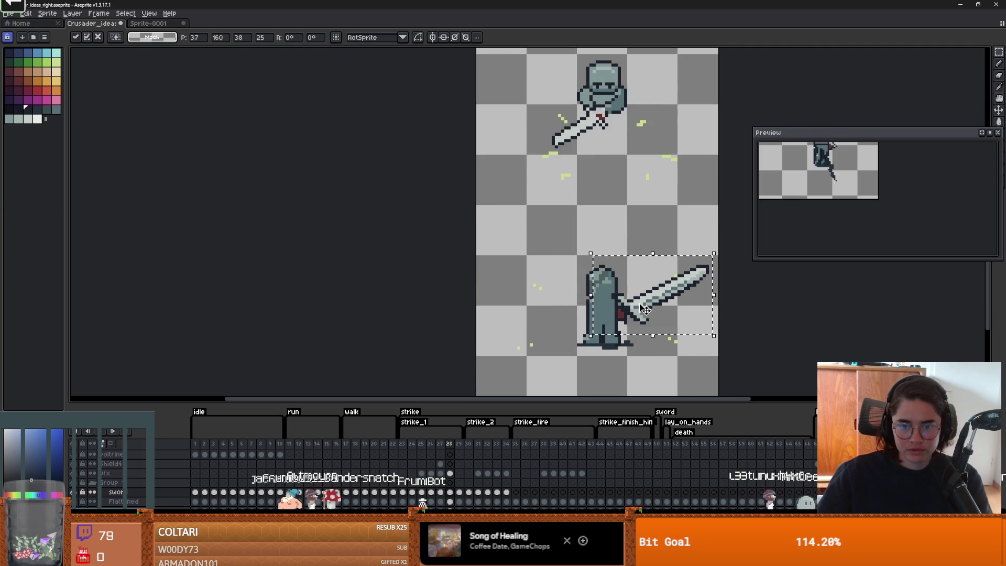
pyautogui.scroll(-1, 749, 332)
pyautogui.scroll(2, 661, 306)
pyautogui.press('Return')
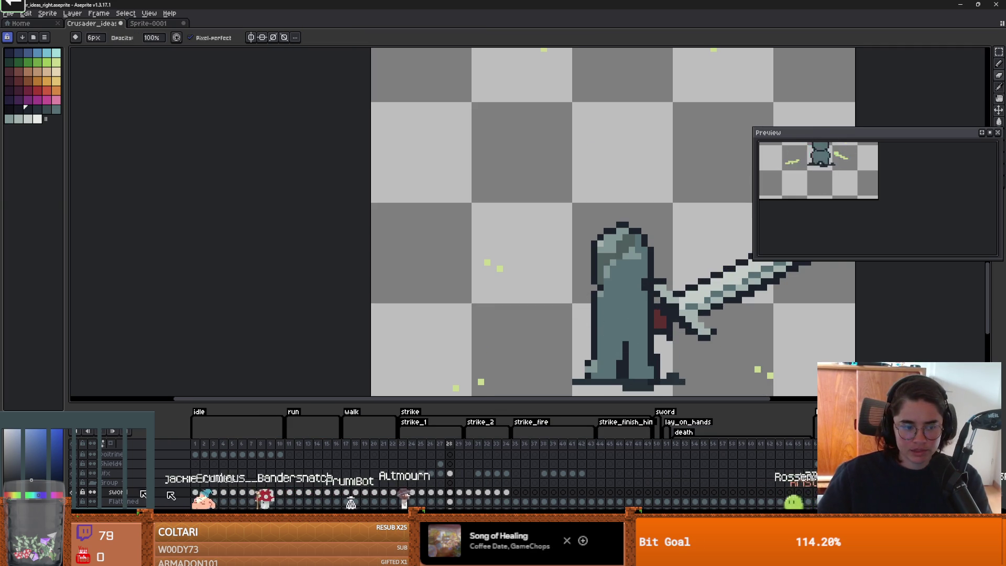
# Step: Toggle the sword layer off and on to compare, then check its position guides
pyautogui.click(75, 492)
pyautogui.click(75, 492)
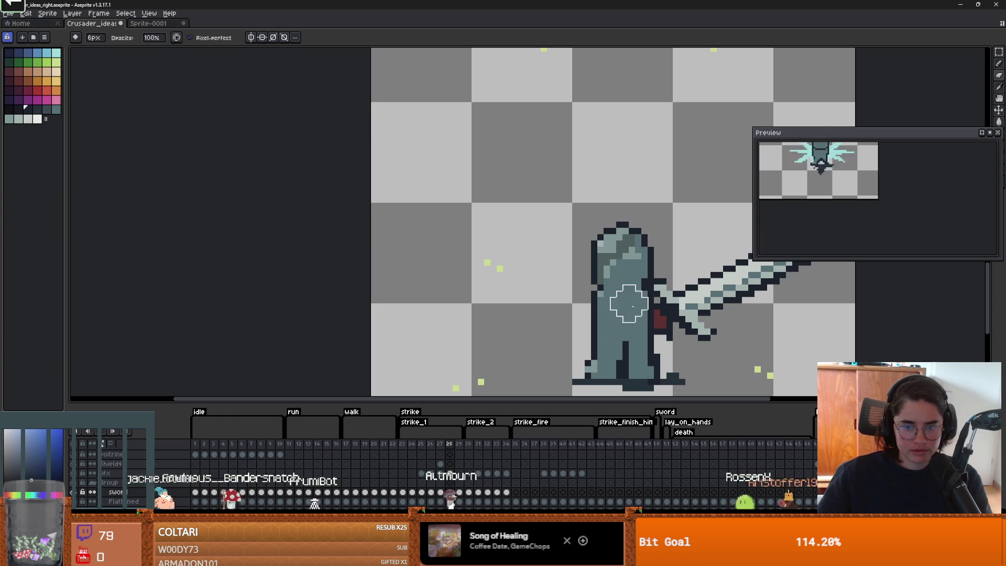
pyautogui.press('ctrl')
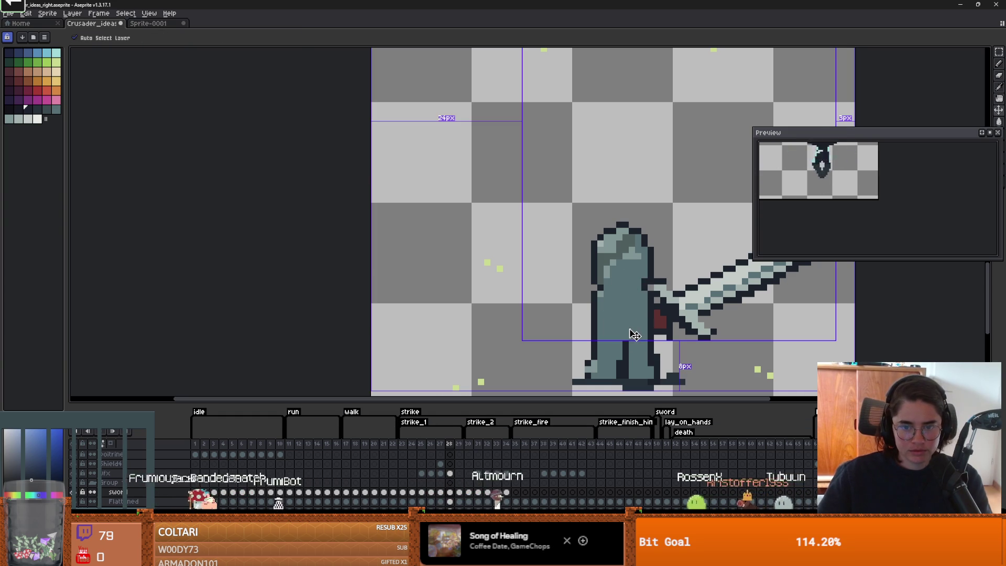
pyautogui.scroll(-6, 634, 331)
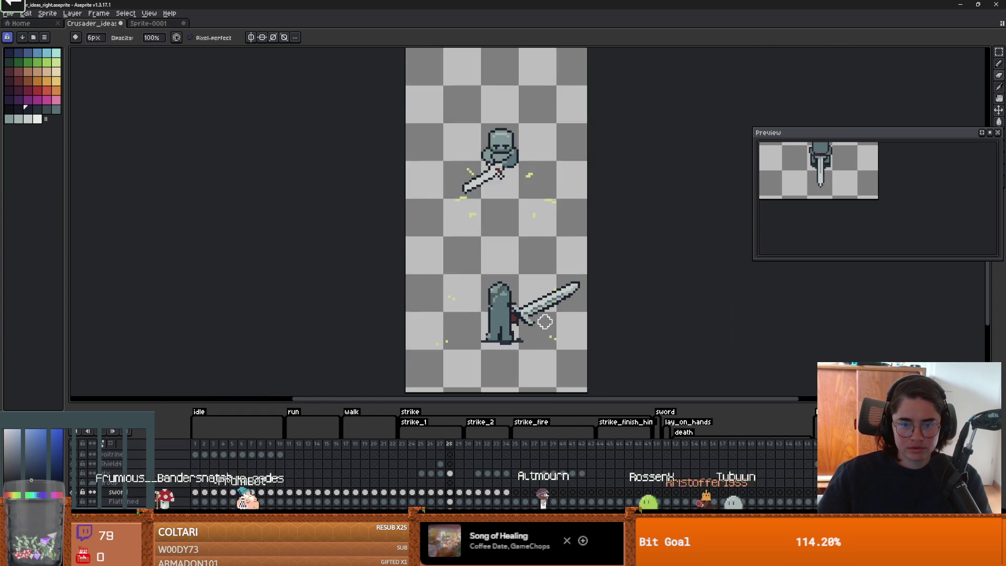
# Step: On frame 27, marquee-select the upright sword on the middle figure
pyautogui.scroll(3, 538, 334)
pyautogui.press('Left')
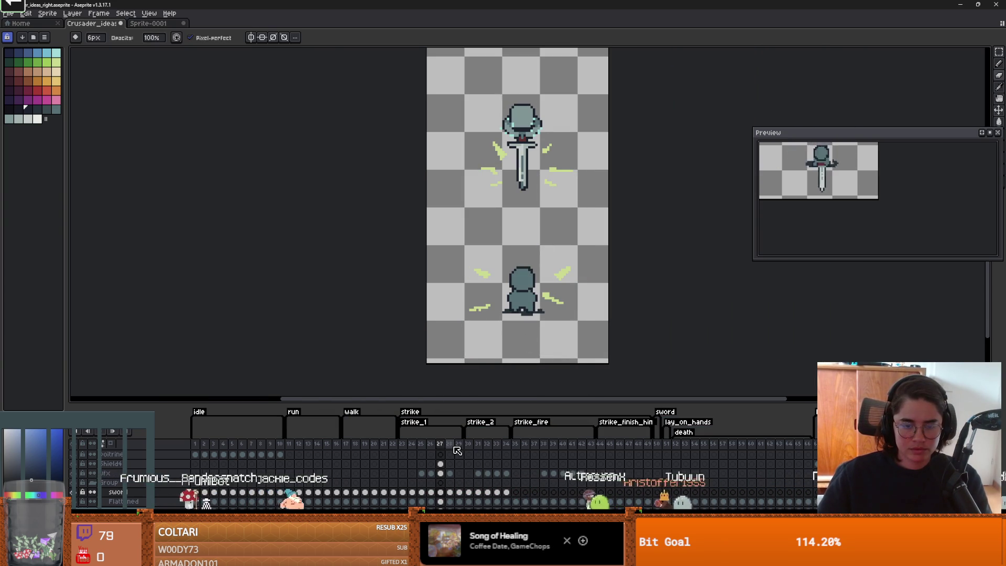
pyautogui.press('ctrl')
pyautogui.scroll(-1, 511, 319)
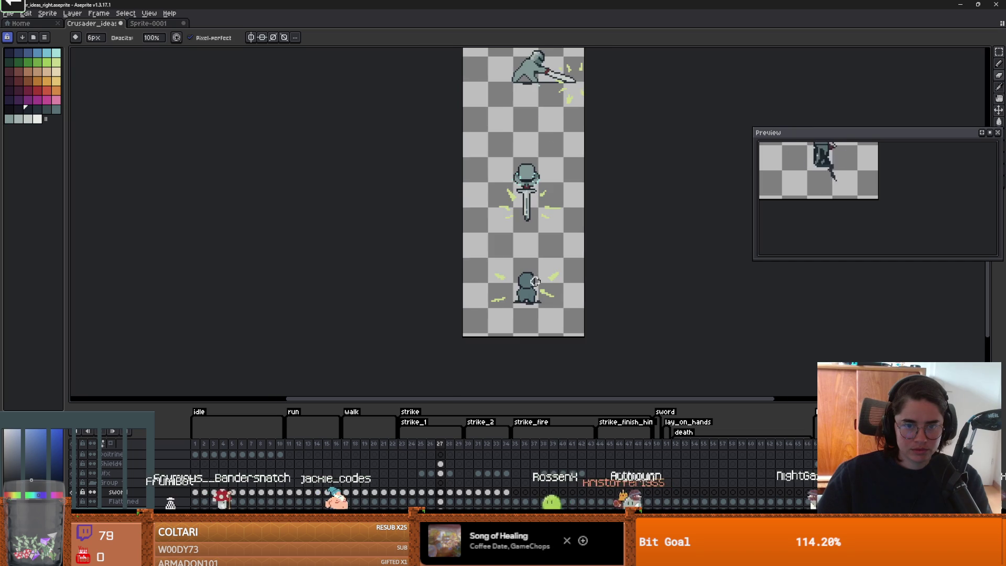
pyautogui.scroll(1, 523, 309)
pyautogui.press('m')
pyautogui.moveTo(531, 212); pyautogui.dragTo(497, 157)
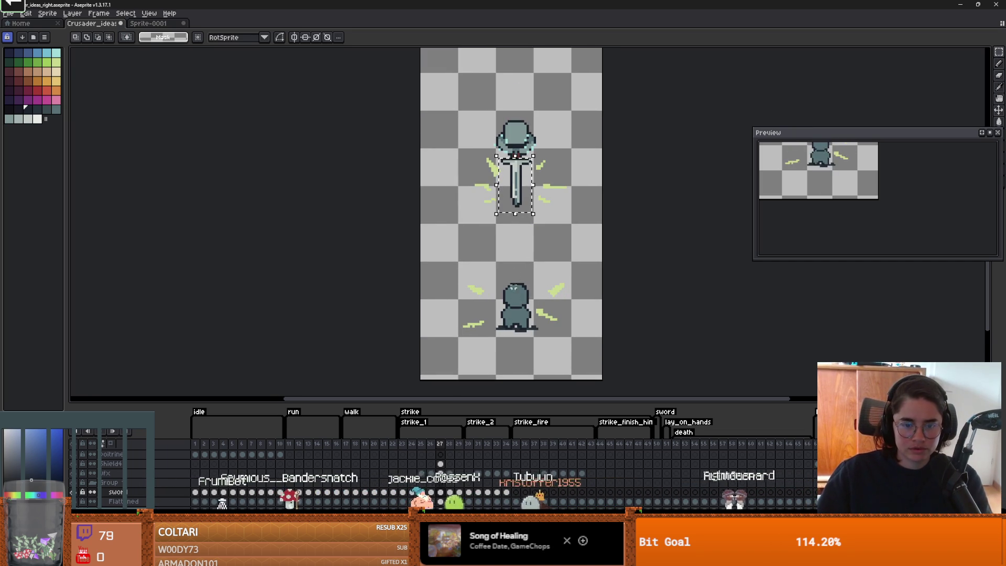
# Step: Drag a vertically flipped copy of the sword onto the lower figure and commit it
pyautogui.moveTo(524, 216); pyautogui.dragTo(522, 246)
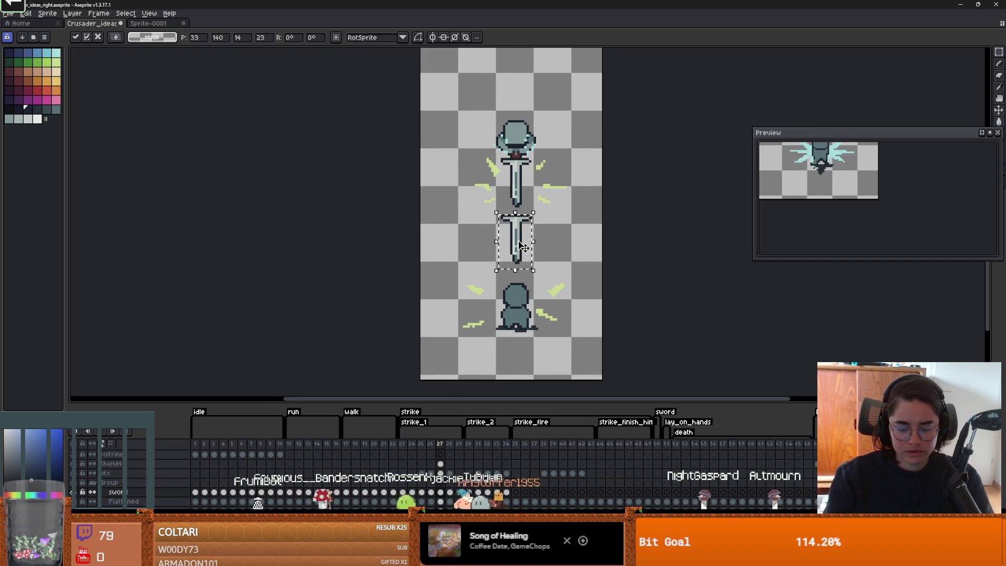
pyautogui.hotkey('shift', 'v')
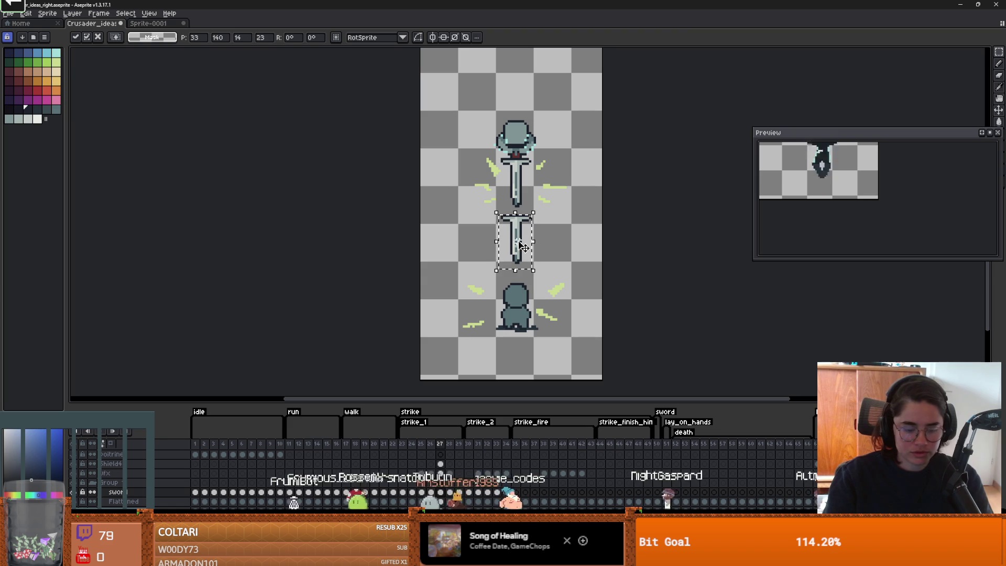
pyautogui.moveTo(523, 247); pyautogui.dragTo(525, 273)
pyautogui.press('b')
pyautogui.scroll(2, 524, 275)
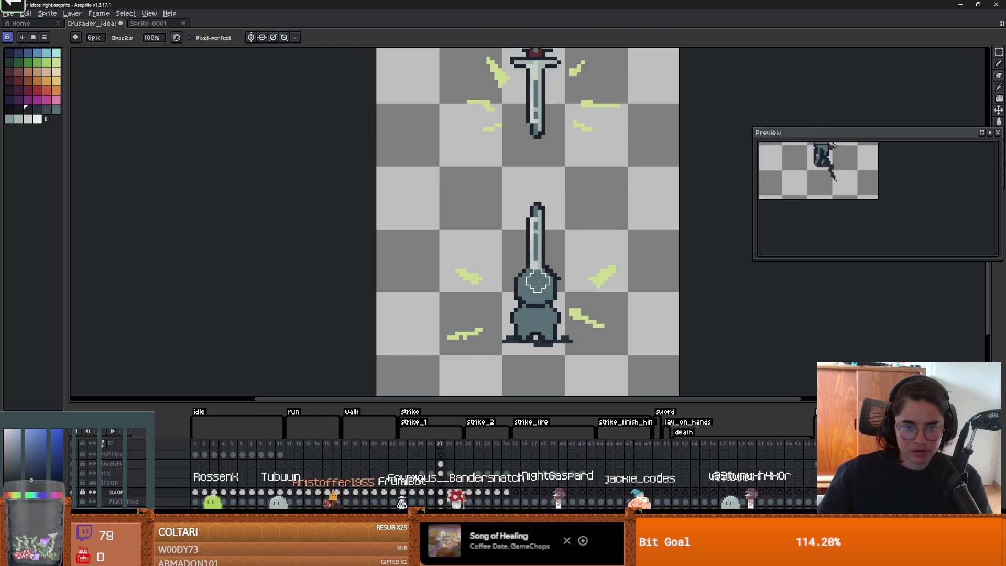
pyautogui.scroll(-3, 534, 278)
pyautogui.scroll(2, 579, 278)
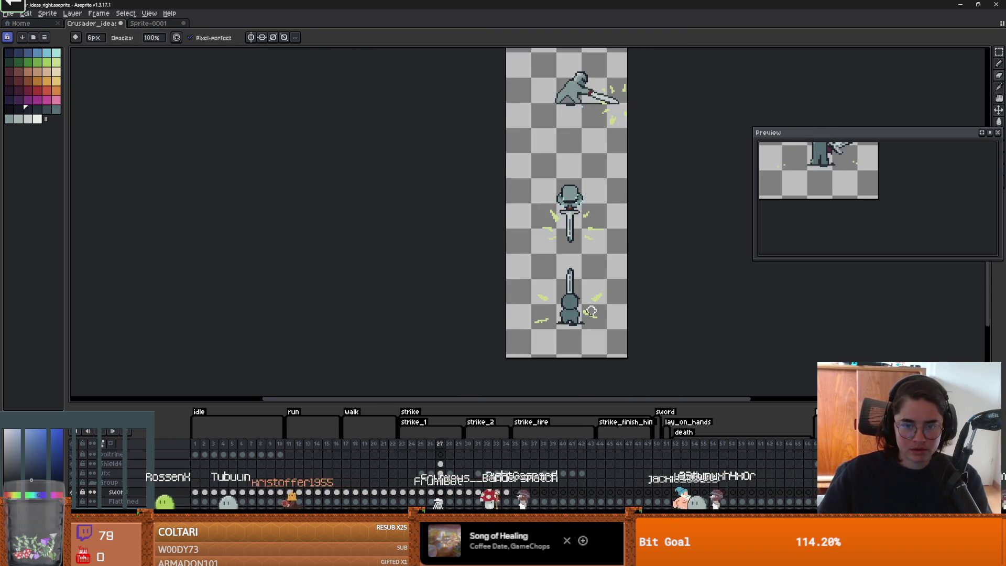
pyautogui.press('m')
pyautogui.moveTo(542, 235)
pyautogui.mouseDown()
pyautogui.moveTo(581, 298)
pyautogui.moveTo(565, 286)
pyautogui.moveTo(567, 303)
pyautogui.moveTo(552, 269)
pyautogui.mouseUp()
pyautogui.press('Return')
pyautogui.scroll(2, 569, 315)
pyautogui.press('b')
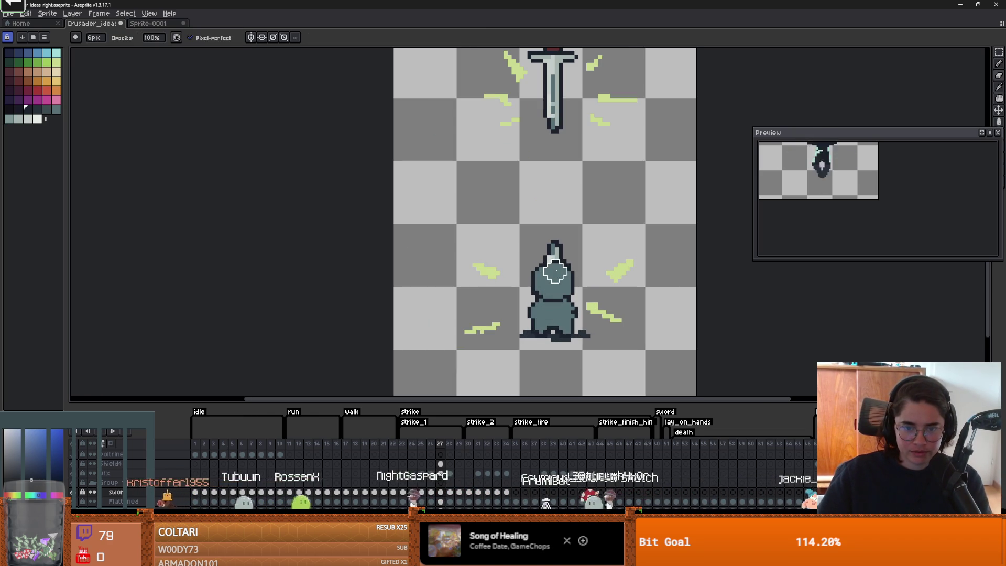
# Step: Undo the flipped sword so frame 27's lower figure stays unchanged
pyautogui.hotkey('ctrl', 'z')
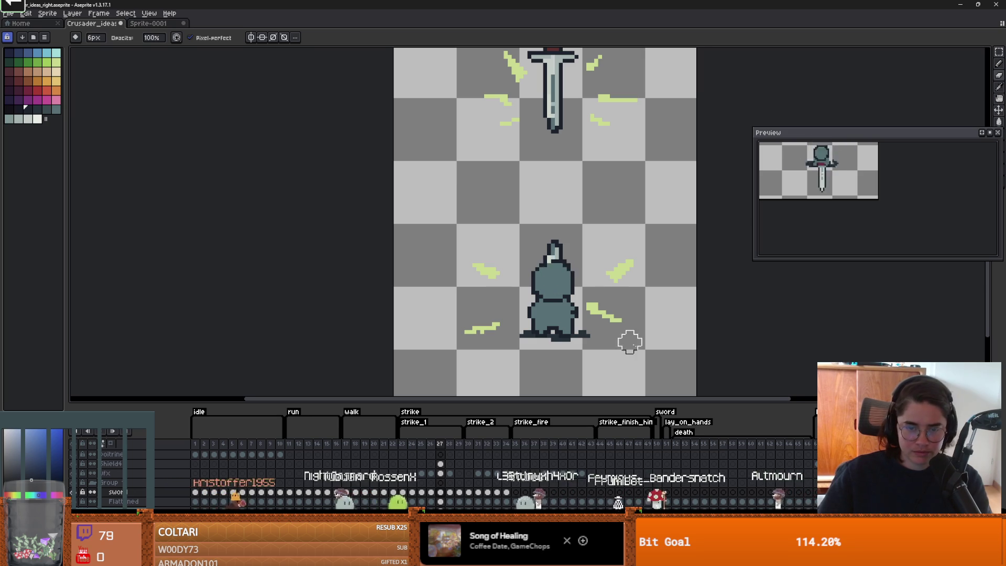
pyautogui.scroll(-3, 639, 349)
pyautogui.scroll(-1, 647, 371)
pyautogui.scroll(1, 646, 371)
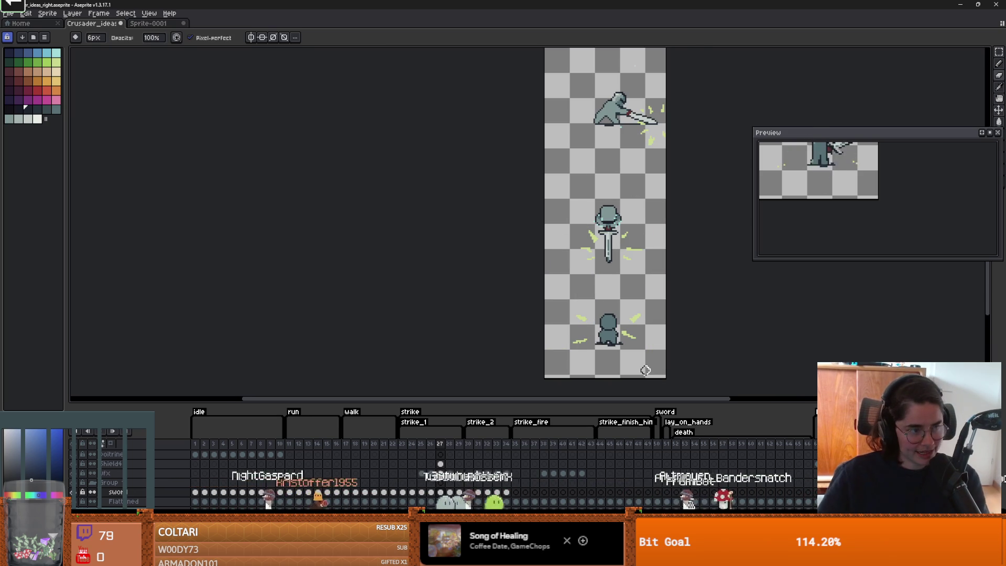
pyautogui.scroll(-2, 624, 309)
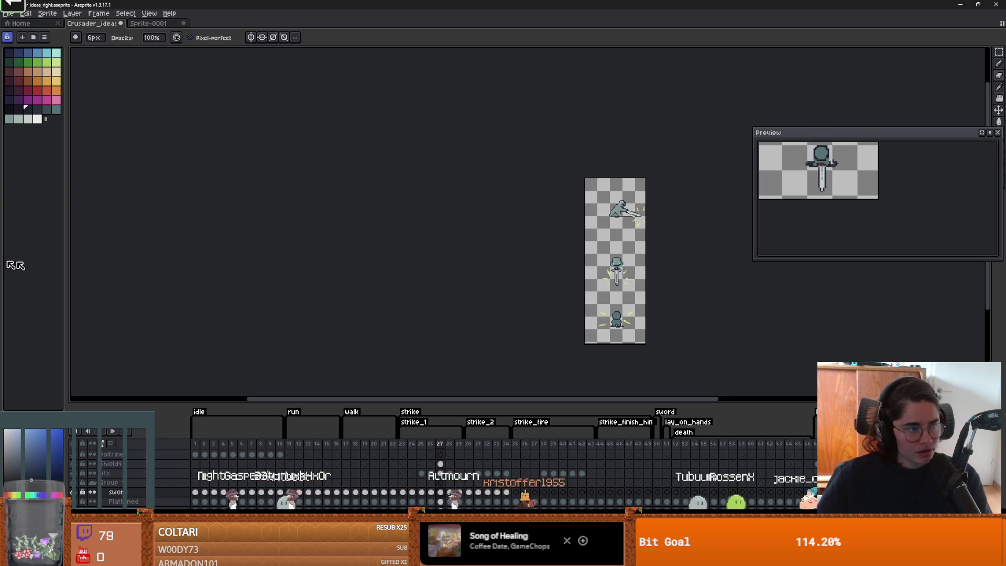
pyautogui.scroll(3, 638, 287)
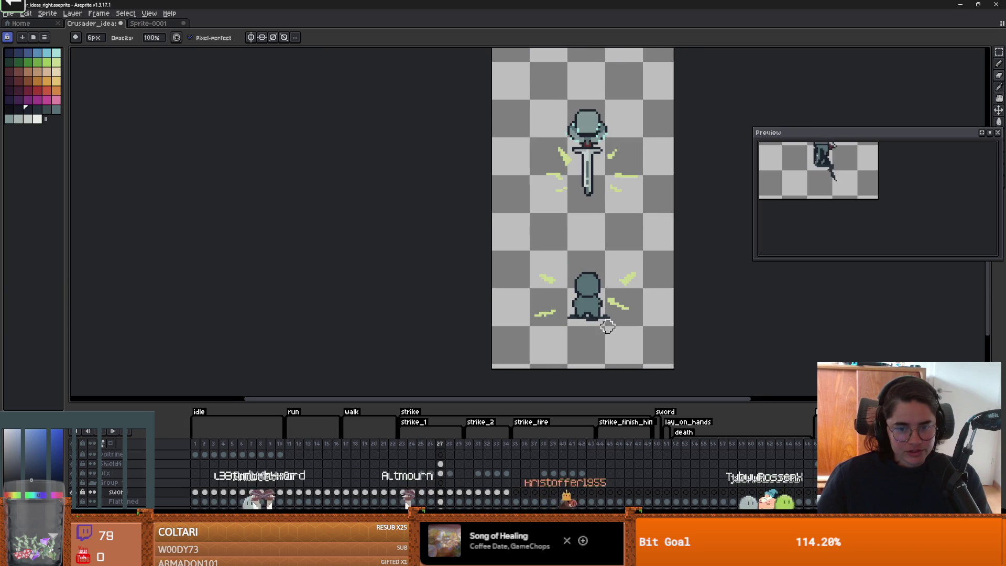
pyautogui.press('Left')
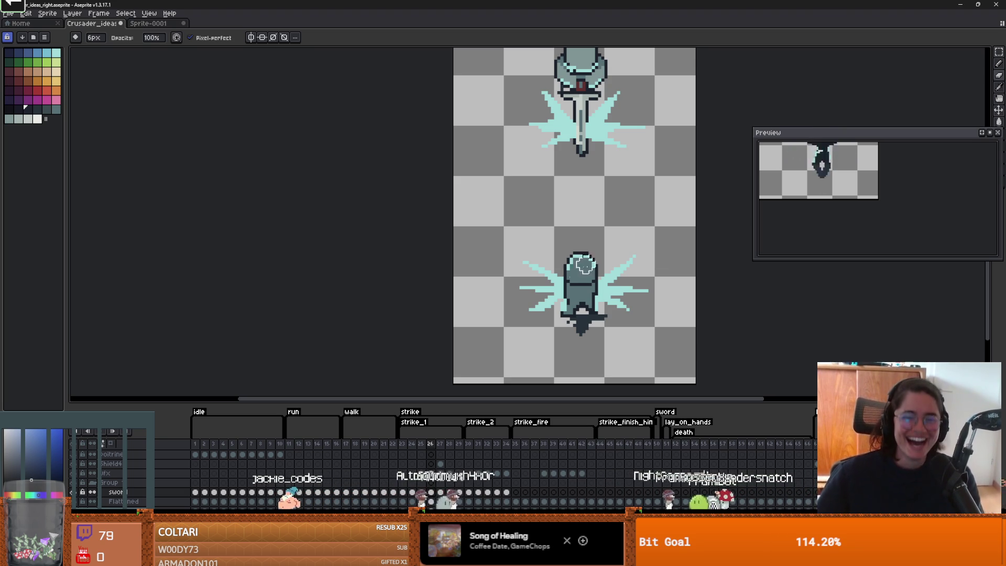
pyautogui.click(441, 443)
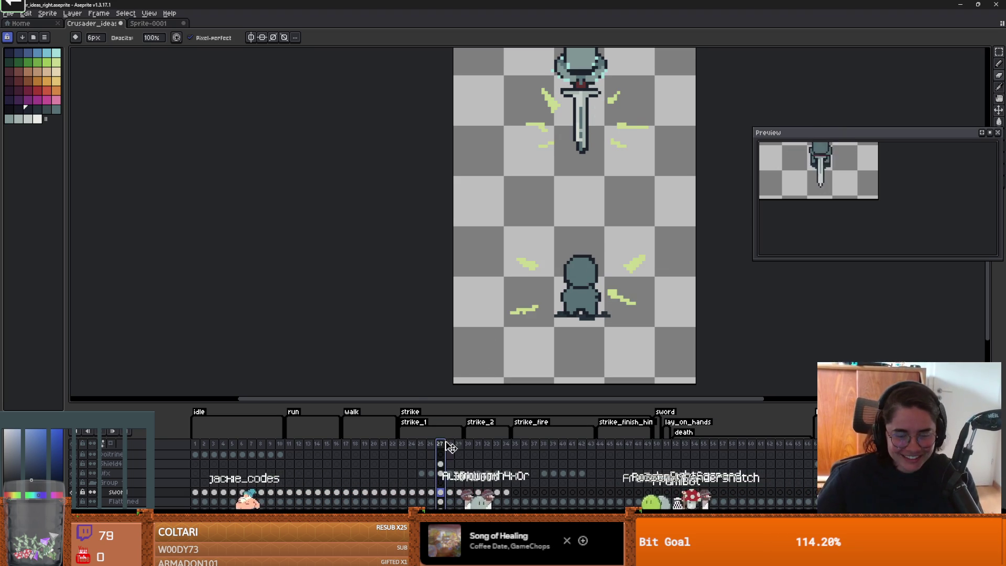
# Step: On frame 29, repaint the knight's dark leg area and left body edge in teal
pyautogui.click(449, 444)
pyautogui.click(458, 444)
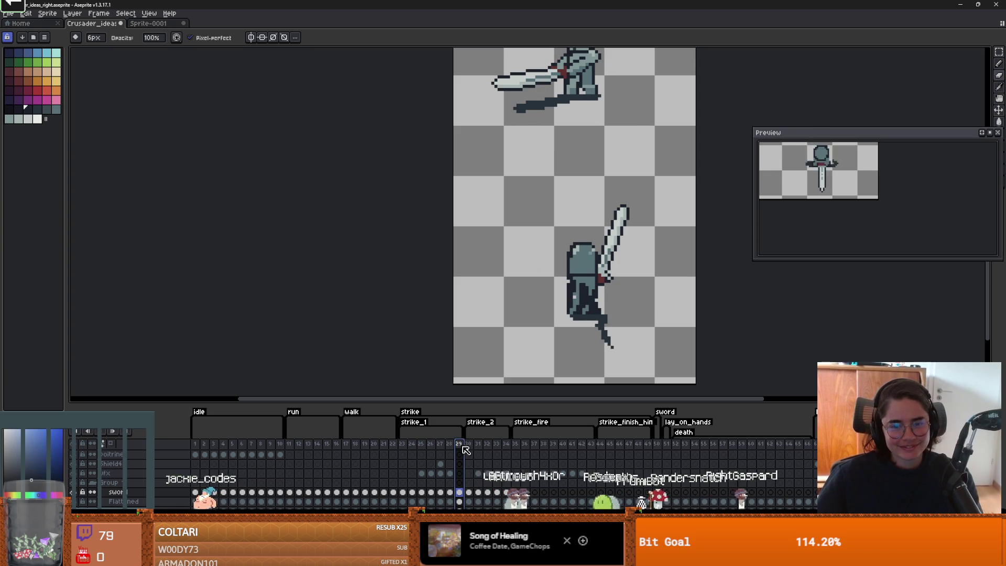
pyautogui.scroll(2, 565, 283)
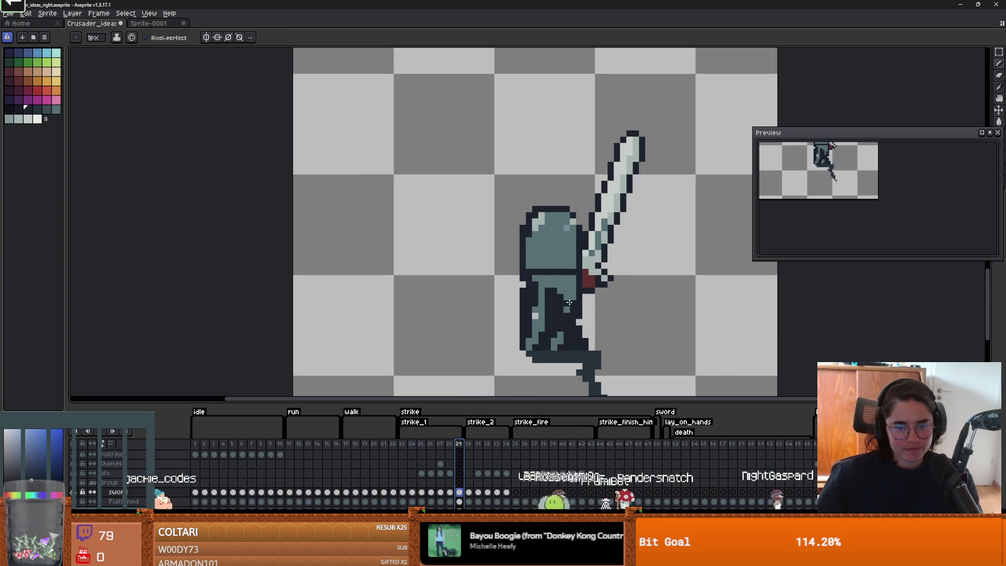
pyautogui.keyDown('alt'); pyautogui.click(566, 295); pyautogui.keyUp('alt')
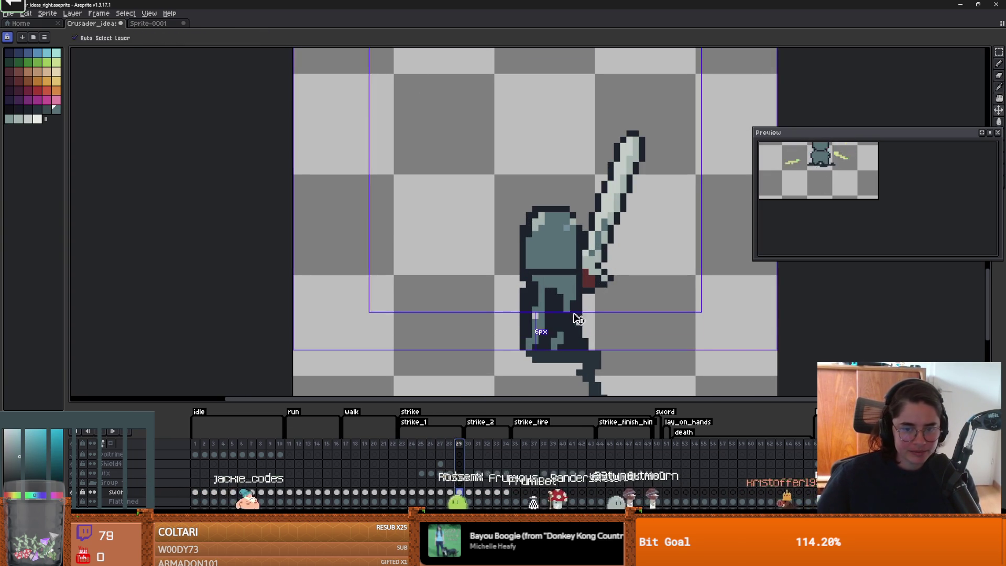
pyautogui.moveTo(562, 331); pyautogui.dragTo(559, 311)
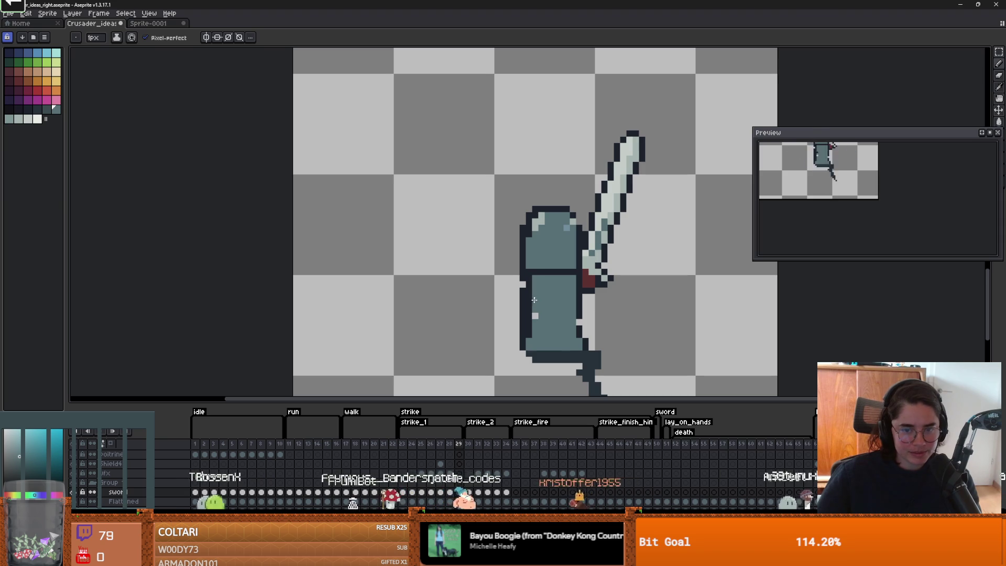
pyautogui.moveTo(530, 295); pyautogui.dragTo(526, 338)
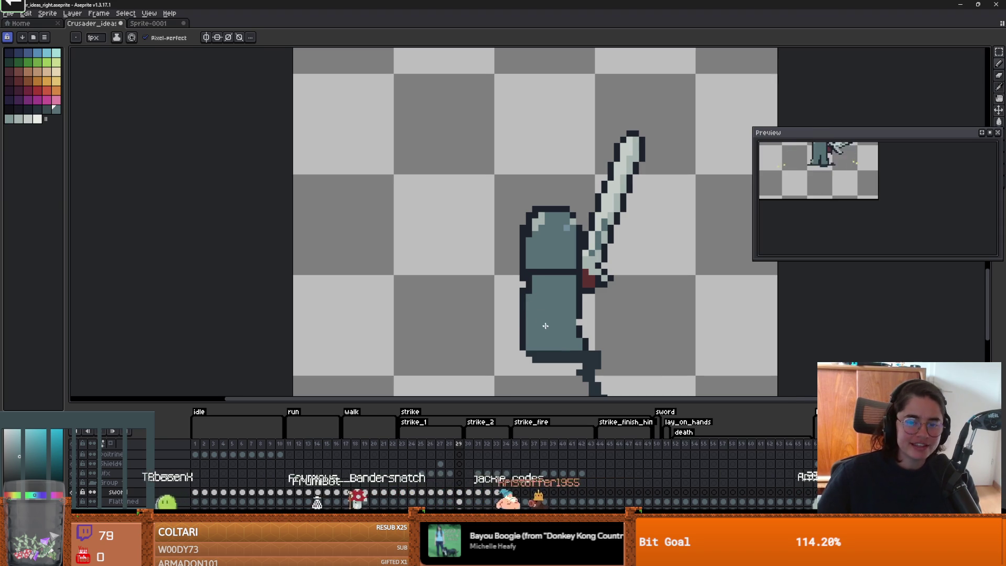
pyautogui.scroll(-2, 542, 316)
# Step: Try reshaping the knight's body selection, undo the squash, and clear the selection on frame 28
pyautogui.click(454, 445)
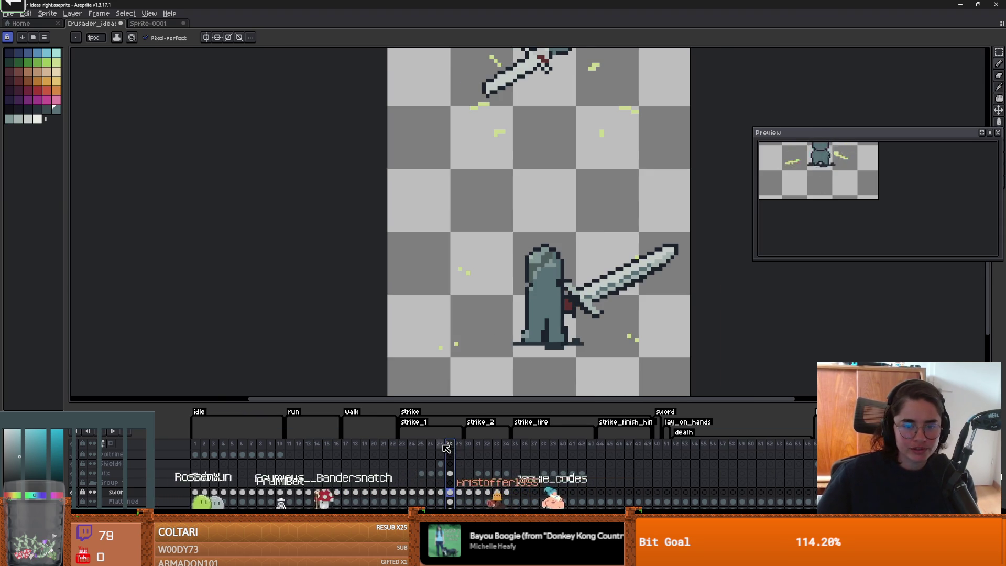
pyautogui.press('m')
pyautogui.click(558, 344)
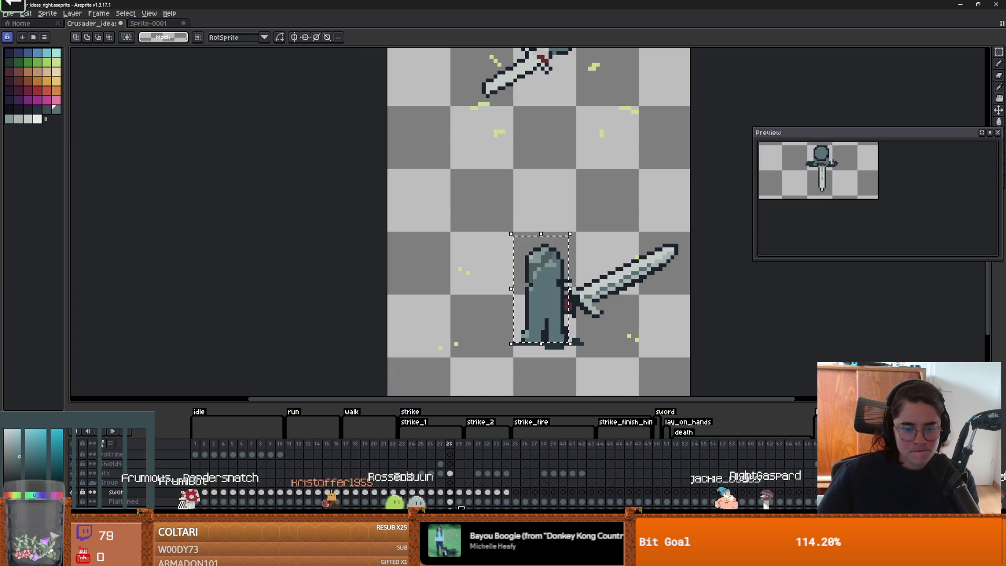
pyautogui.click(461, 502)
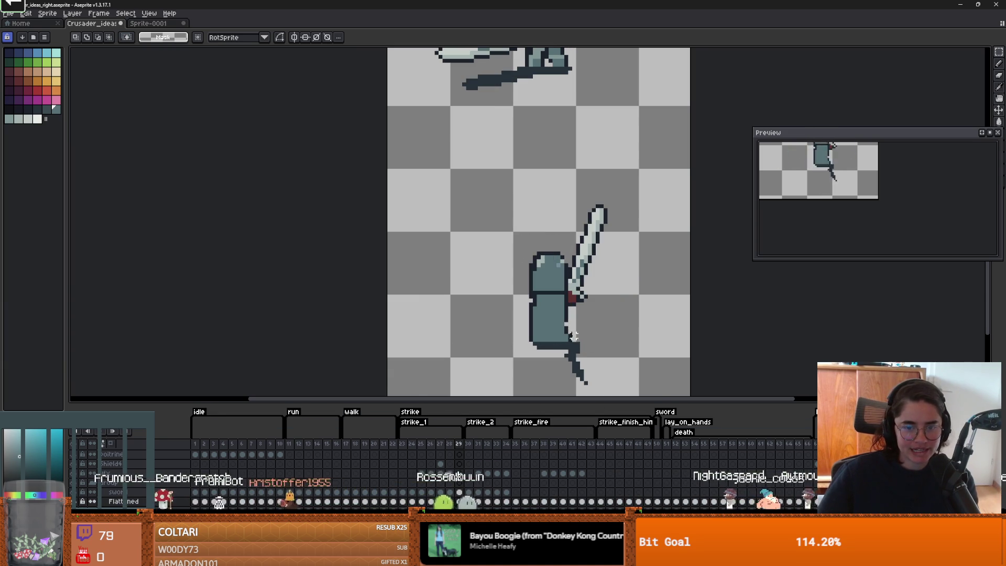
pyautogui.moveTo(575, 344); pyautogui.dragTo(500, 238)
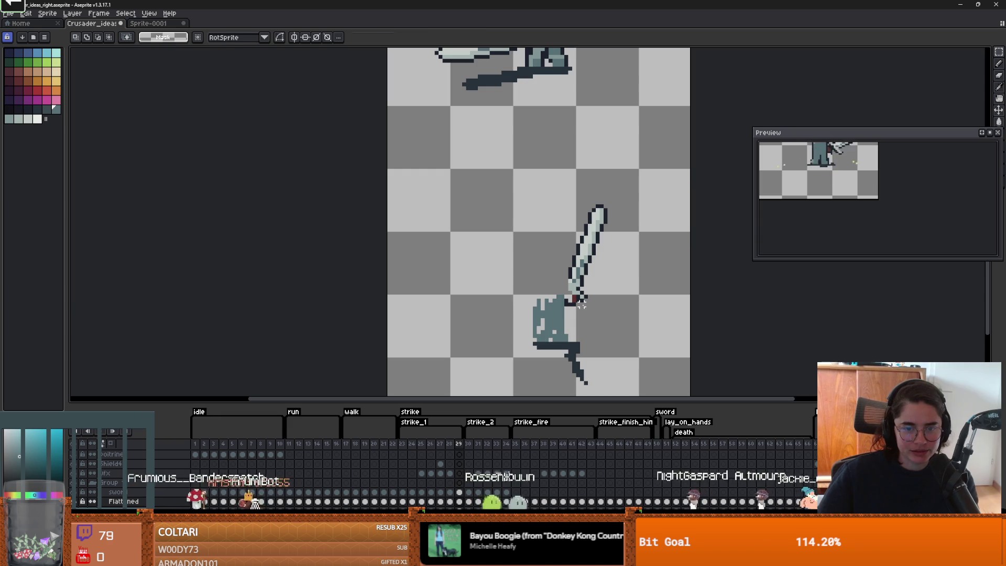
pyautogui.hotkey('ctrl', 'z')
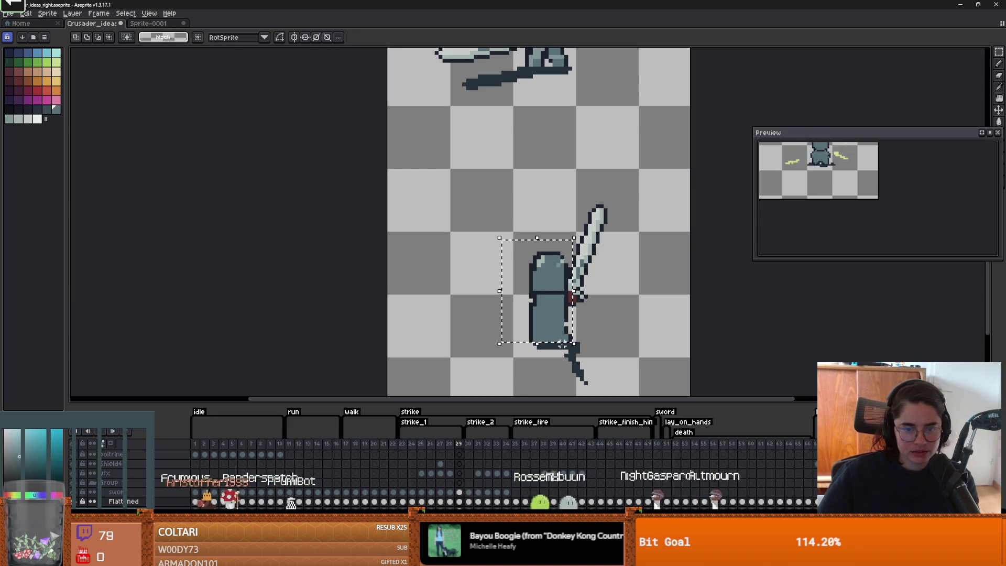
pyautogui.click(449, 502)
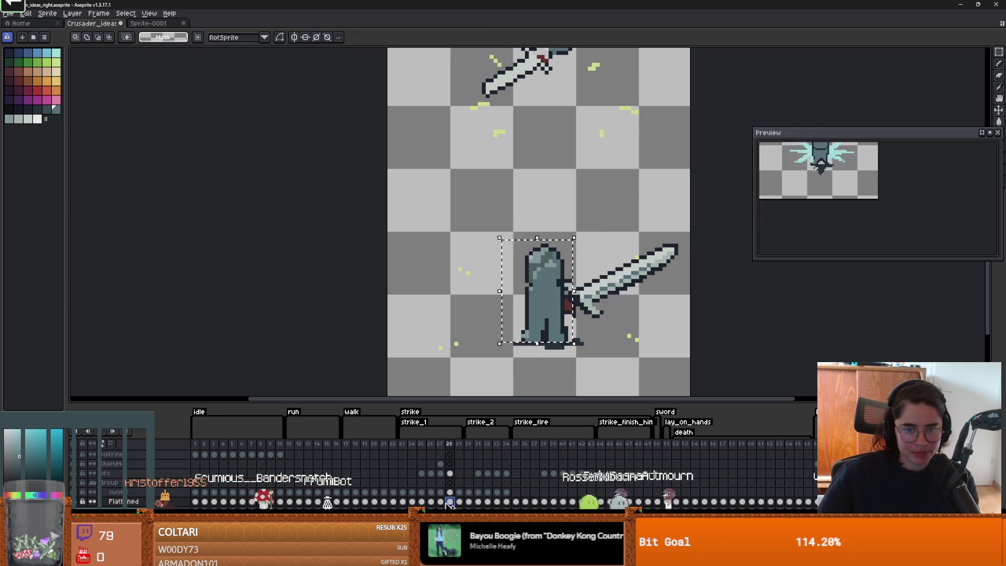
pyautogui.click(582, 336)
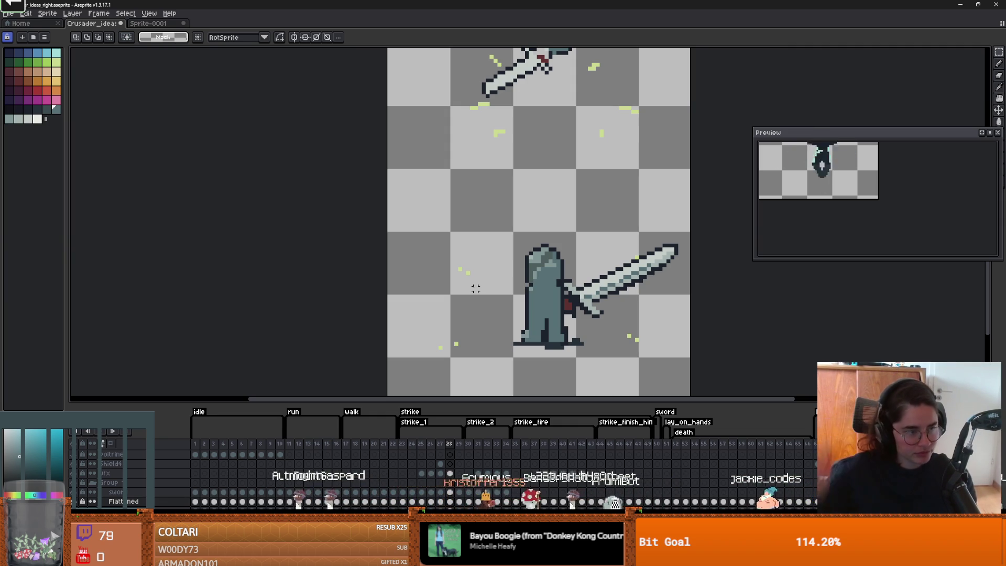
# Step: Select the knight's body on frame 28 and paste it onto frame 29
pyautogui.moveTo(509, 236); pyautogui.dragTo(575, 347)
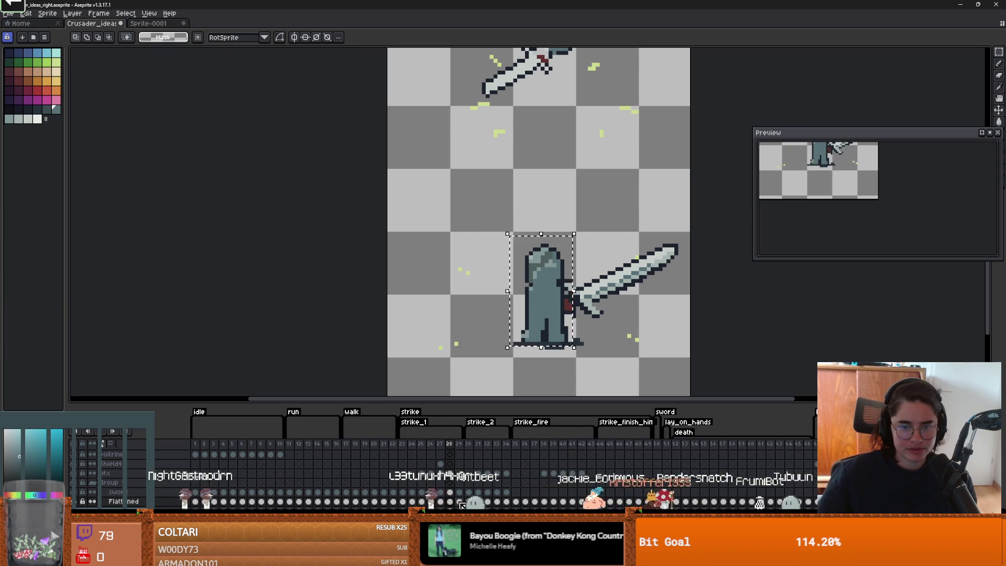
pyautogui.press('Right')
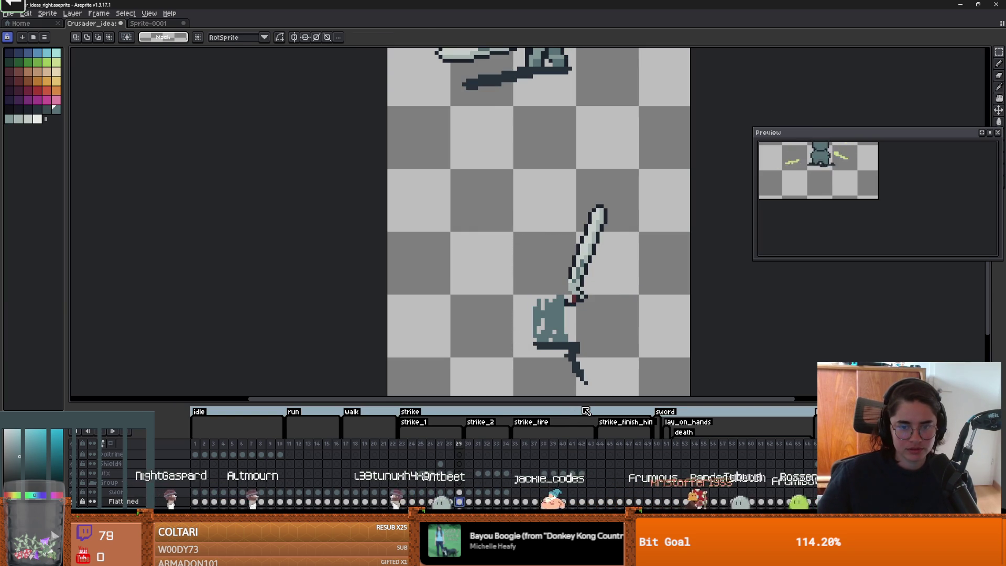
pyautogui.hotkey('ctrl', 'v')
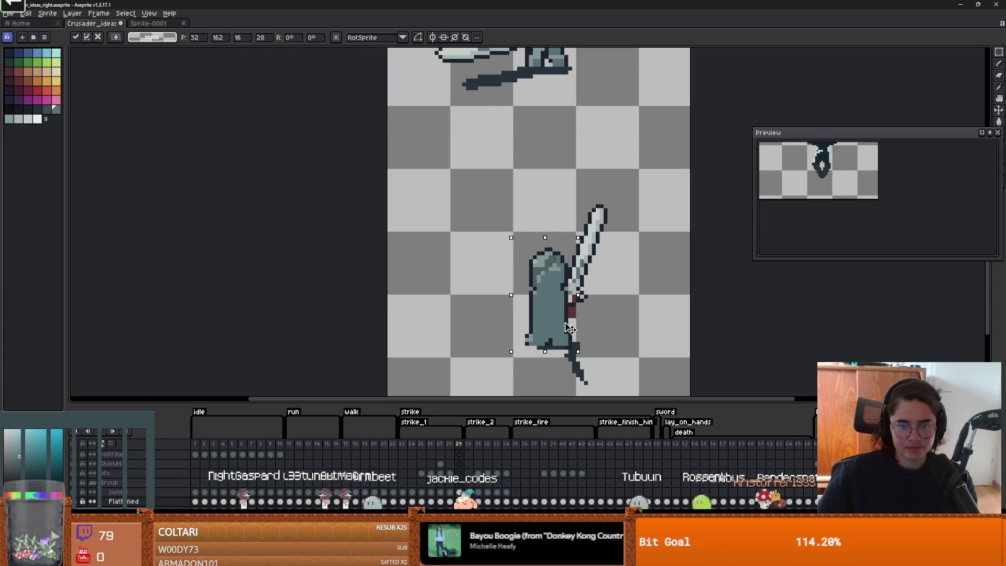
pyautogui.click(112, 445)
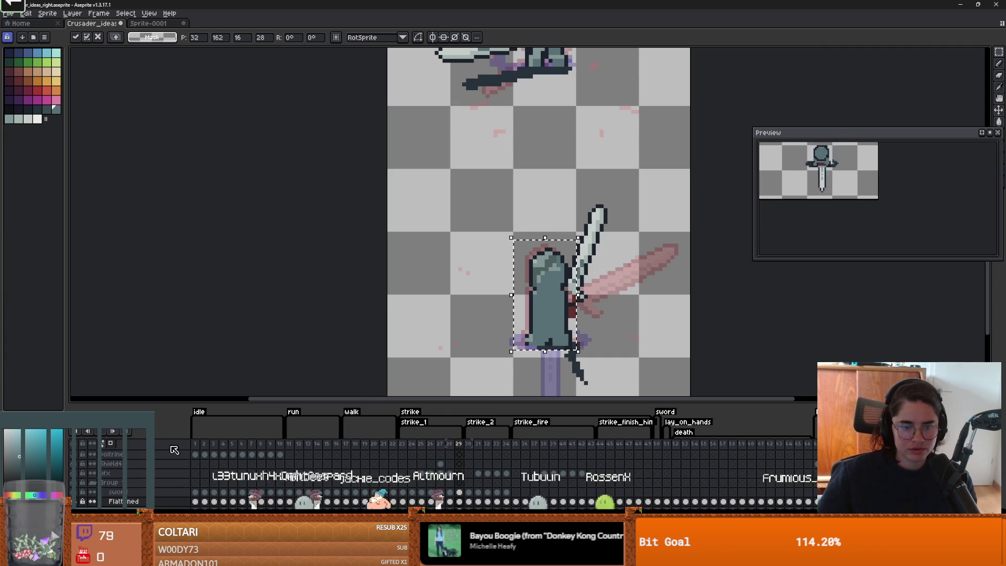
# Step: Compare frames 28 to 30, then select and move the knight and raised sword on frame 29
pyautogui.click(473, 450)
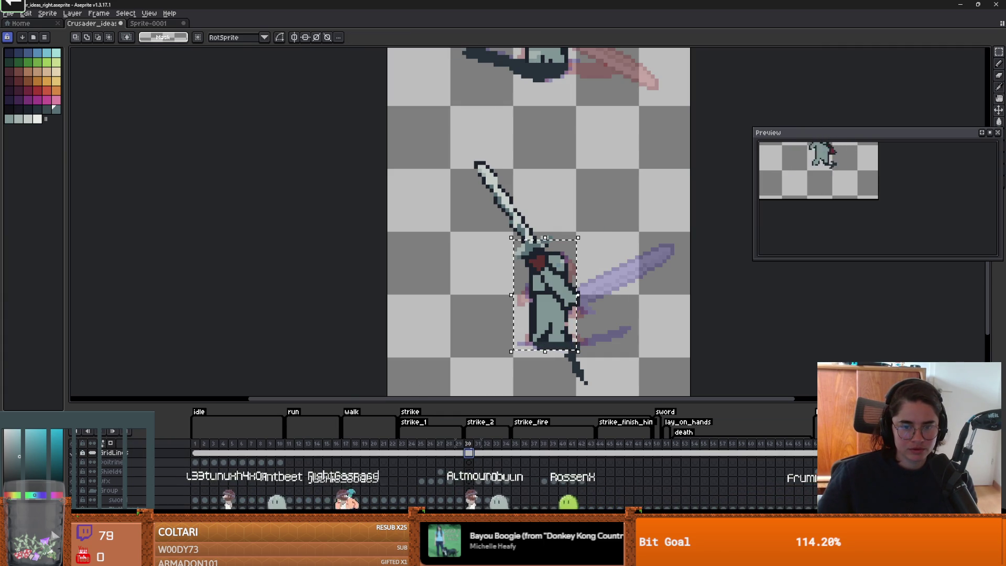
pyautogui.click(459, 452)
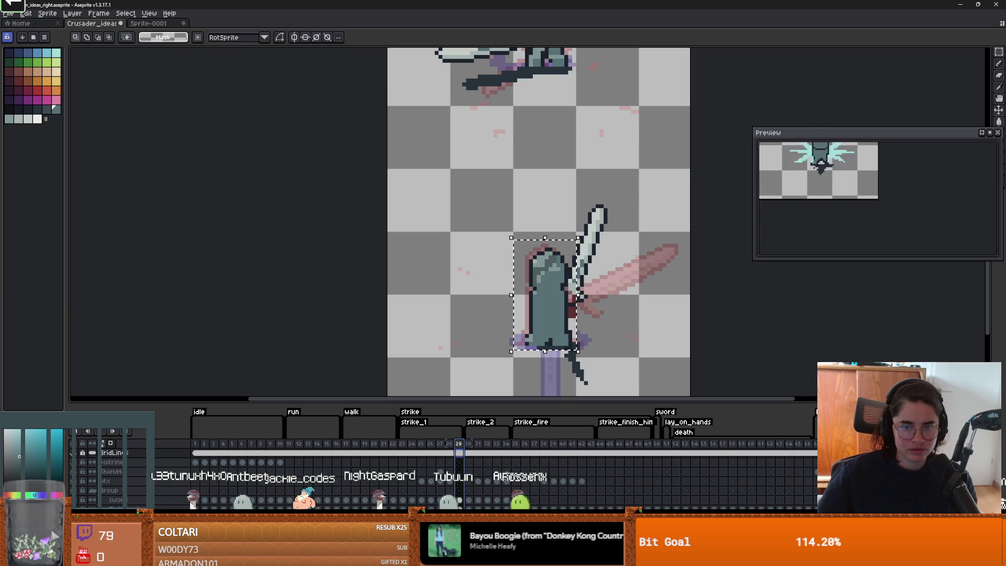
pyautogui.click(454, 446)
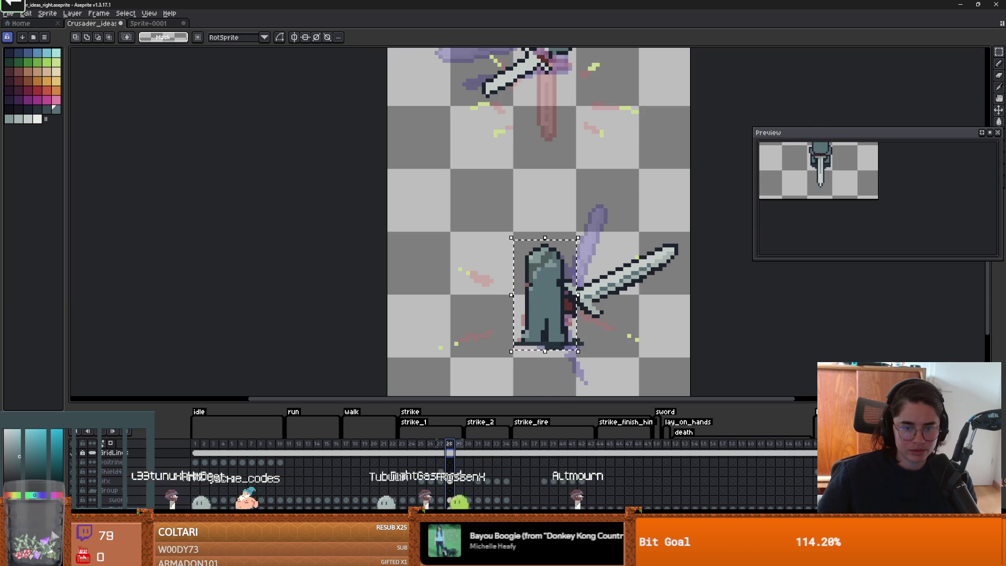
pyautogui.click(461, 446)
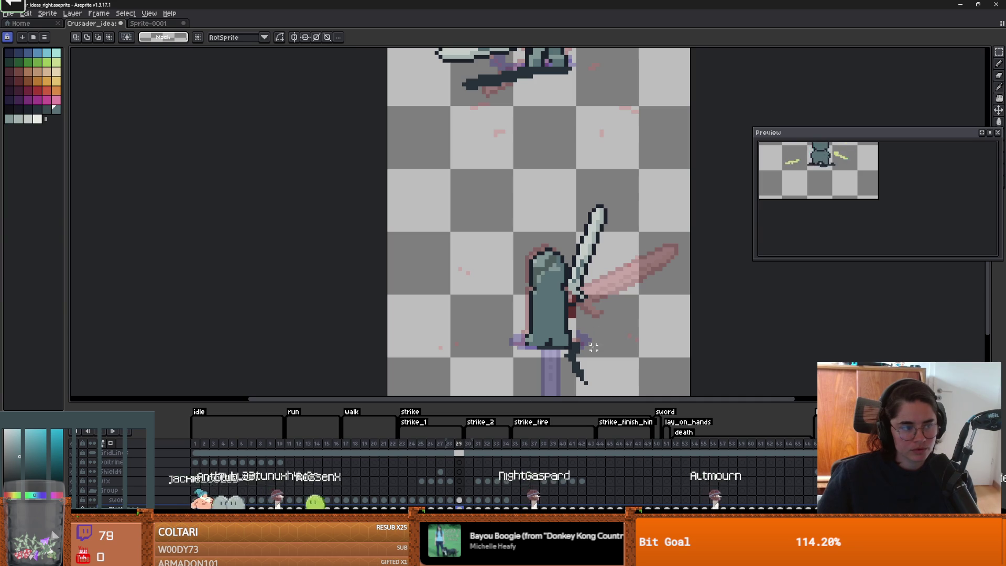
pyautogui.moveTo(594, 363); pyautogui.dragTo(483, 210)
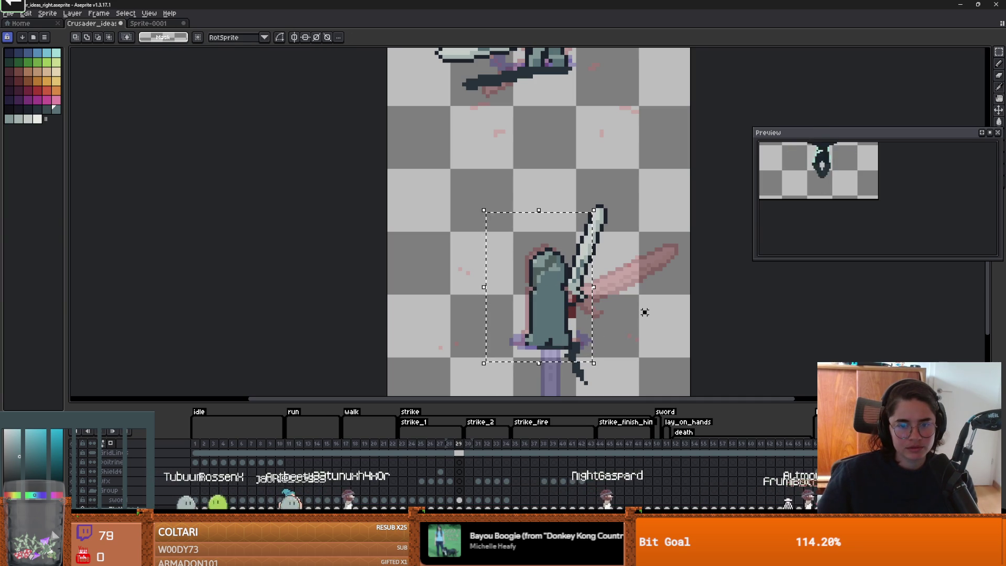
pyautogui.click(549, 307)
pyautogui.press('Return')
# Step: Reposition the selected sword on frame 29 and commit the transformation
pyautogui.scroll(2, 554, 345)
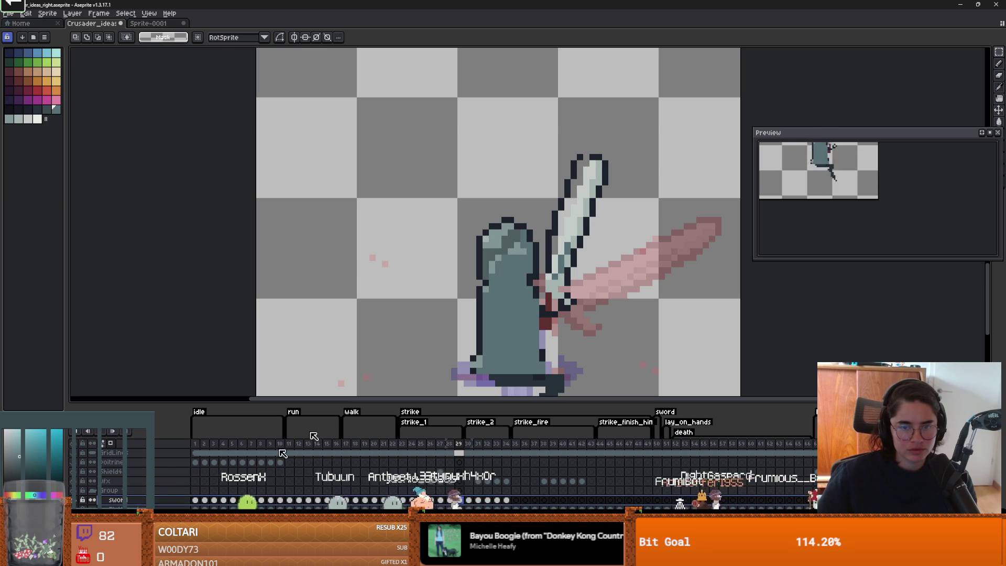
pyautogui.scroll(-3, 561, 184)
pyautogui.scroll(-2, 556, 273)
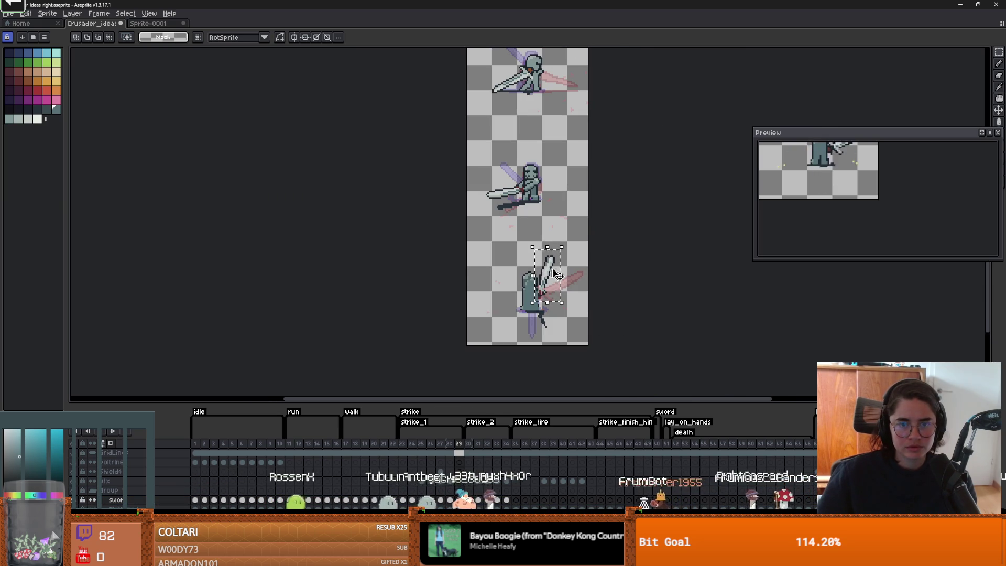
pyautogui.click(556, 275)
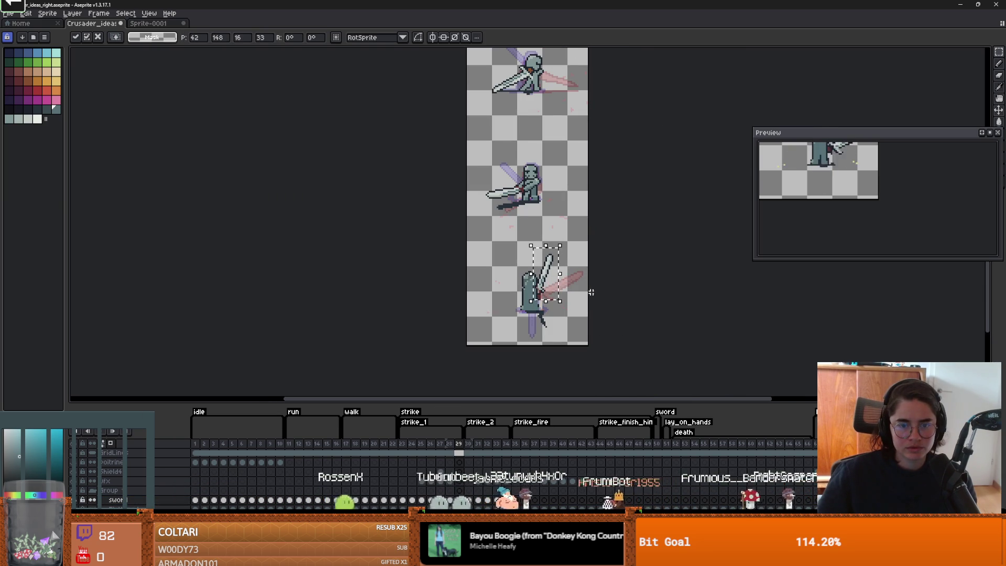
pyautogui.press('Return')
pyautogui.scroll(2, 540, 295)
pyautogui.scroll(-2, 529, 314)
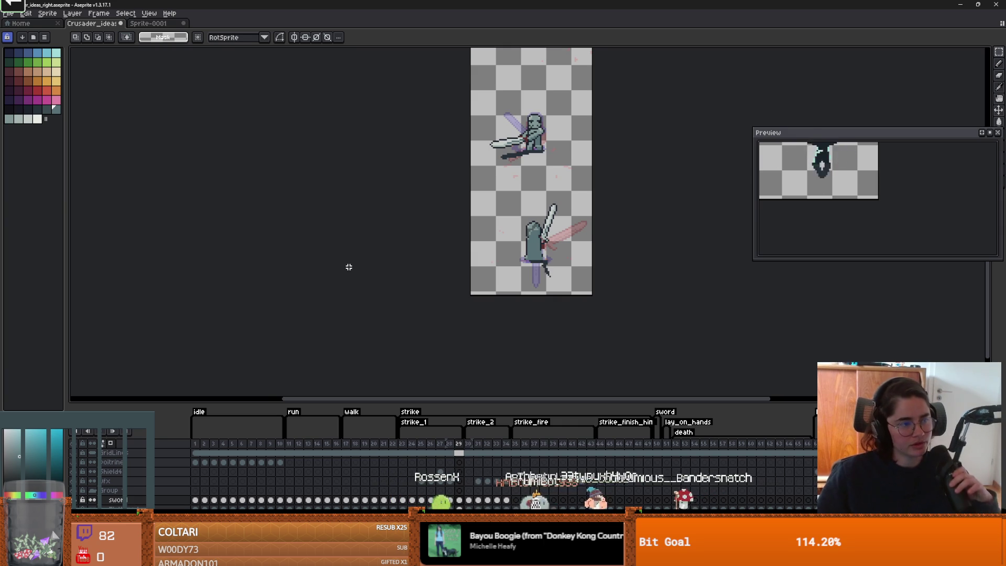
pyautogui.scroll(5, 545, 195)
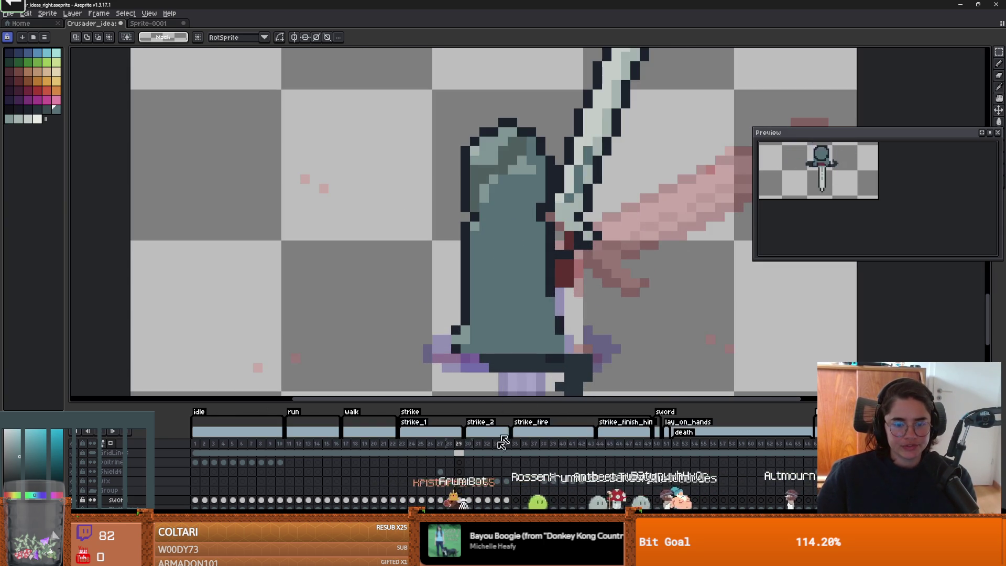
pyautogui.scroll(-1, 538, 314)
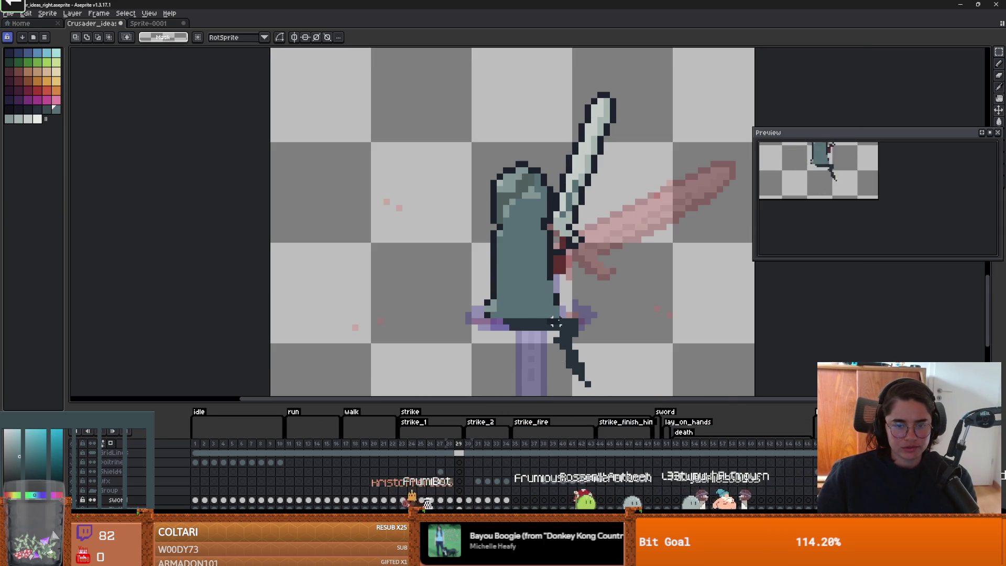
# Step: Return to frame 28 and ready the Pencil with a dark outline colour
pyautogui.click(451, 445)
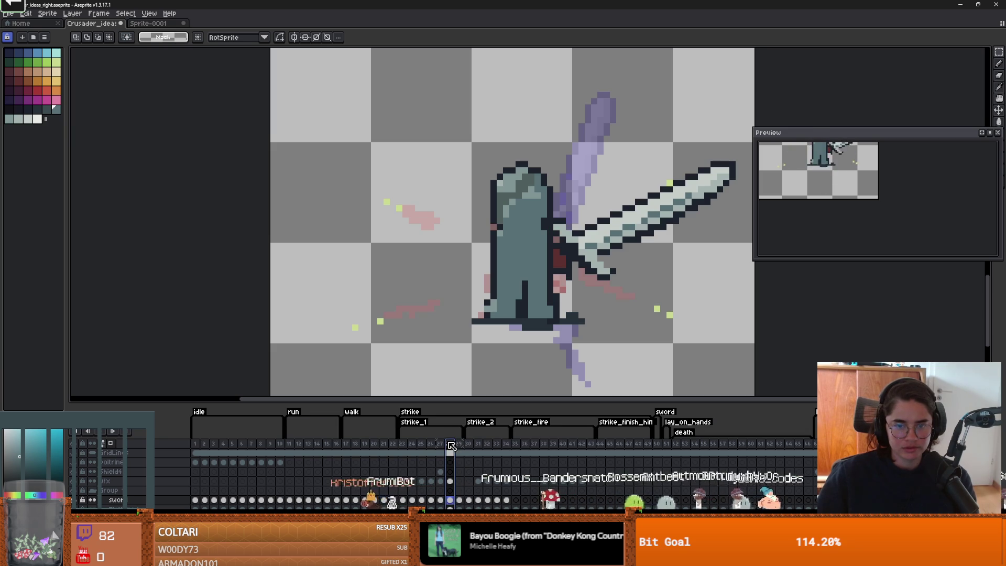
pyautogui.moveTo(553, 263)
pyautogui.mouseDown()
pyautogui.moveTo(481, 321)
pyautogui.moveTo(493, 321)
pyautogui.mouseUp()
pyautogui.click(518, 295)
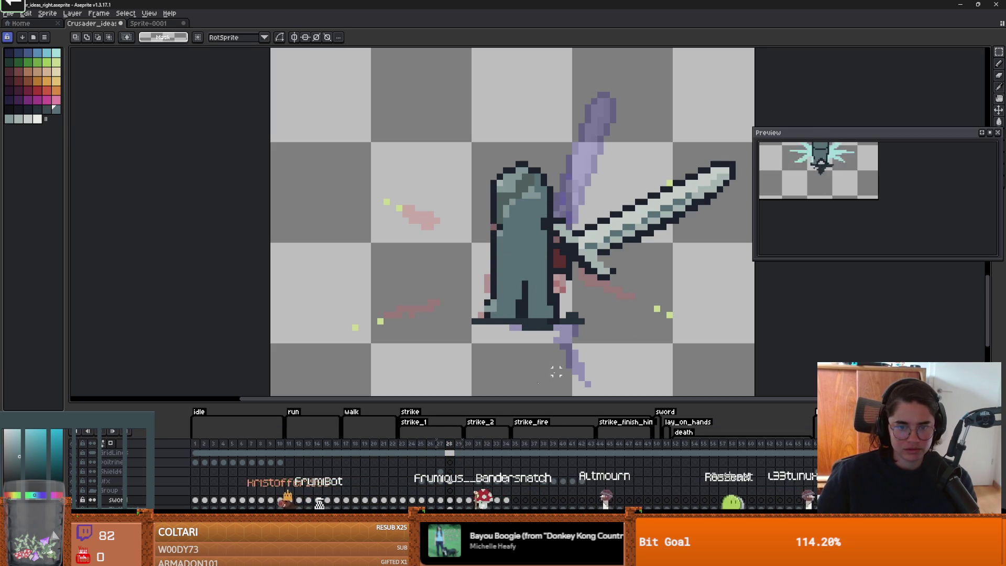
pyautogui.press('b')
pyautogui.keyDown('alt'); pyautogui.click(487, 304); pyautogui.keyUp('alt')
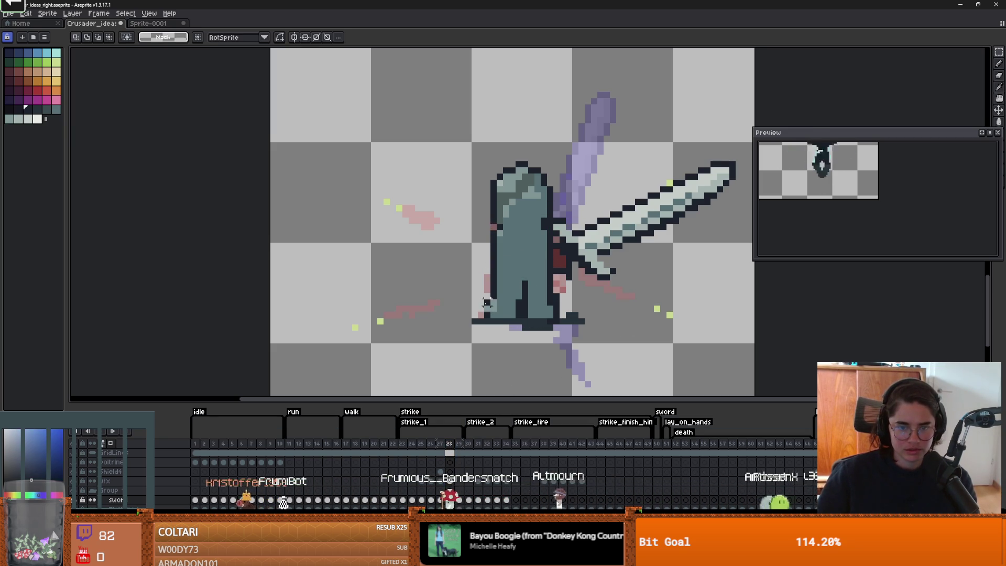
pyautogui.scroll(-1, 489, 313)
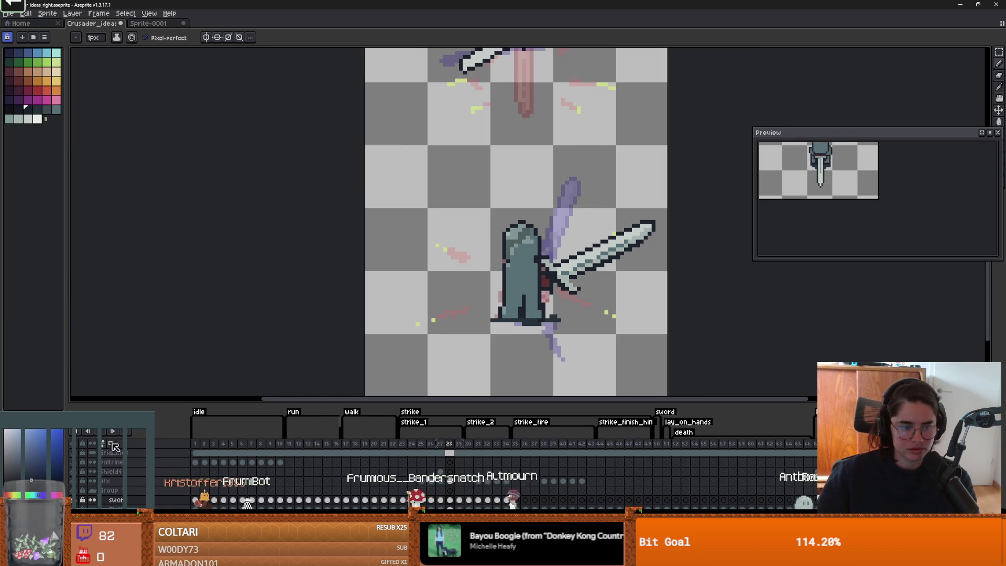
# Step: Select and clear the knight's lower body, then shrink the pencil brush to 1px
pyautogui.scroll(1, 569, 321)
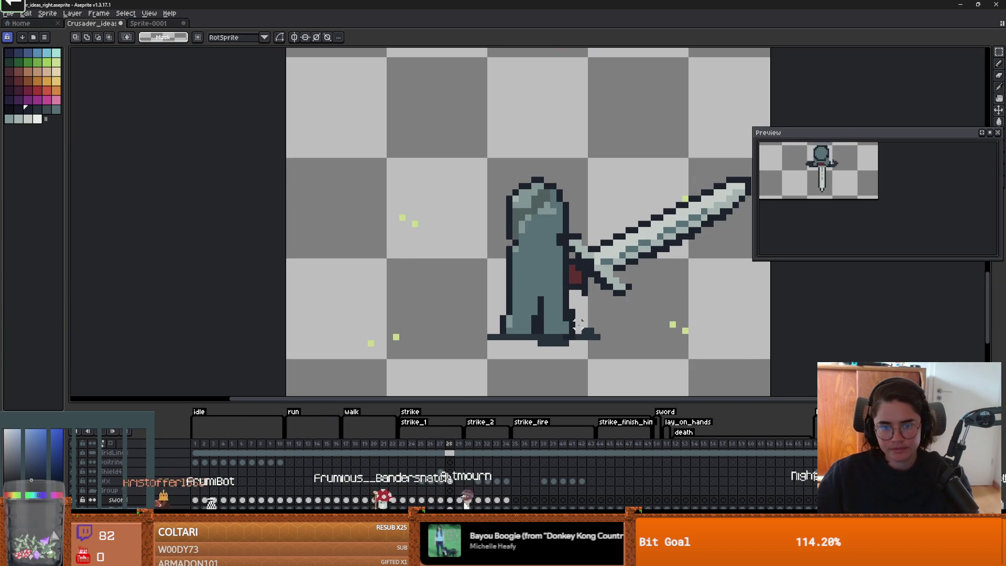
pyautogui.press('m')
pyautogui.moveTo(574, 333); pyautogui.dragTo(490, 262)
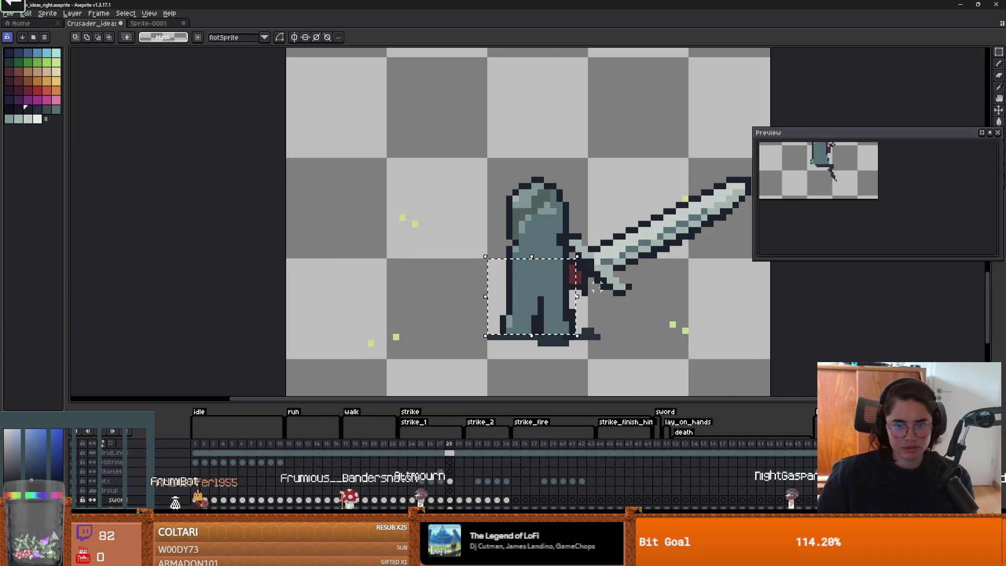
pyautogui.hotkey('ctrl', 'd')
pyautogui.press('b')
pyautogui.scroll(2, 574, 292)
pyautogui.press('-')
pyautogui.press('-')
pyautogui.press('-')
pyautogui.scroll(-4, 676, 341)
pyautogui.scroll(2, 676, 342)
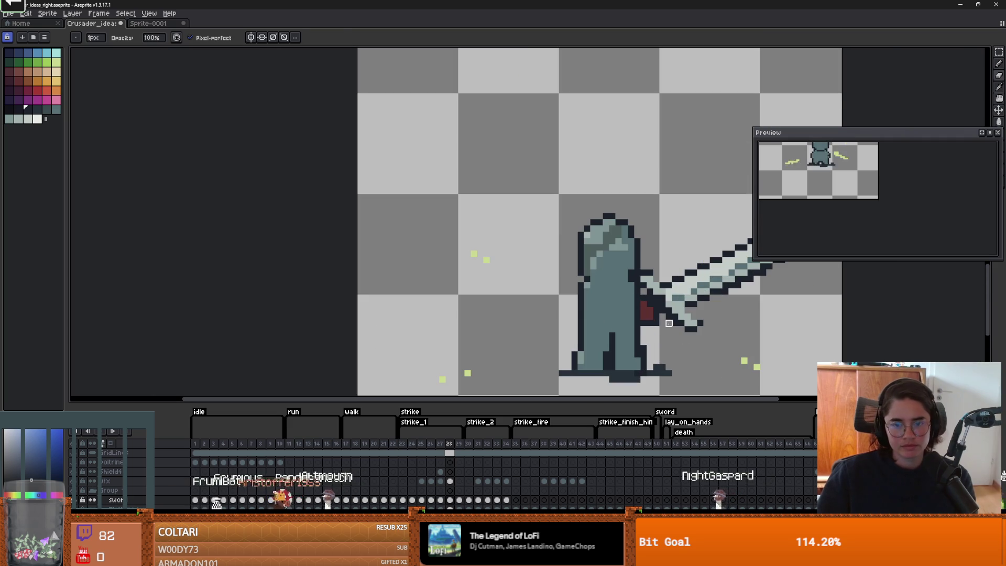
pyautogui.scroll(-1, 688, 358)
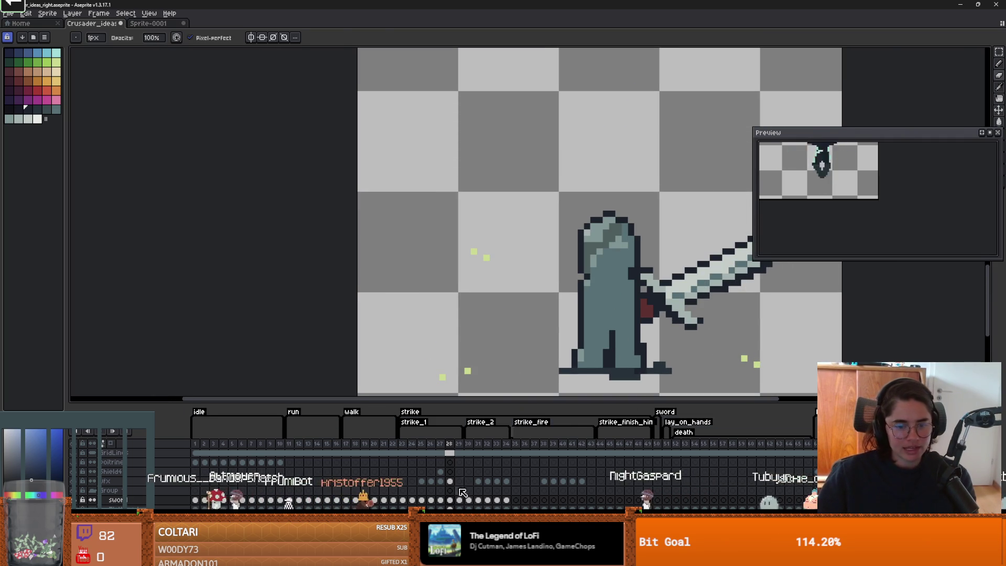
# Step: Inspect the knight's lower body and legs on frames 29 and 28, ending on frame 29
pyautogui.click(459, 454)
pyautogui.press('m')
pyautogui.moveTo(650, 367)
pyautogui.mouseDown()
pyautogui.moveTo(435, 47)
pyautogui.moveTo(558, 289)
pyautogui.mouseUp()
pyautogui.hotkey('ctrl', 'd')
pyautogui.click(450, 453)
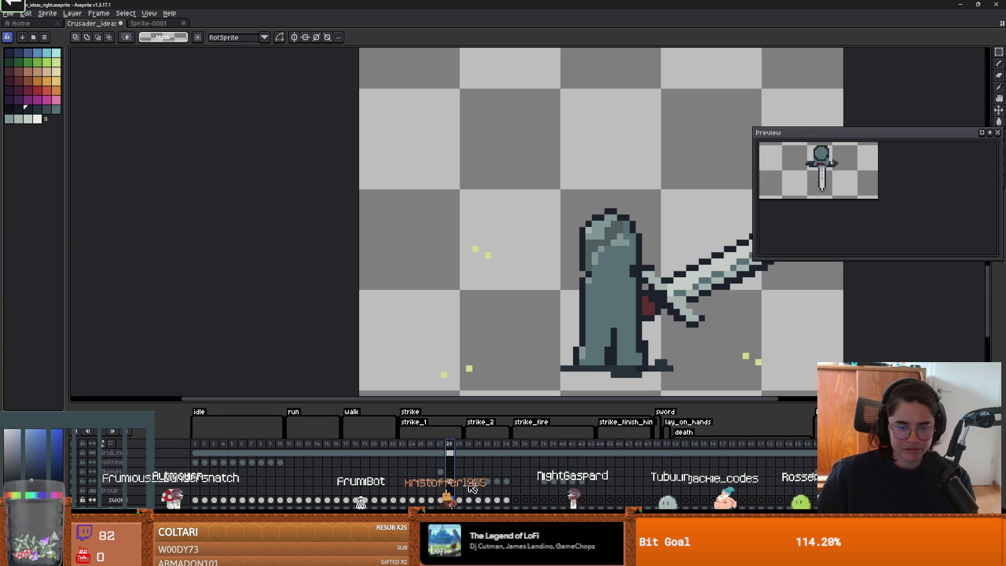
pyautogui.moveTo(651, 374); pyautogui.dragTo(553, 326)
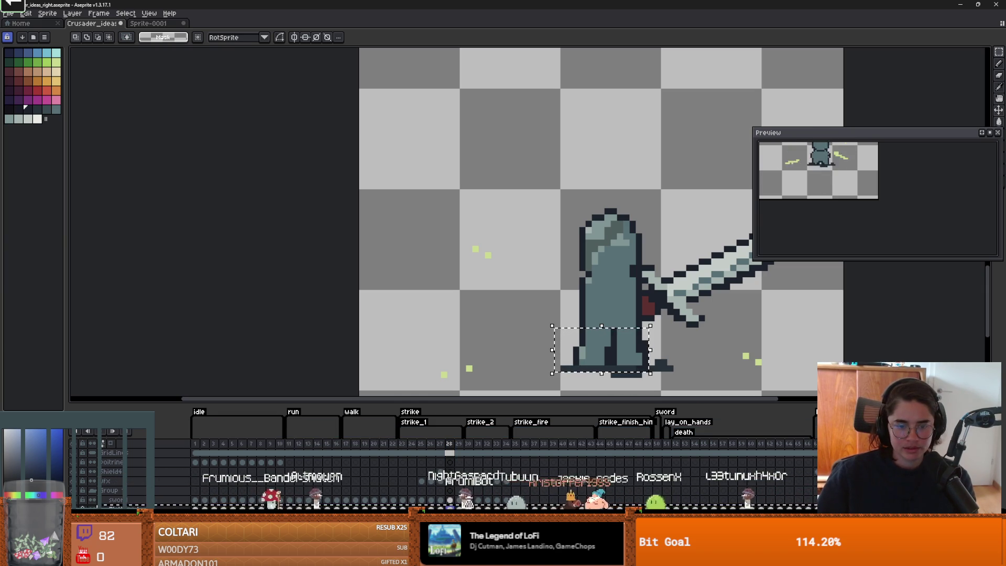
pyautogui.press('Right')
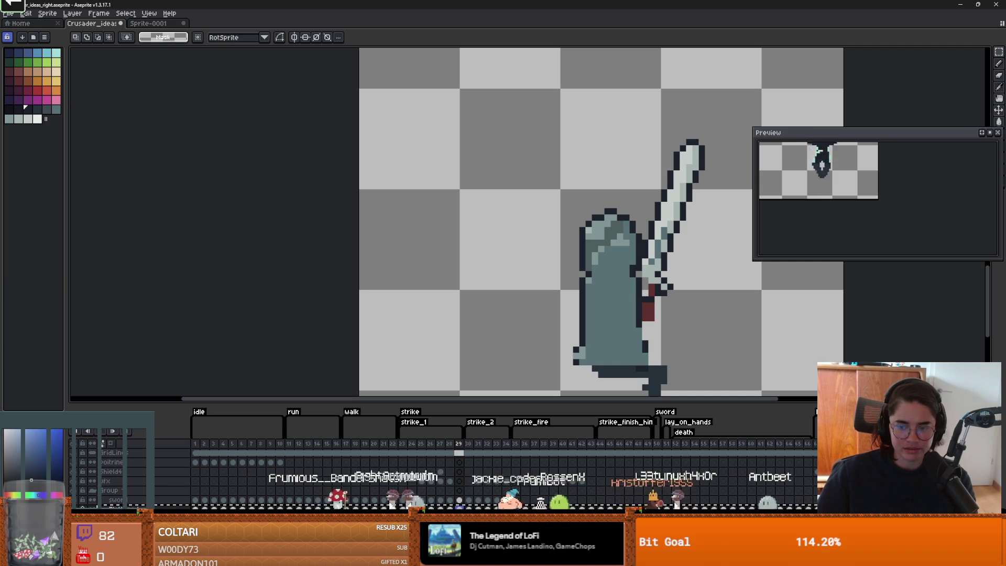
# Step: Undo the Flattened layer, compare outline and filled swords, keep the filled blade, 3px brush
pyautogui.hotkey('ctrl', 'z')
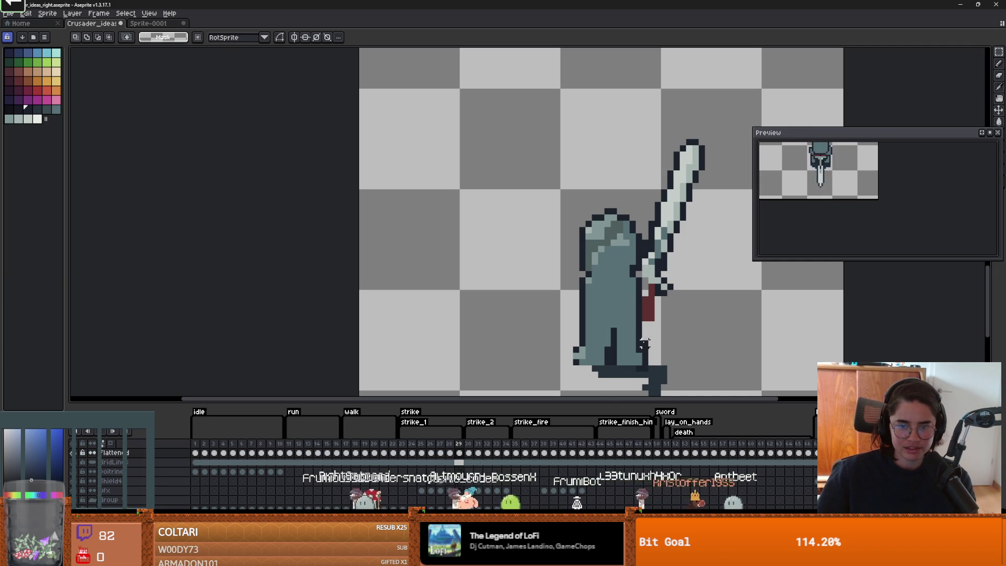
pyautogui.hotkey('ctrl', 'z')
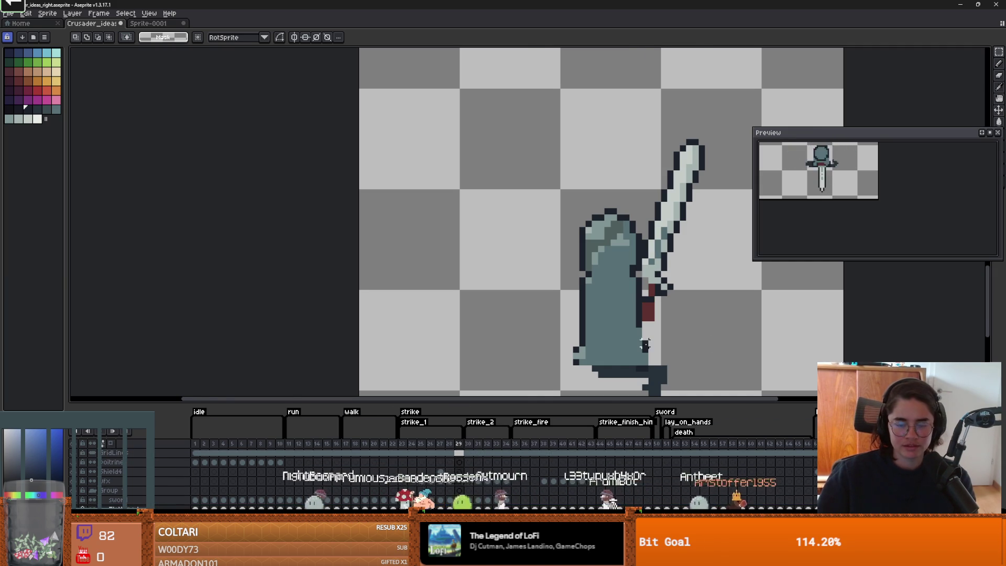
pyautogui.scroll(-3, 645, 345)
pyautogui.scroll(3, 600, 344)
pyautogui.press('b')
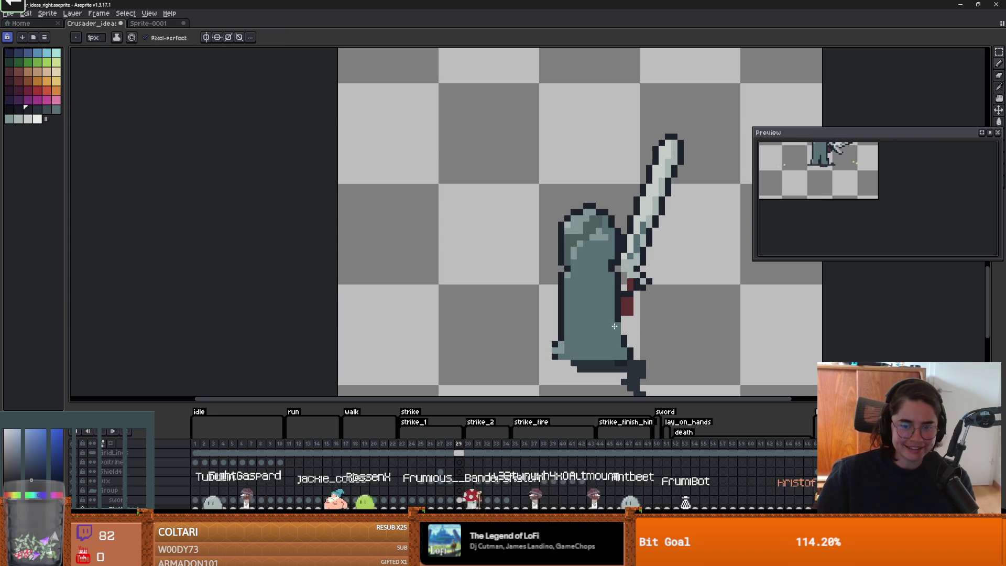
pyautogui.press('e')
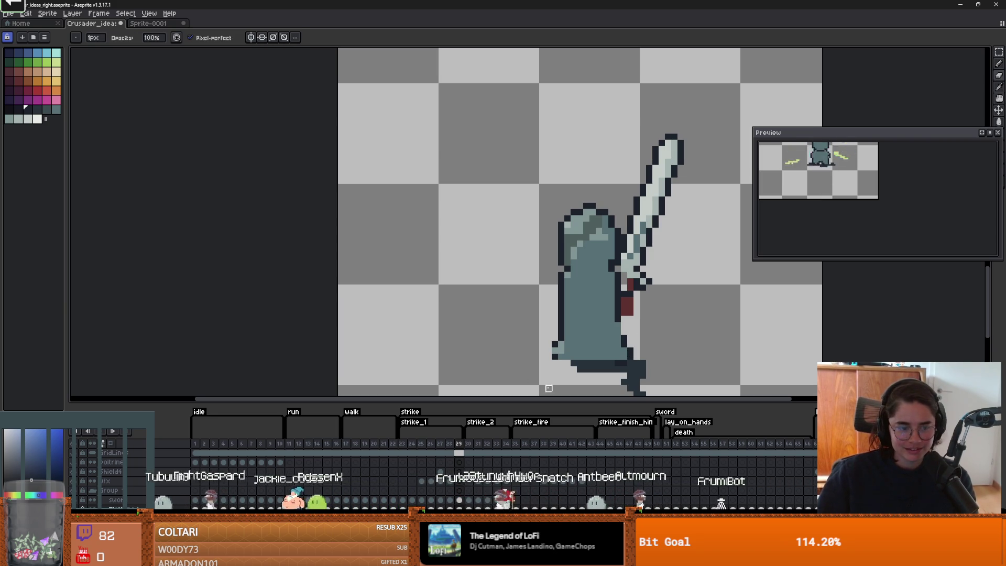
pyautogui.hotkey('ctrl', 'z')
pyautogui.hotkey('ctrl', 'y')
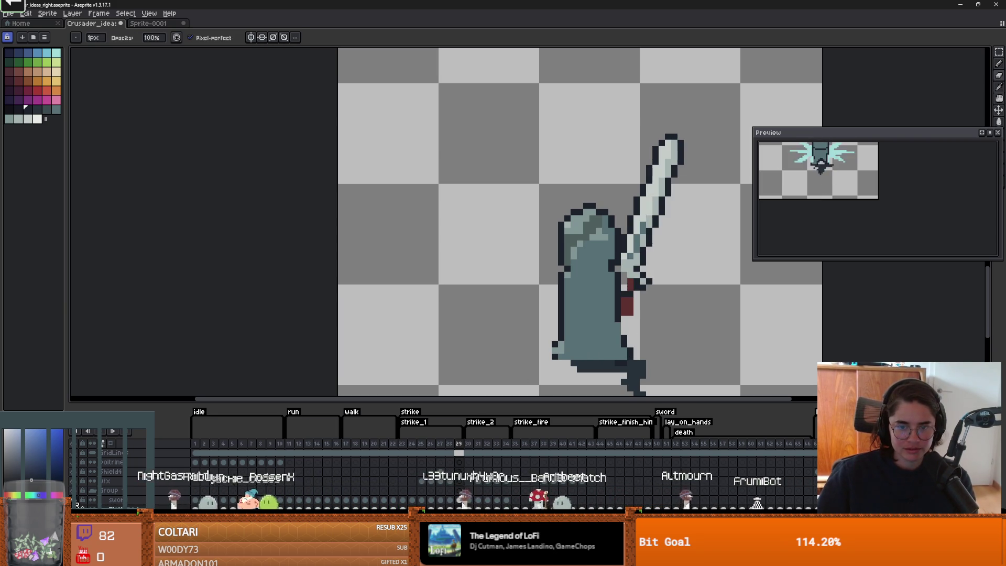
pyautogui.hotkey('ctrl', 'z')
pyautogui.hotkey('ctrl', 'y')
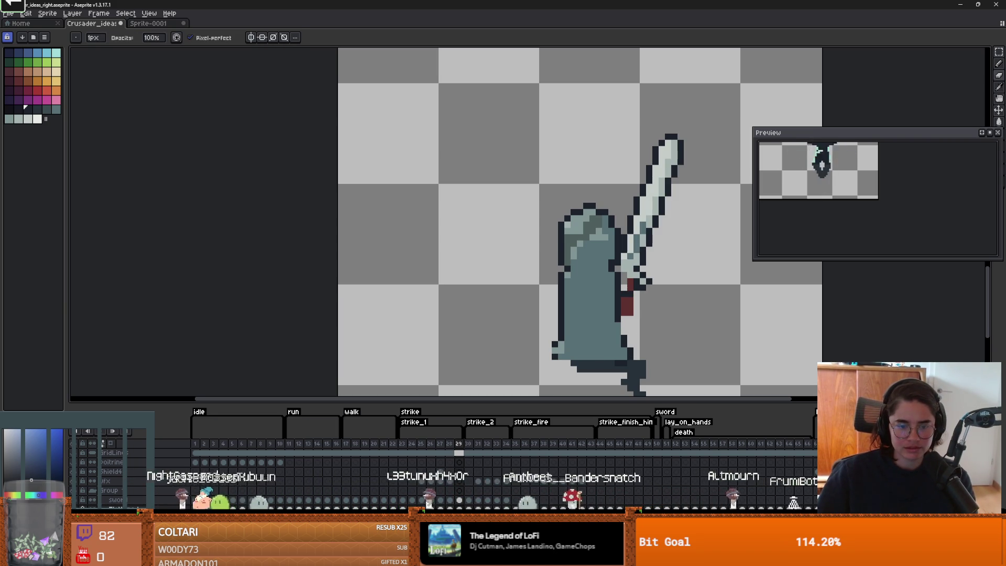
pyautogui.press('+')
pyautogui.press('+')
pyautogui.press('+')
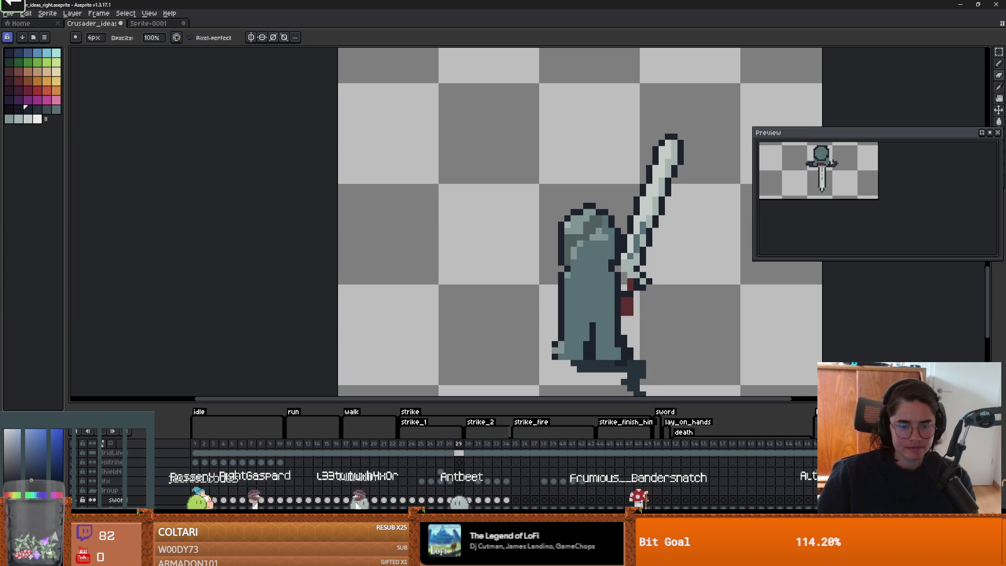
pyautogui.press('-')
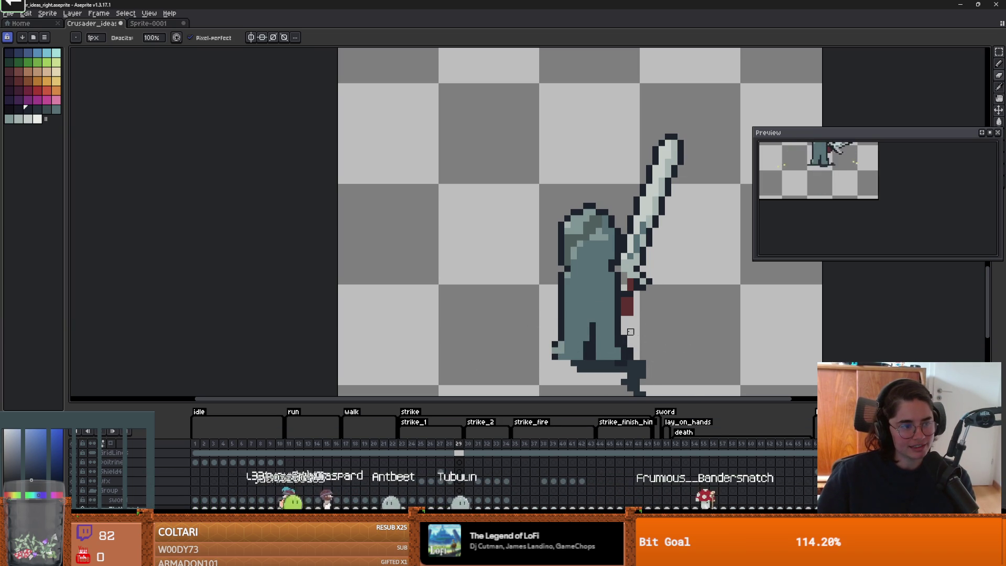
# Step: Switch to colour picking and compare frame 28's pose with frame 29, returning to frame 29
pyautogui.scroll(4, 630, 332)
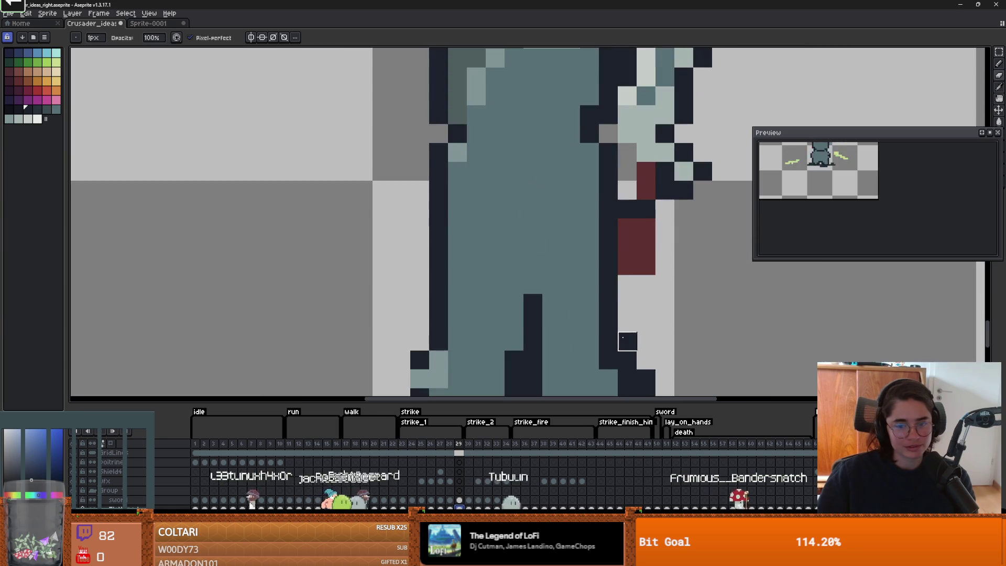
pyautogui.scroll(-2, 631, 358)
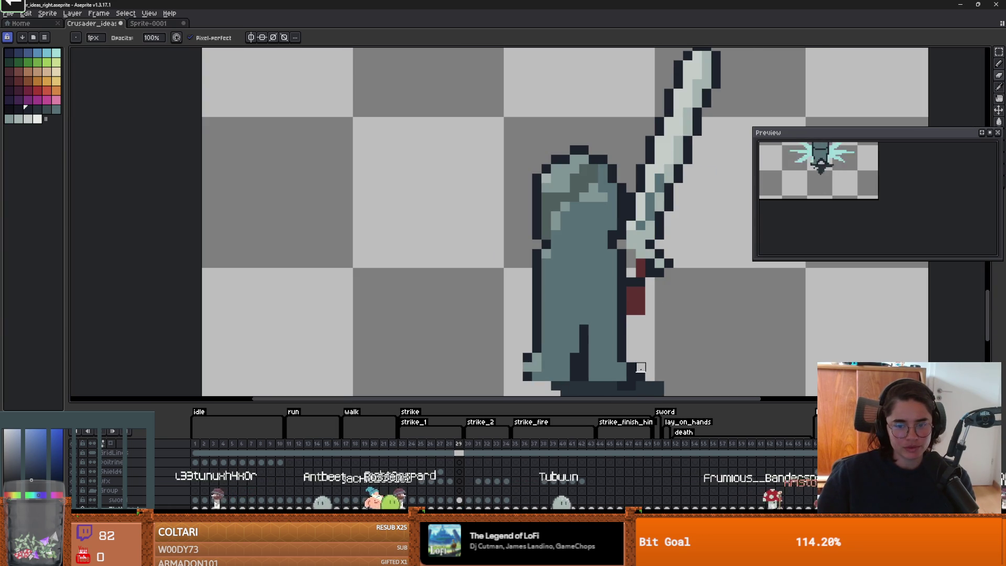
pyautogui.scroll(-3, 641, 362)
pyautogui.scroll(3, 556, 350)
pyautogui.press('alt')
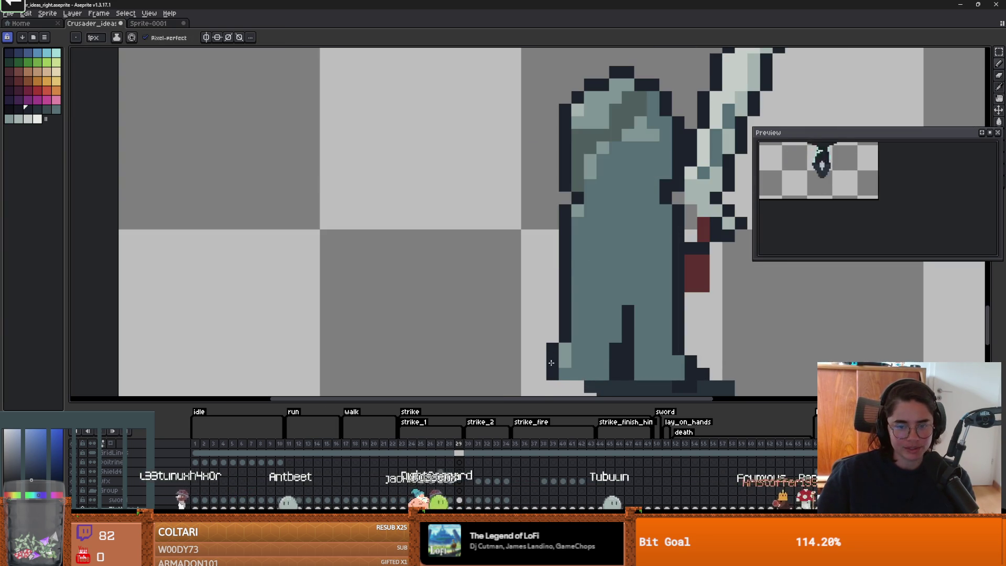
pyautogui.scroll(-4, 552, 359)
pyautogui.scroll(6, 503, 338)
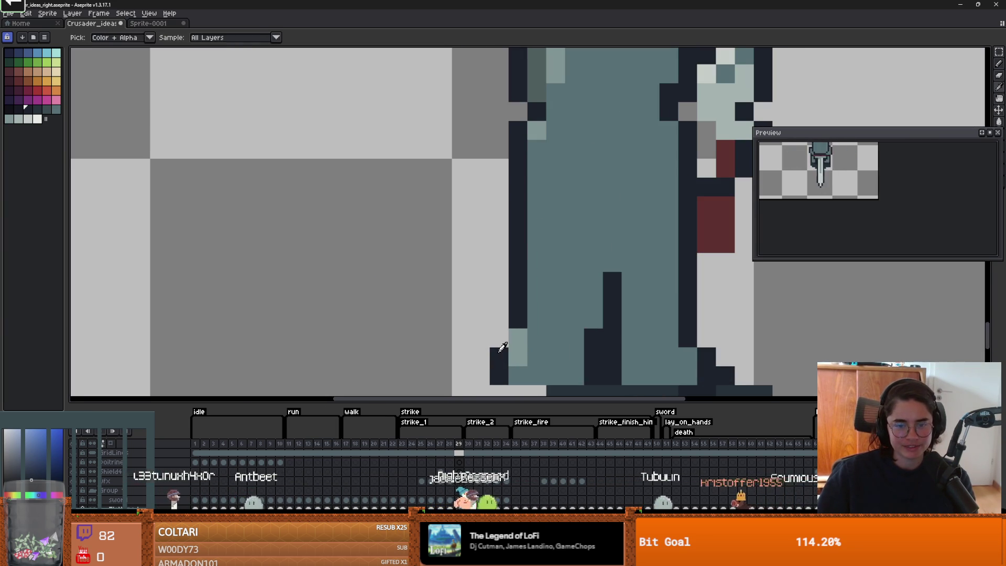
pyautogui.scroll(-3, 603, 367)
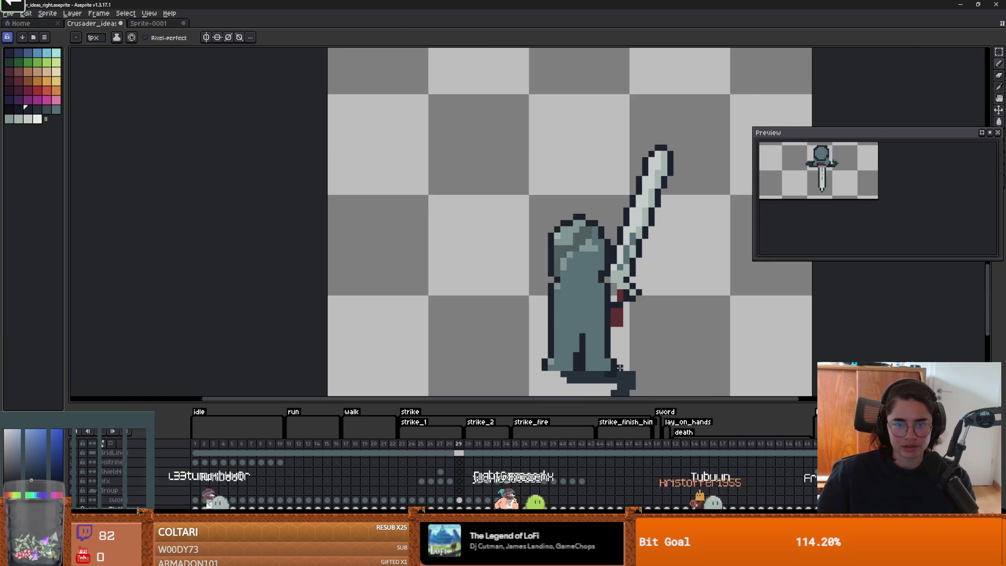
pyautogui.scroll(-1, 610, 335)
pyautogui.scroll(2, 609, 332)
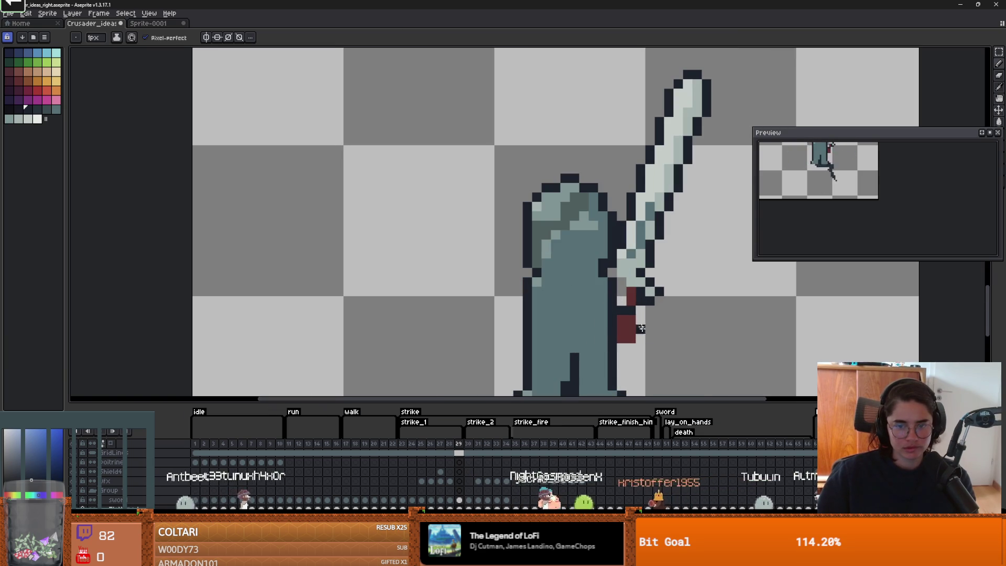
pyautogui.scroll(-3, 603, 335)
pyautogui.click(452, 444)
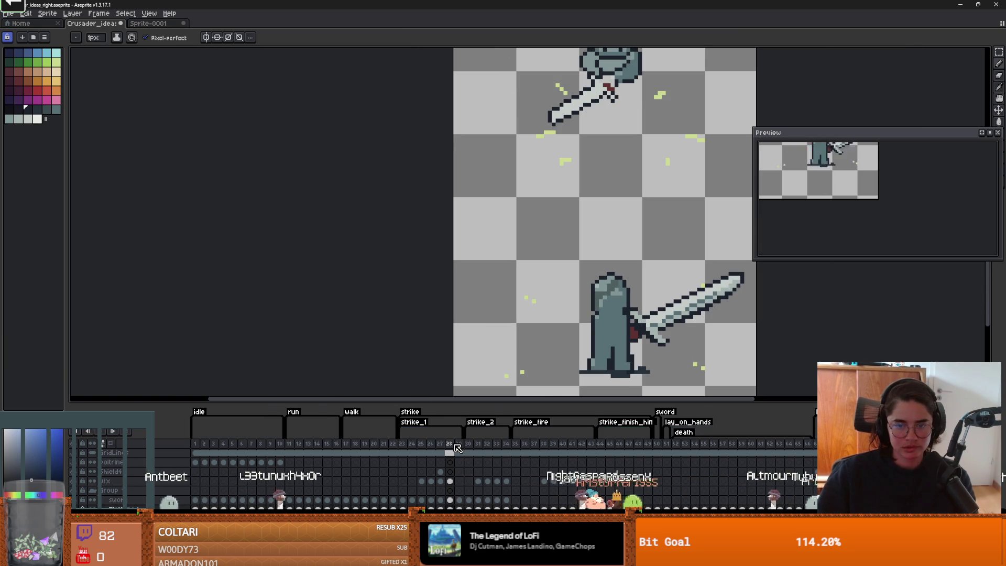
pyautogui.click(459, 445)
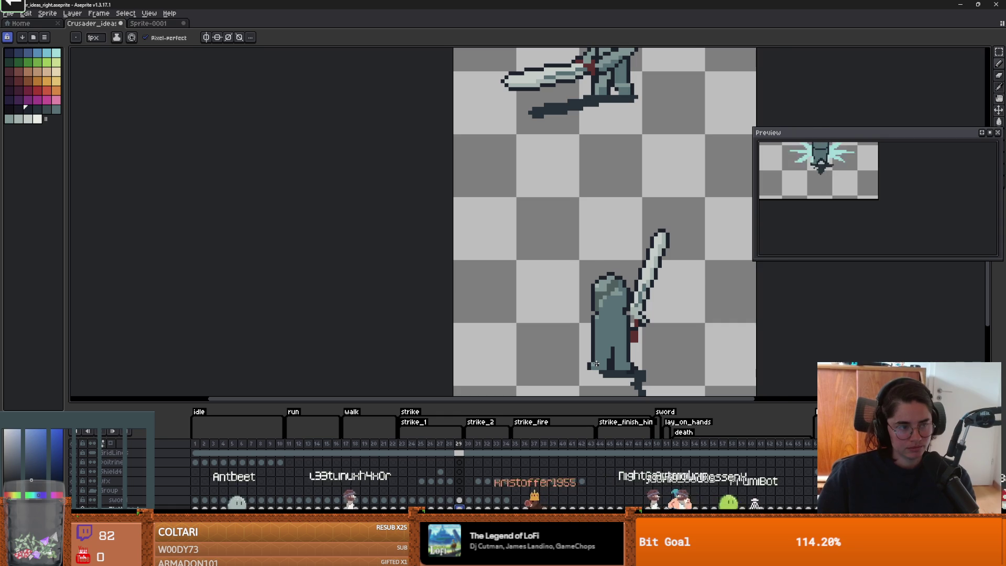
pyautogui.scroll(1, 637, 335)
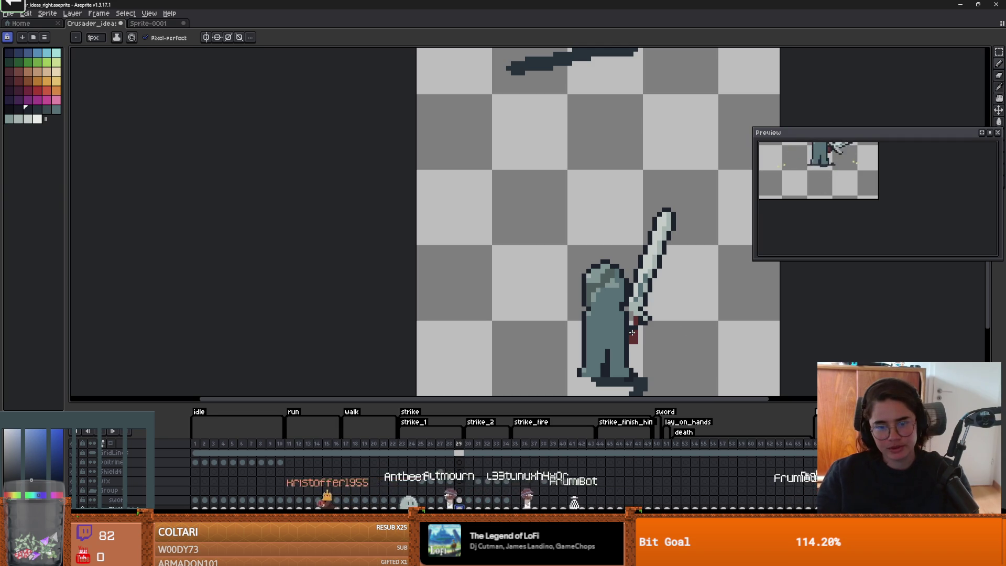
pyautogui.scroll(3, 633, 332)
# Step: Move the red hand block up about four pixels and view the whole sprite
pyautogui.press('m')
pyautogui.moveTo(639, 332)
pyautogui.mouseDown()
pyautogui.moveTo(622, 303)
pyautogui.moveTo(636, 286)
pyautogui.mouseUp()
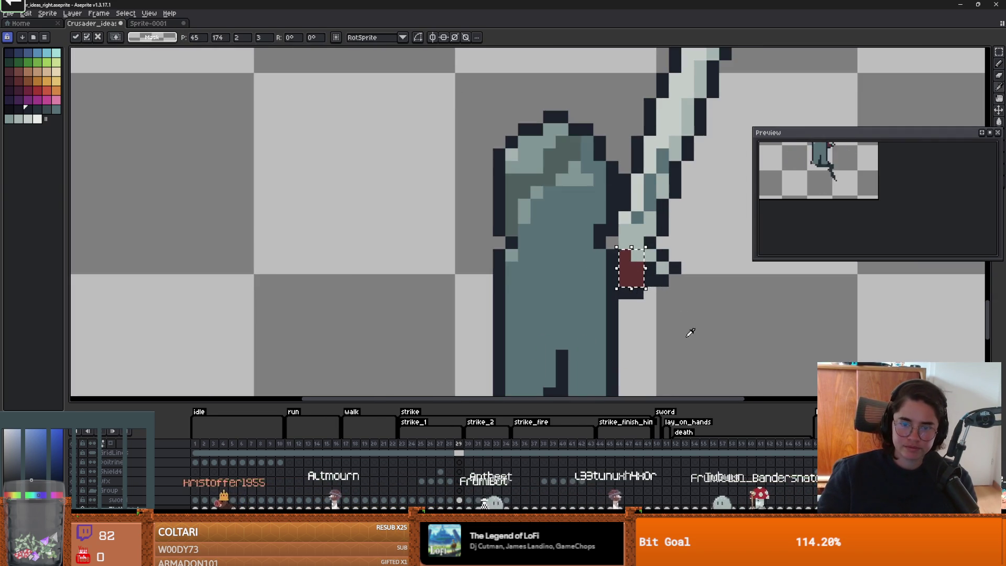
pyautogui.scroll(-4, 690, 330)
pyautogui.click(714, 345)
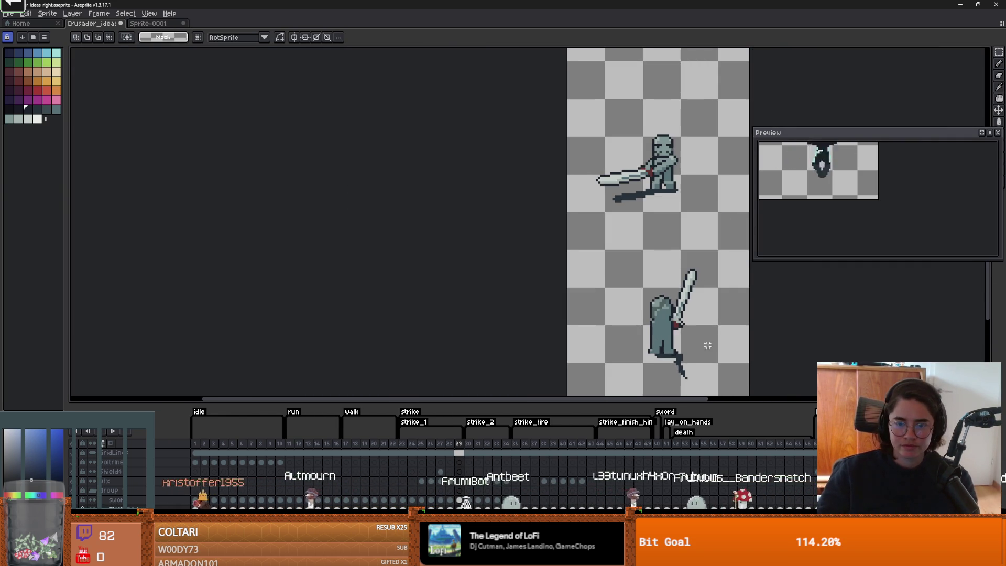
pyautogui.moveTo(630, 328); pyautogui.dragTo(543, 307)
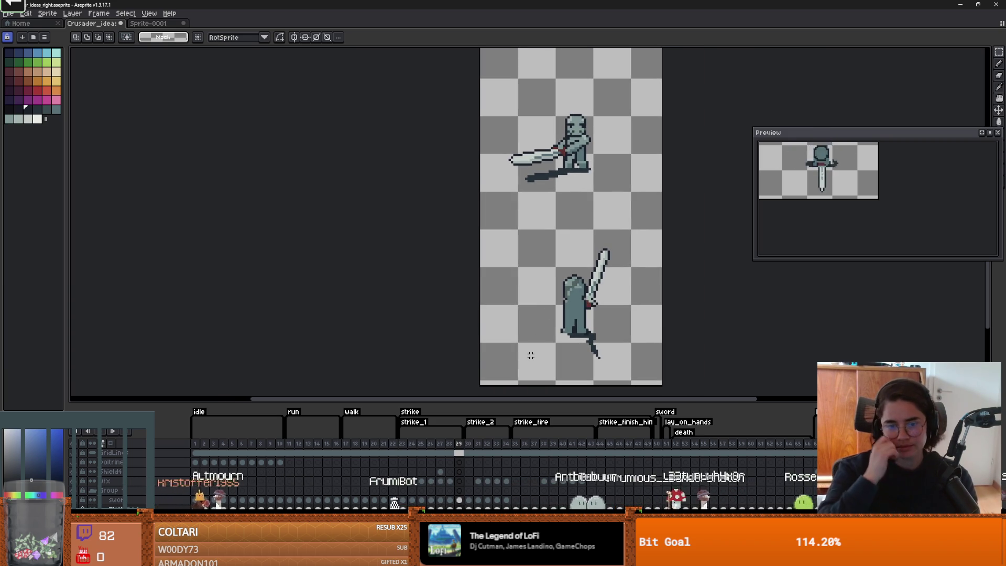
pyautogui.scroll(1, 531, 355)
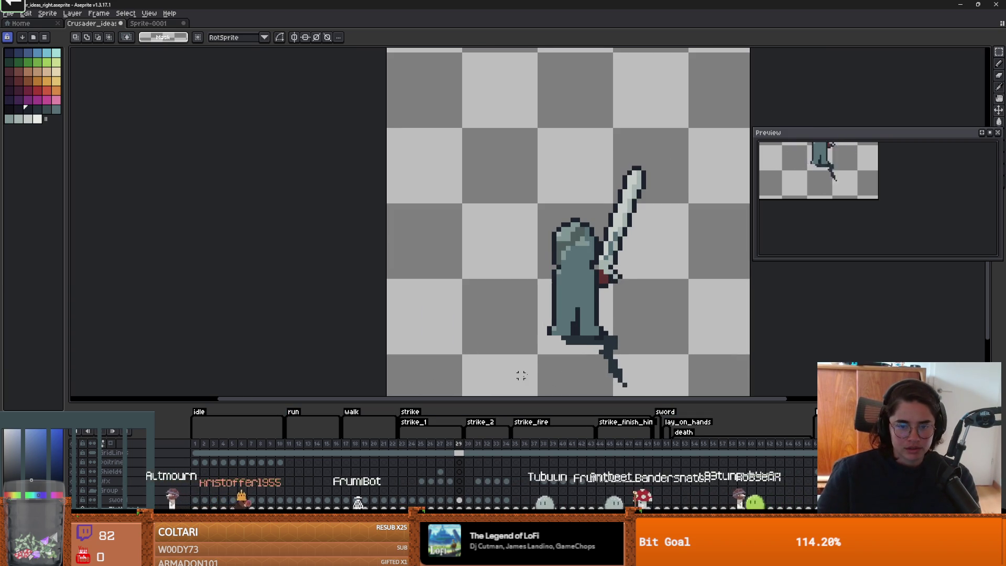
pyautogui.scroll(-1, 511, 385)
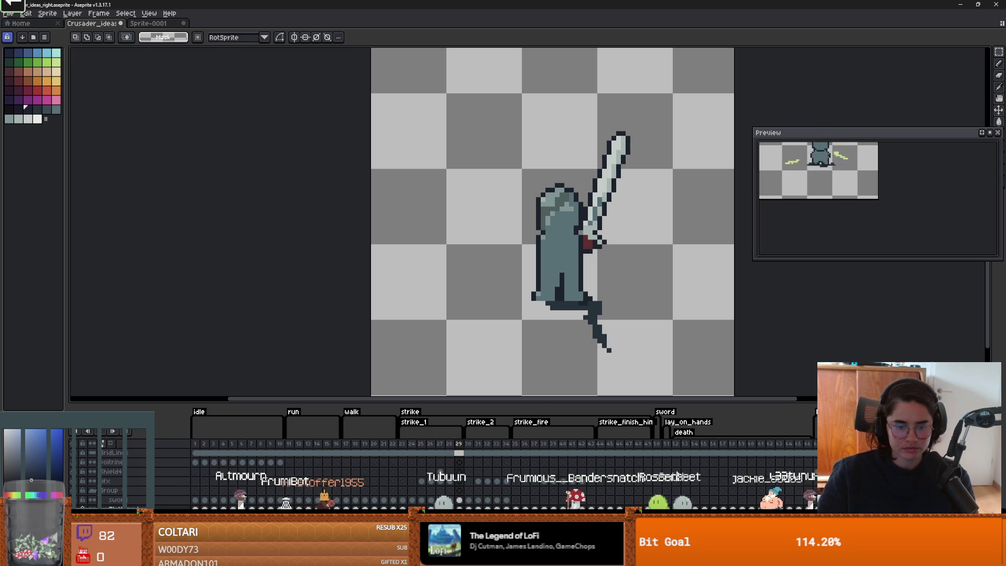
# Step: Nudge the lower blade tip one pixel left, pick its dark teal, and save the sprite
pyautogui.moveTo(637, 388); pyautogui.dragTo(468, 266)
pyautogui.moveTo(585, 322); pyautogui.dragTo(583, 325)
pyautogui.press('b')
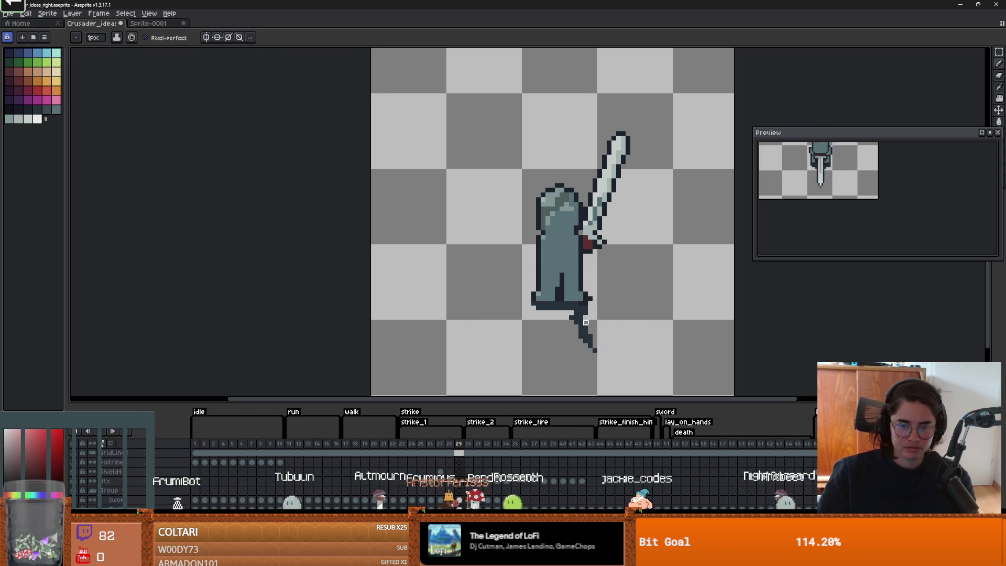
pyautogui.keyDown('alt'); pyautogui.click(586, 326); pyautogui.keyUp('alt')
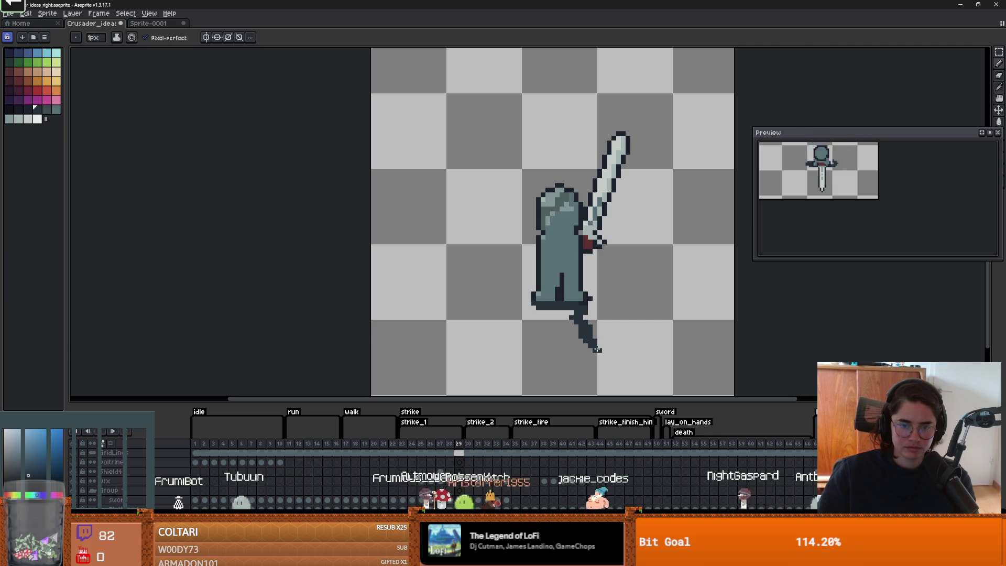
pyautogui.scroll(-4, 580, 315)
pyautogui.hotkey('ctrl', 's')
pyautogui.scroll(3, 626, 361)
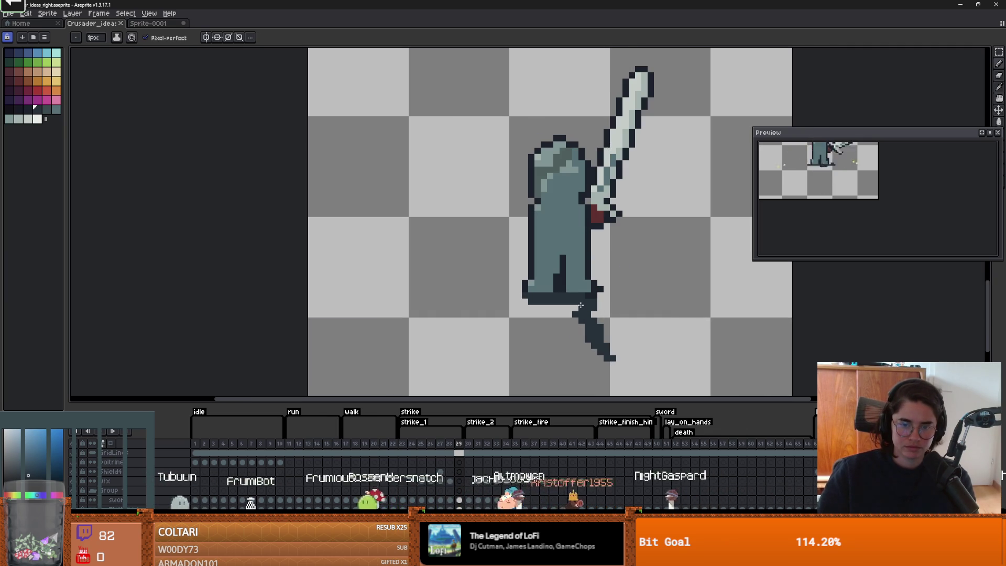
pyautogui.scroll(-2, 582, 316)
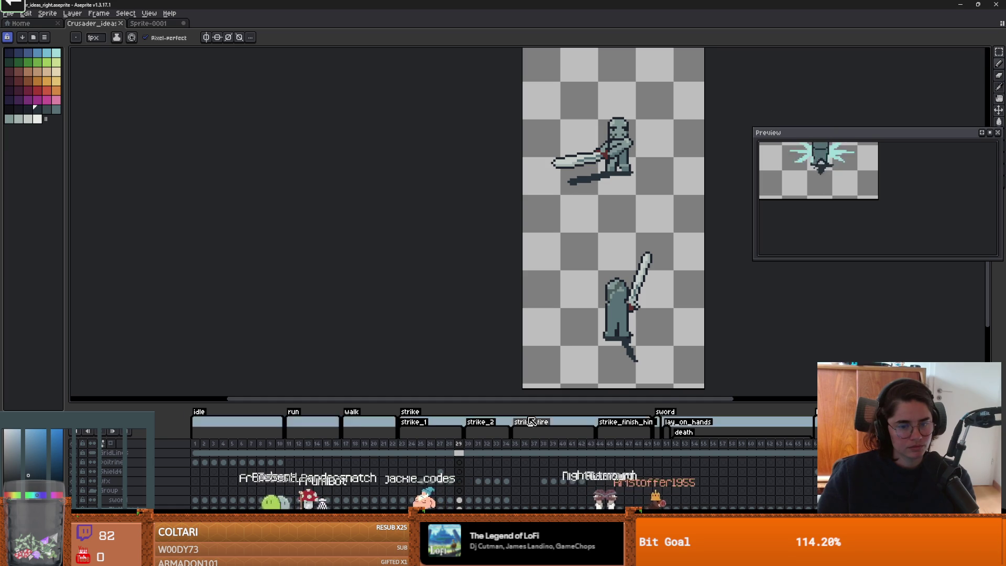
pyautogui.press('Left')
pyautogui.press('Left')
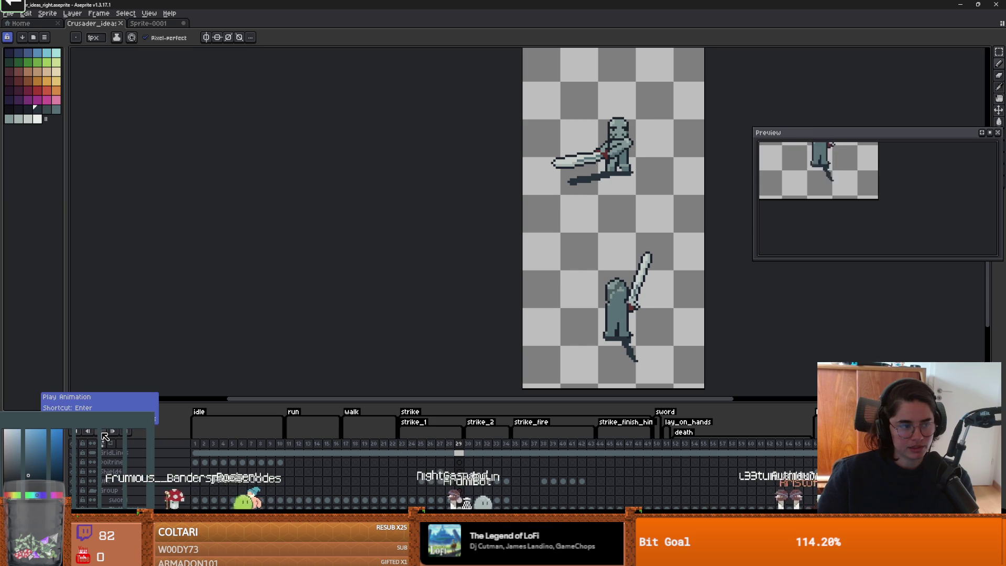
pyautogui.scroll(-4, 435, 369)
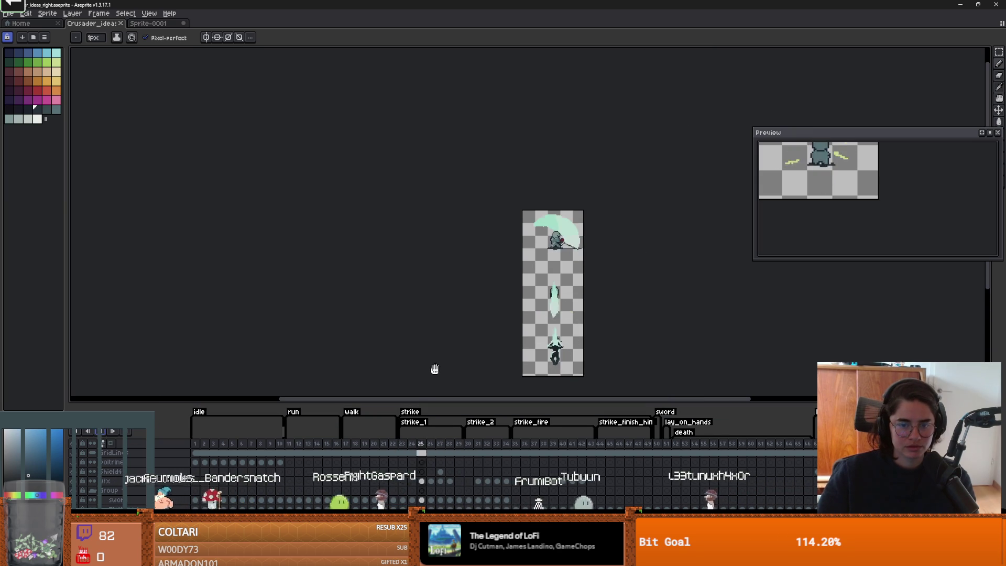
pyautogui.click(114, 432)
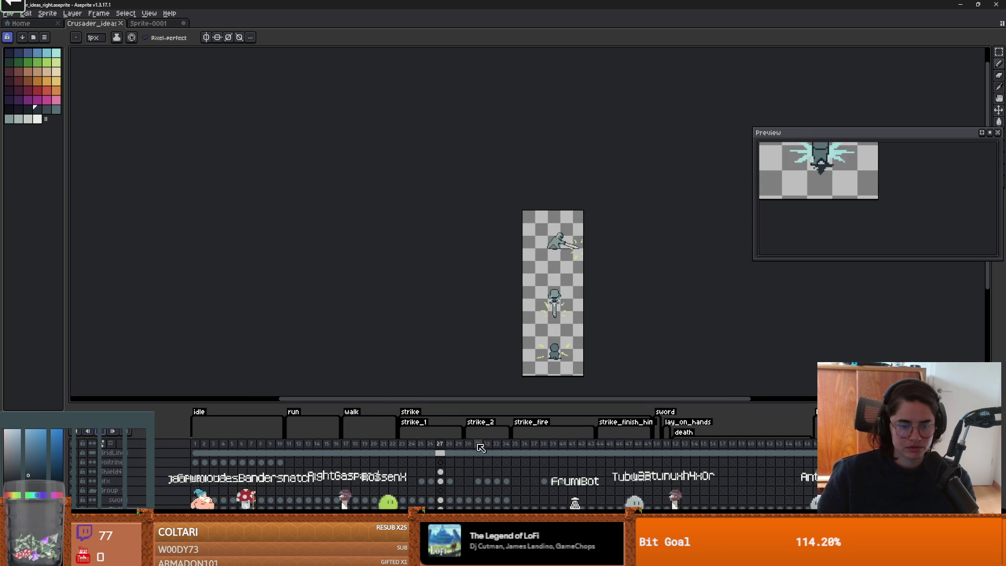
pyautogui.scroll(1, 505, 342)
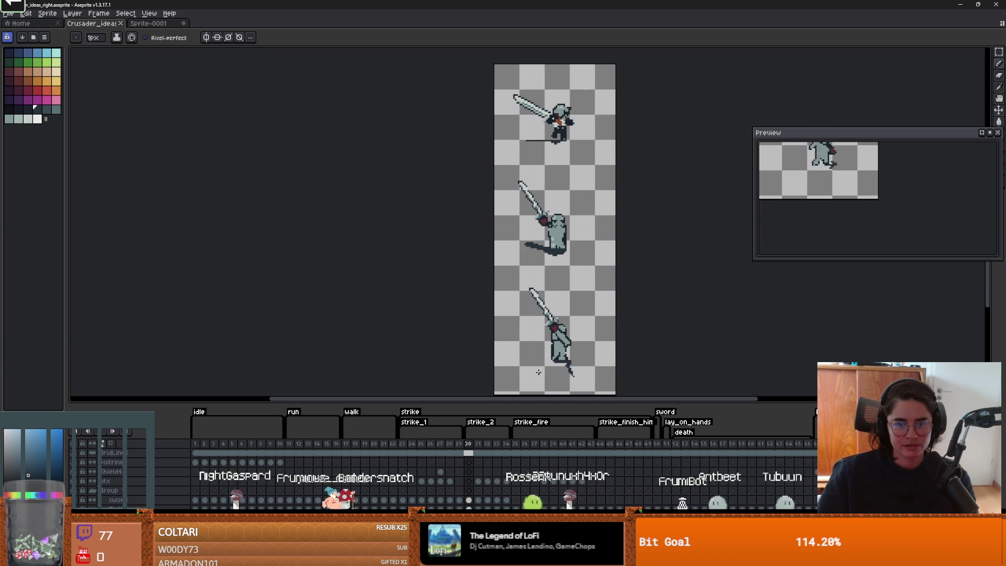
pyautogui.scroll(2, 588, 355)
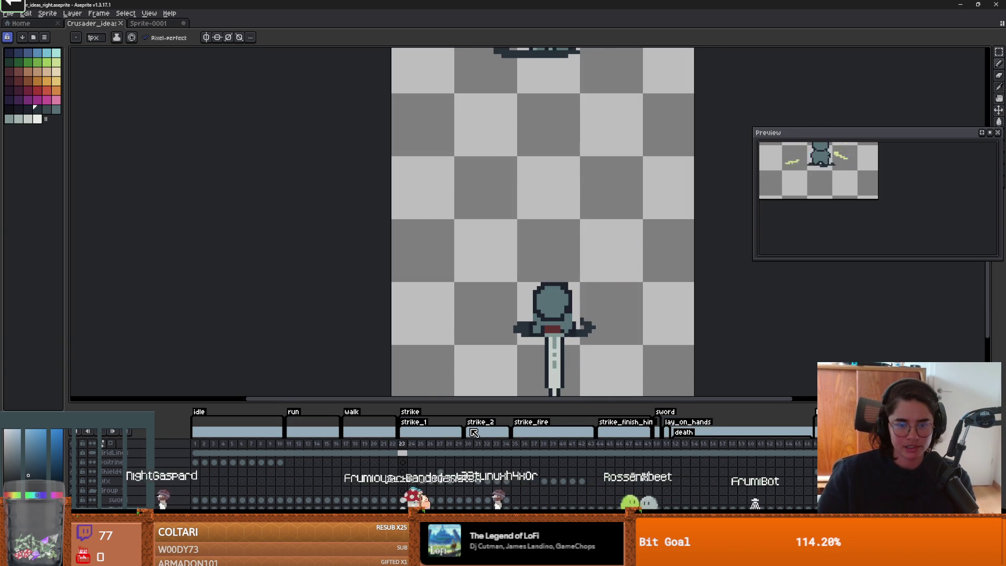
pyautogui.scroll(-2, 488, 377)
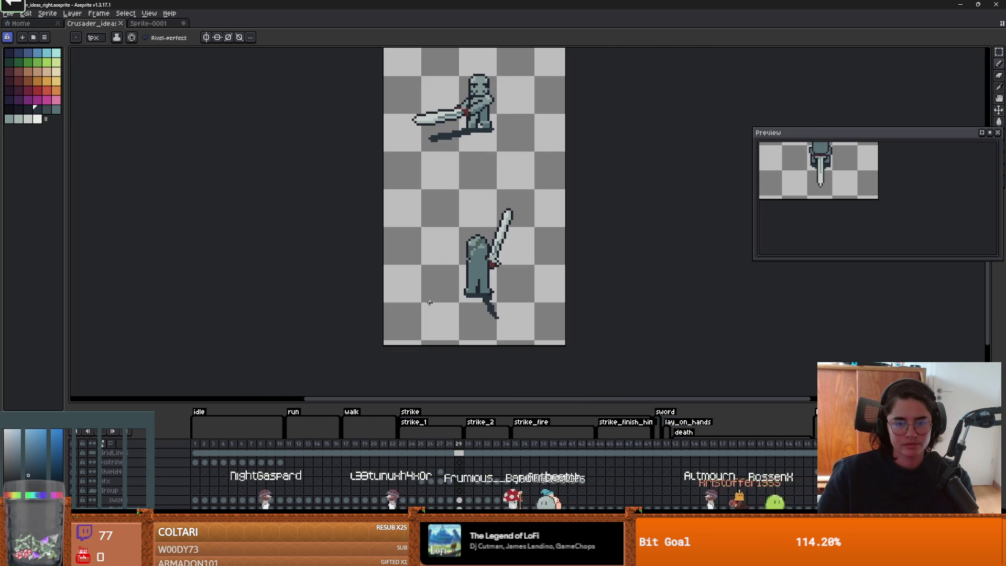
pyautogui.scroll(-2, 492, 293)
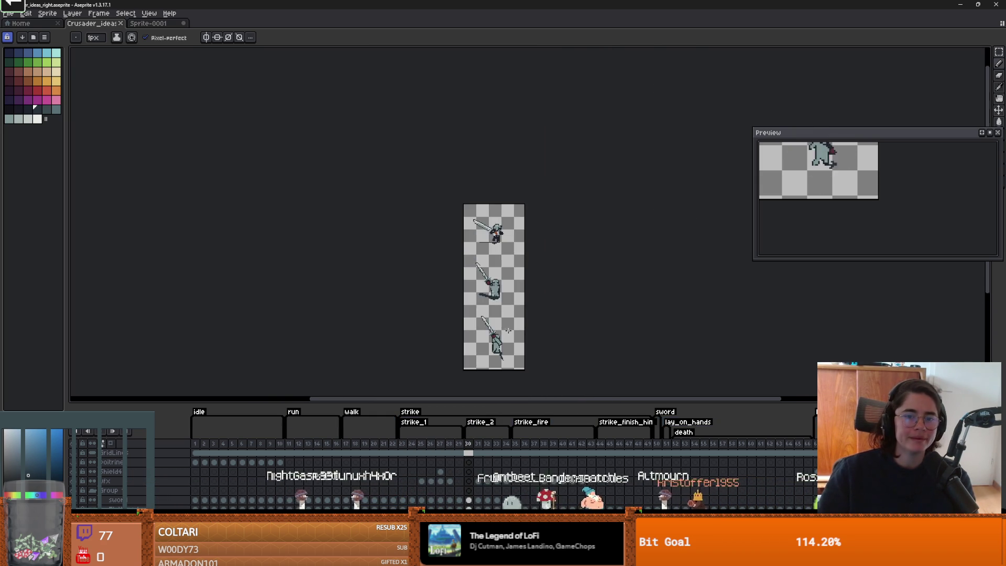
pyautogui.scroll(1, 503, 285)
pyautogui.scroll(-2, 503, 285)
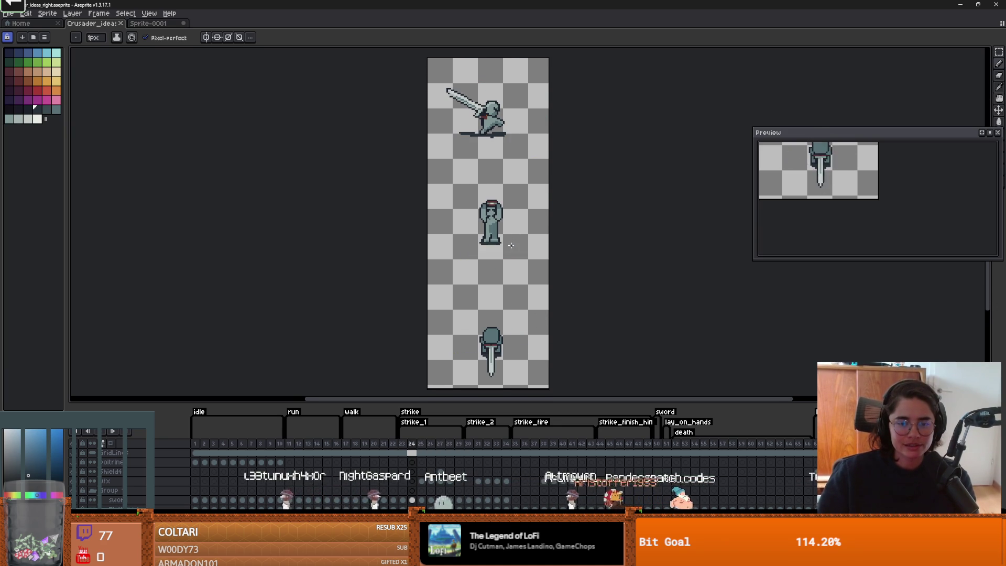
pyautogui.rightClick(475, 245)
pyautogui.press('Escape')
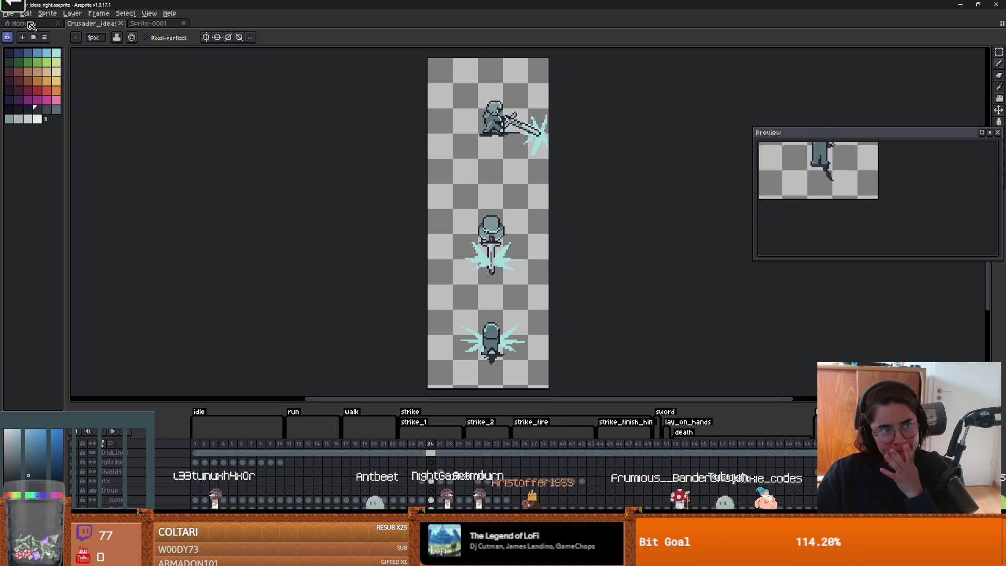
# Step: Export the sprite sheet over crusader_sprite_sheet.png, confirming the overwrite warning
pyautogui.click(7, 13)
pyautogui.moveTo(48, 91)
pyautogui.click(148, 103)
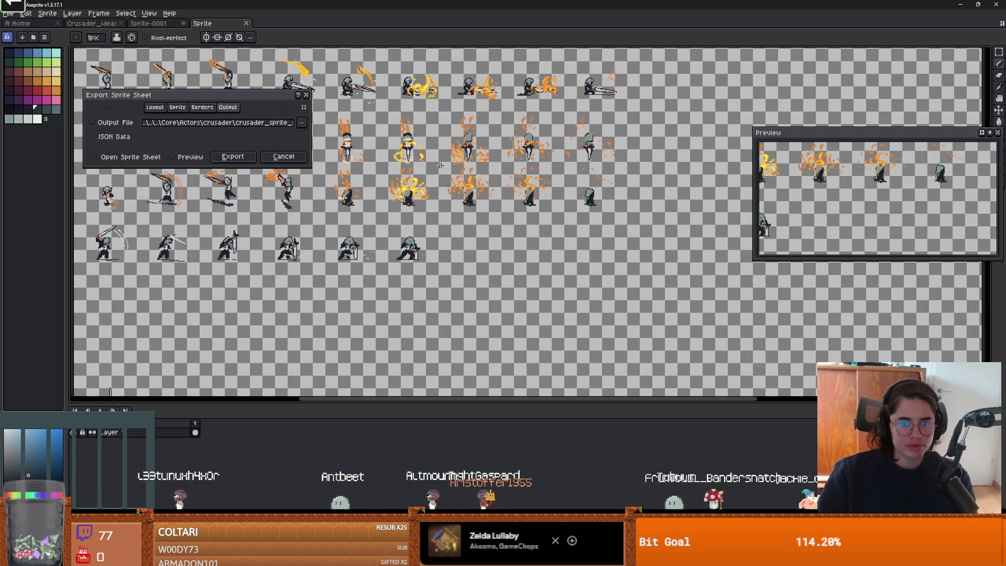
pyautogui.press('Escape')
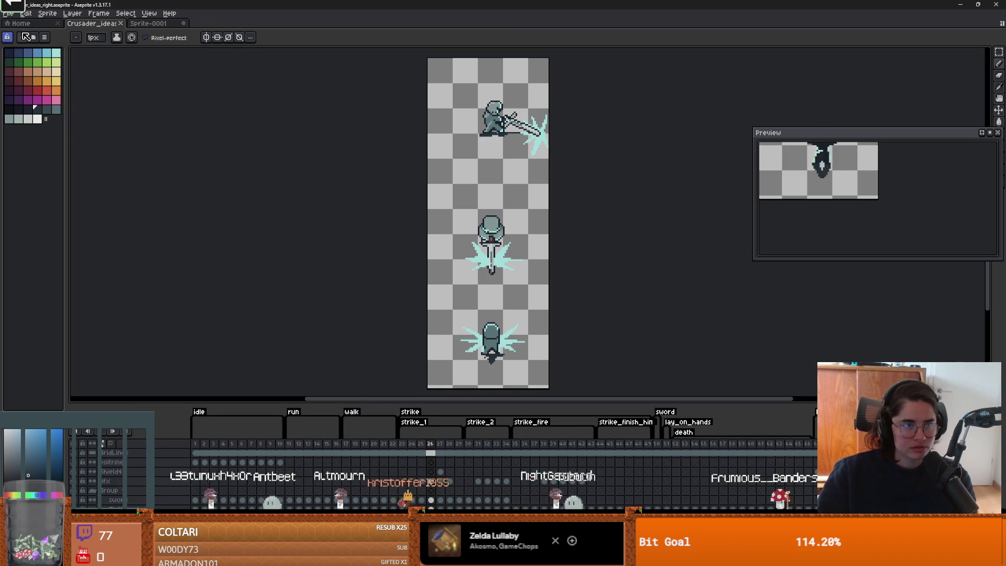
pyautogui.click(8, 13)
pyautogui.moveTo(52, 93)
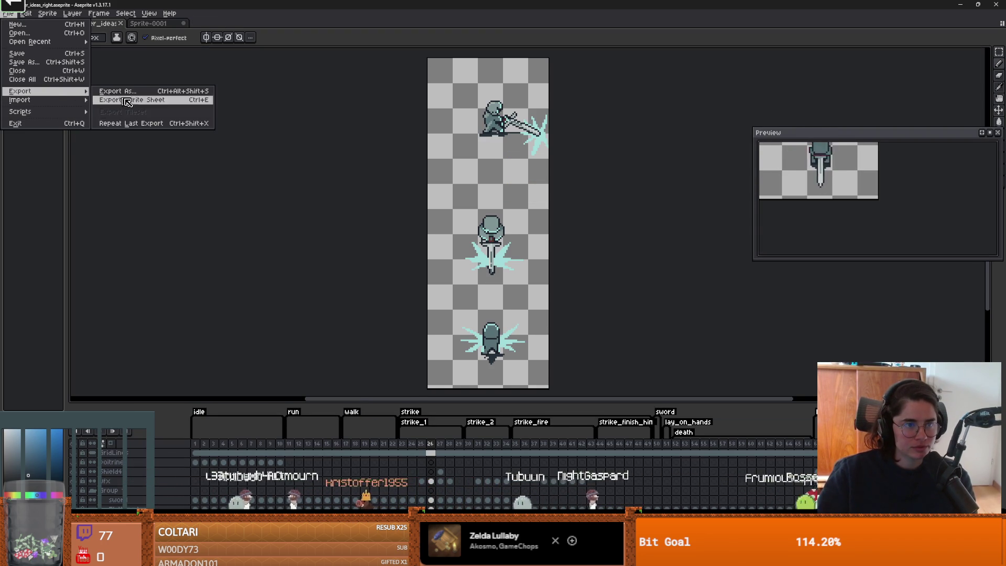
pyautogui.click(148, 103)
pyautogui.click(246, 161)
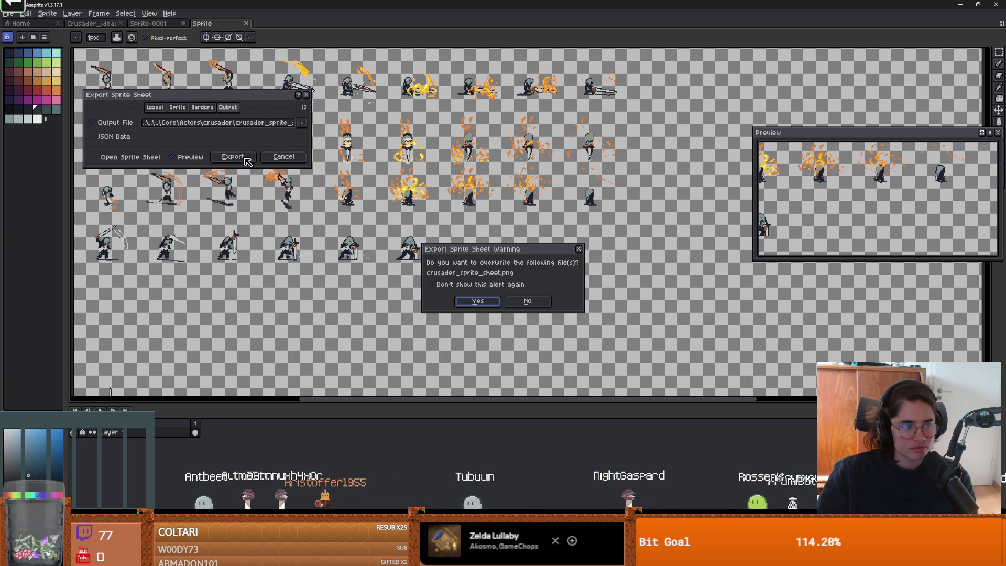
pyautogui.click(477, 302)
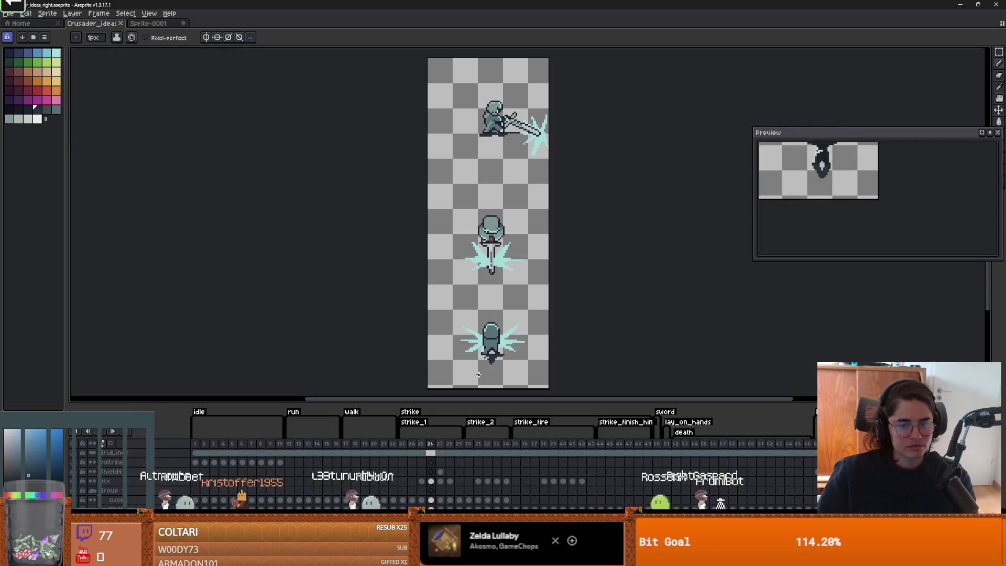
pyautogui.hotkey('alt', 'Tab')
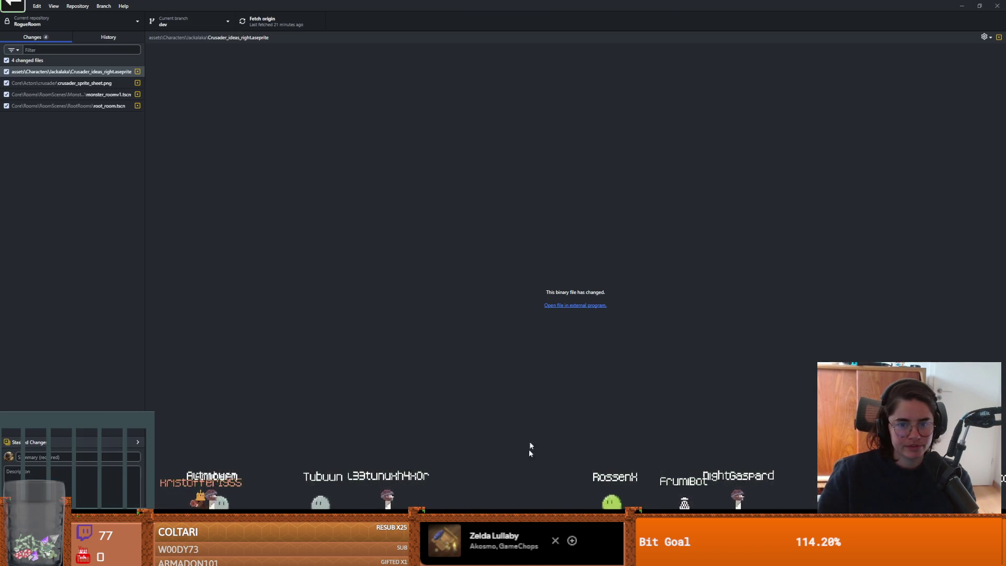
# Step: Commit the four changed files as 'crusader swing 1 up fweal' and push to origin
pyautogui.click(67, 473)
pyautogui.write('crusader')
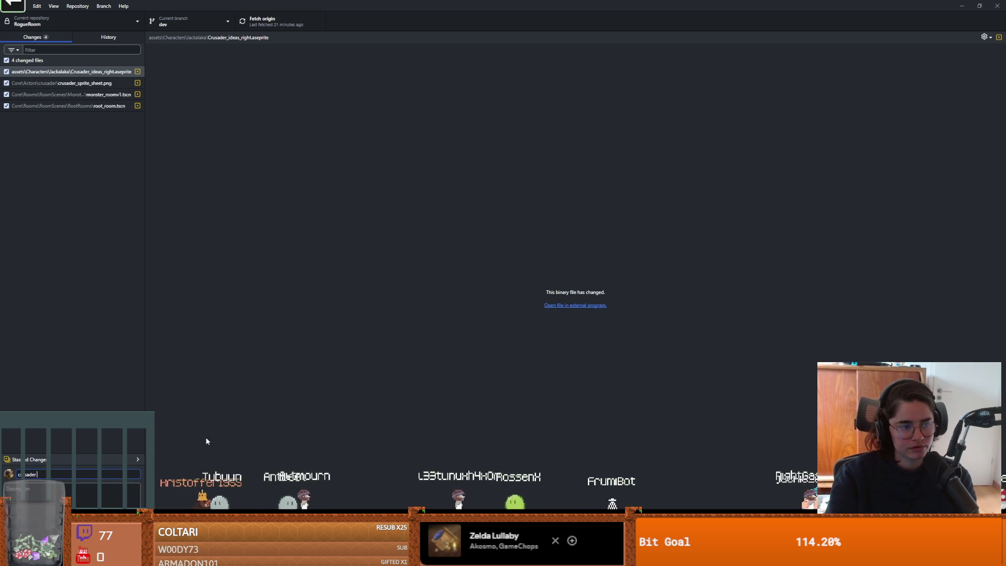
pyautogui.write(' swin')
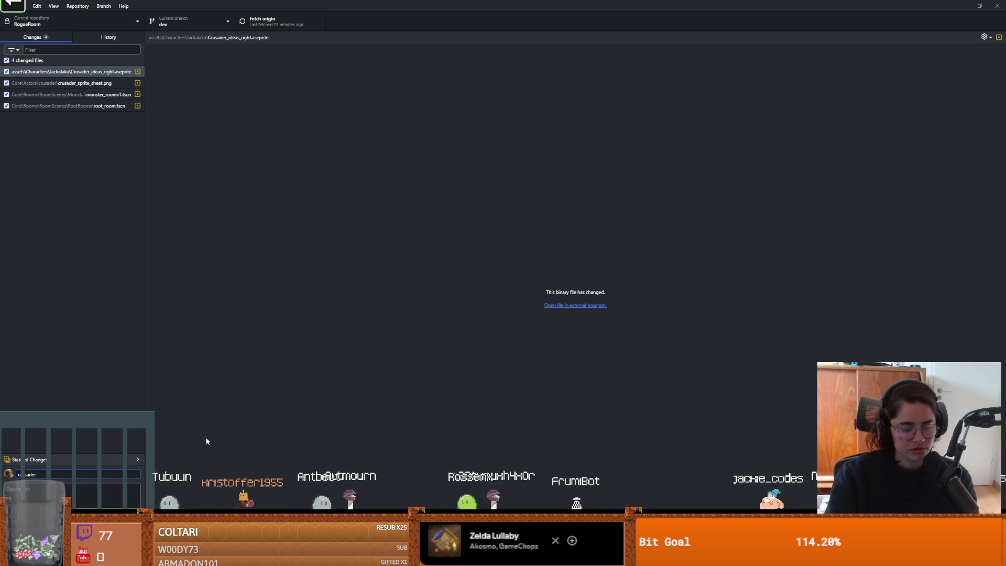
pyautogui.write('g 1 up')
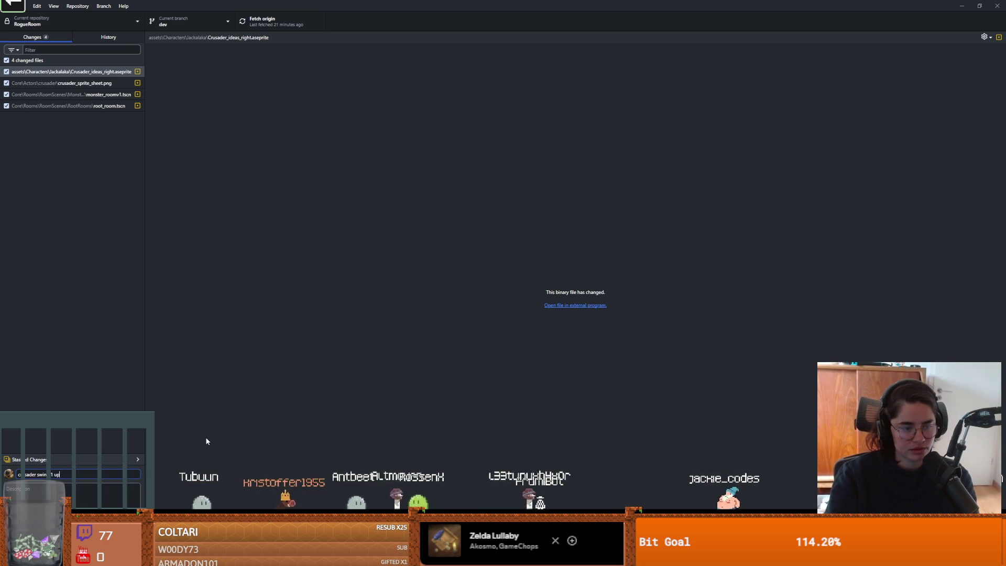
pyautogui.write(' fweal')
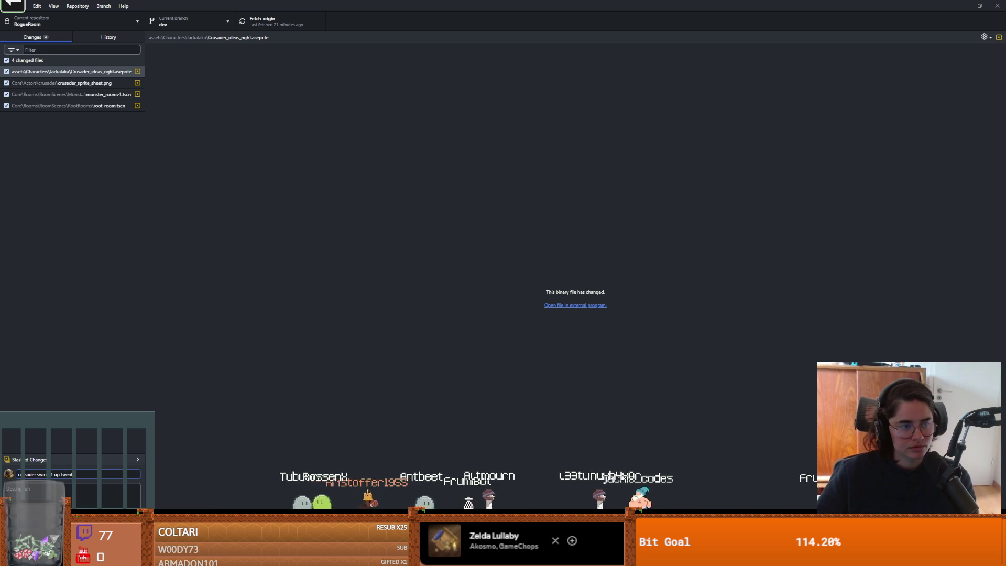
pyautogui.hotkey('ctrl', 'Return')
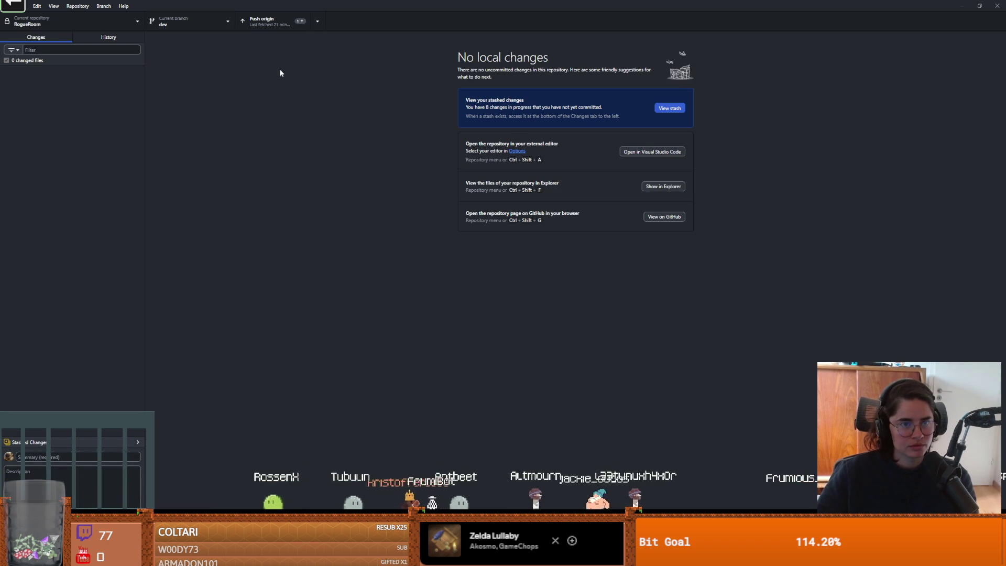
pyautogui.click(273, 21)
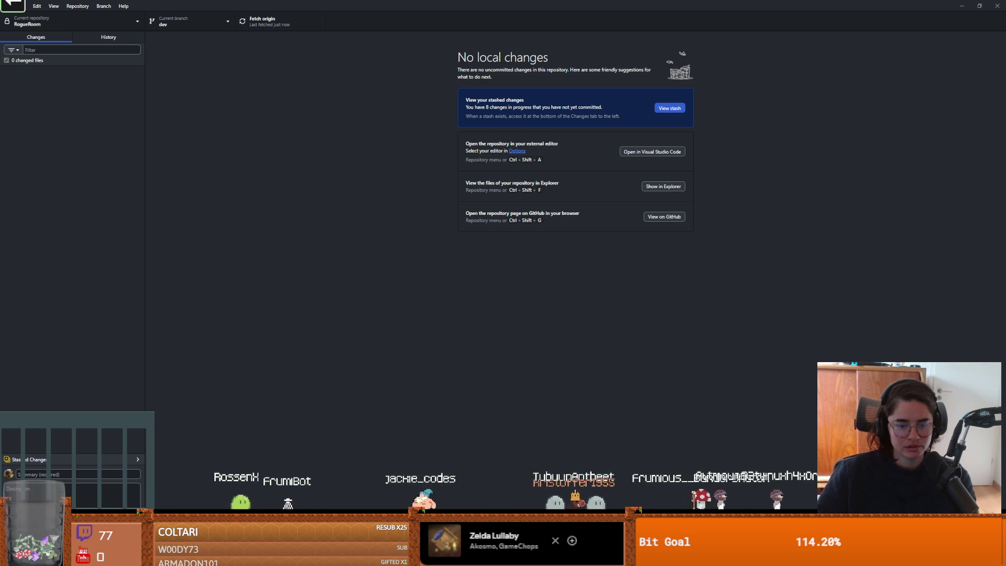
# Step: Switch between Aseprite and GitHub Desktop and close the Godot editor window
pyautogui.hotkey('alt', 'Tab')
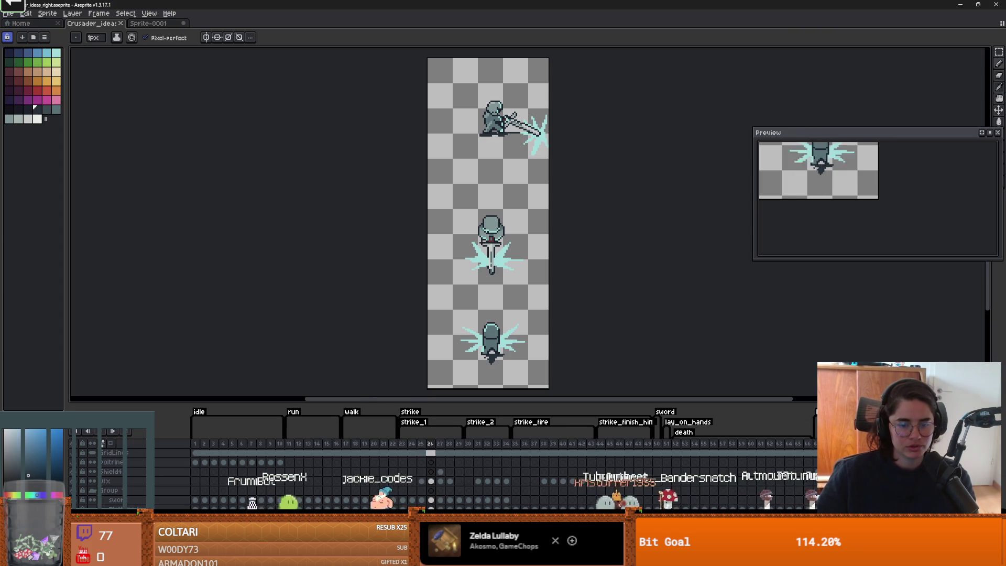
pyautogui.hotkey('alt', 'Tab')
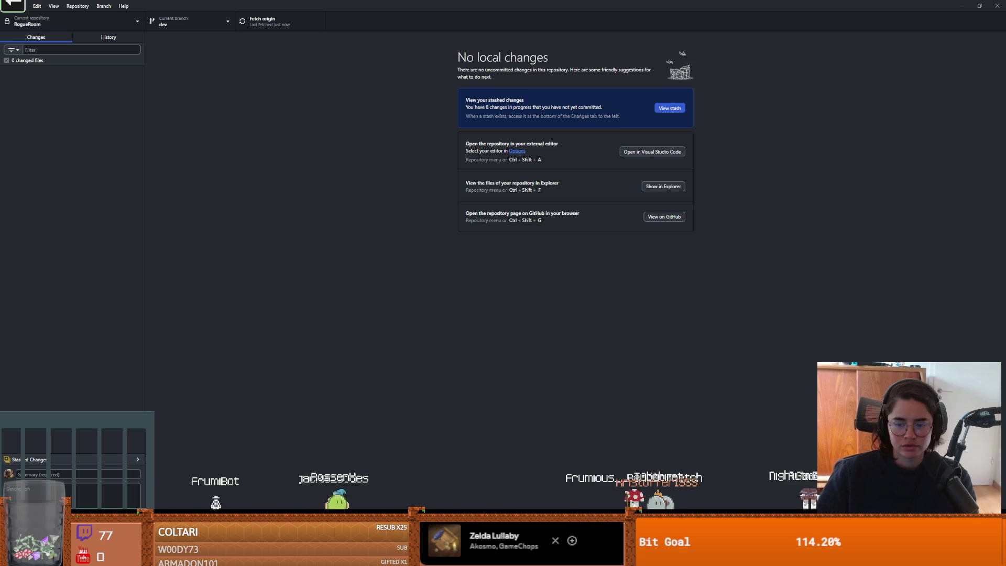
pyautogui.hotkey('alt', 'Tab')
pyautogui.press('super+Down')
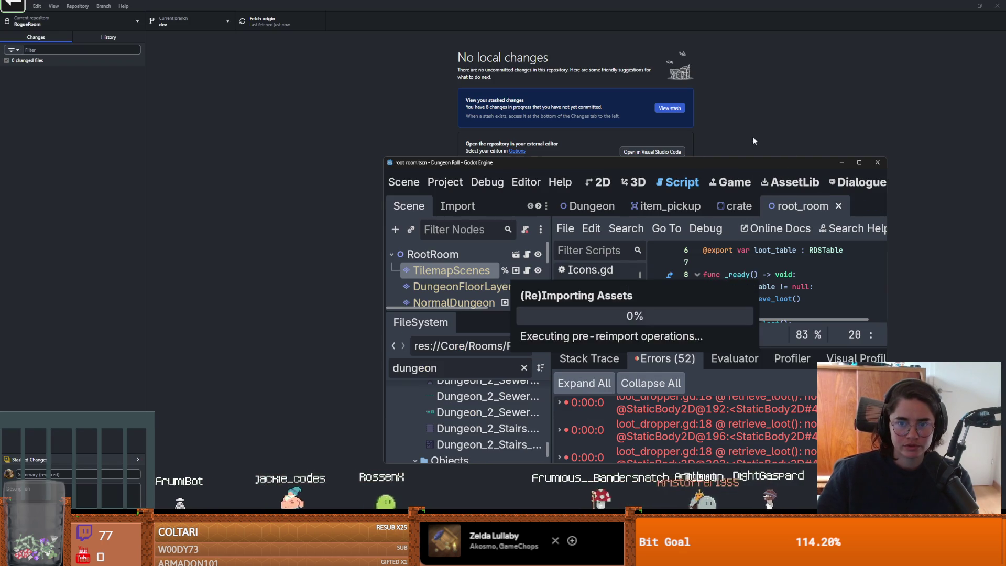
pyautogui.click(879, 163)
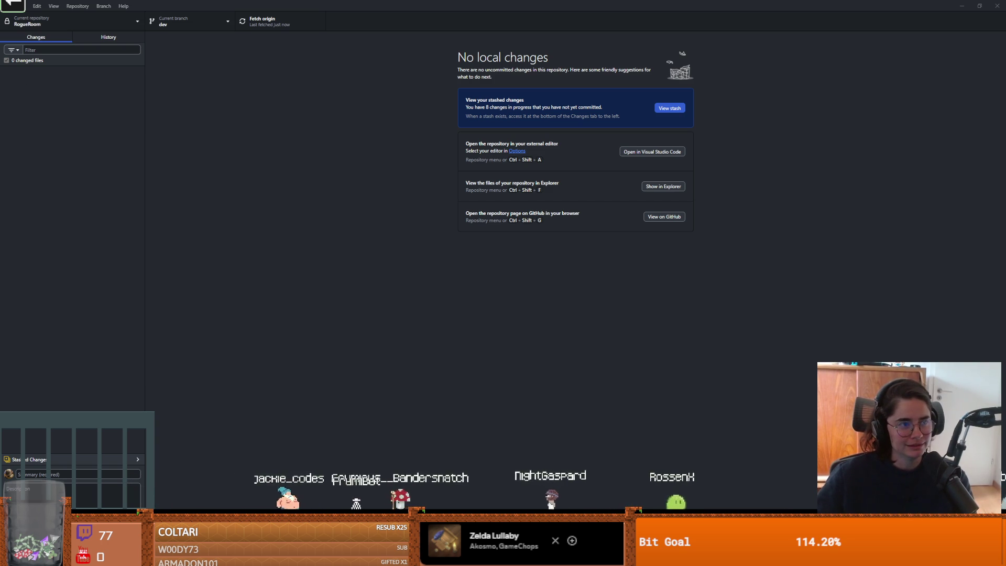
pyautogui.click(184, 24)
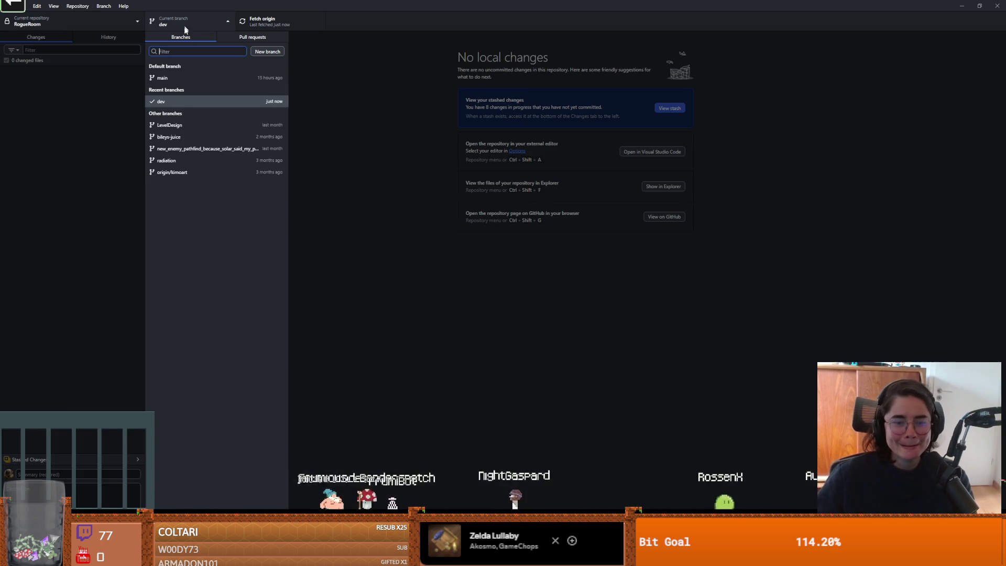
# Step: Switch to main, merge dev into it with a merge commit, and push main to origin
pyautogui.click(188, 77)
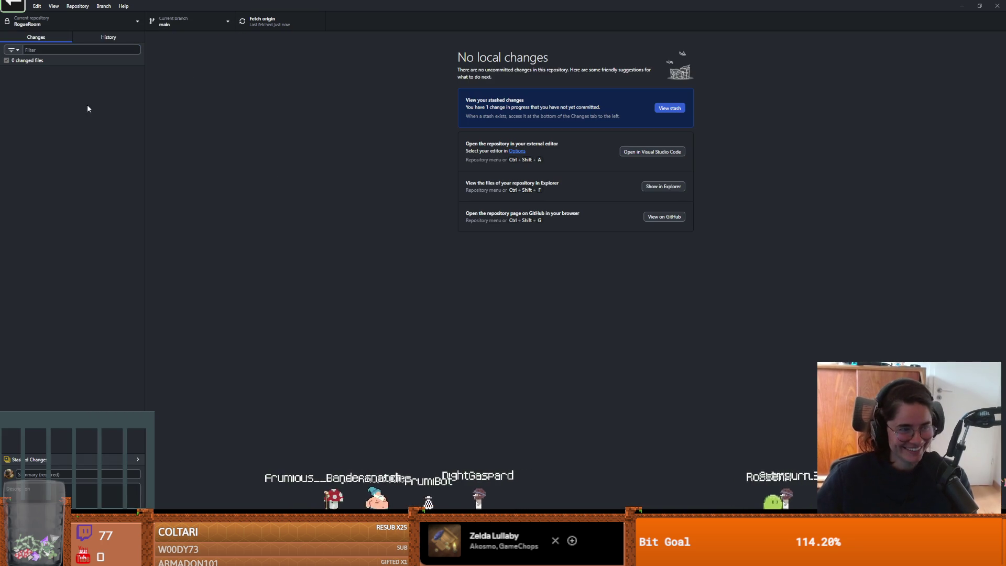
pyautogui.click(103, 6)
pyautogui.click(115, 110)
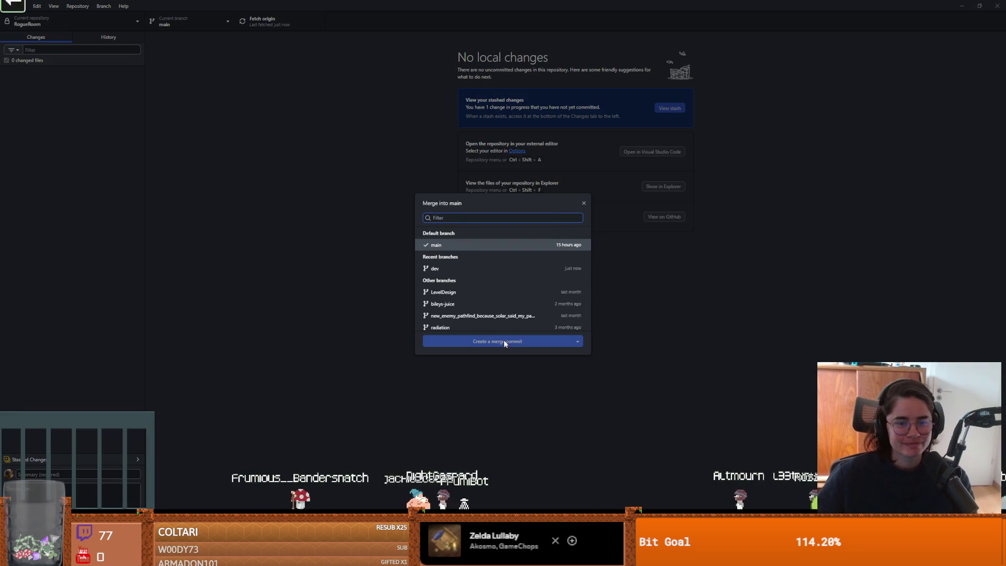
pyautogui.click(462, 269)
pyautogui.click(510, 351)
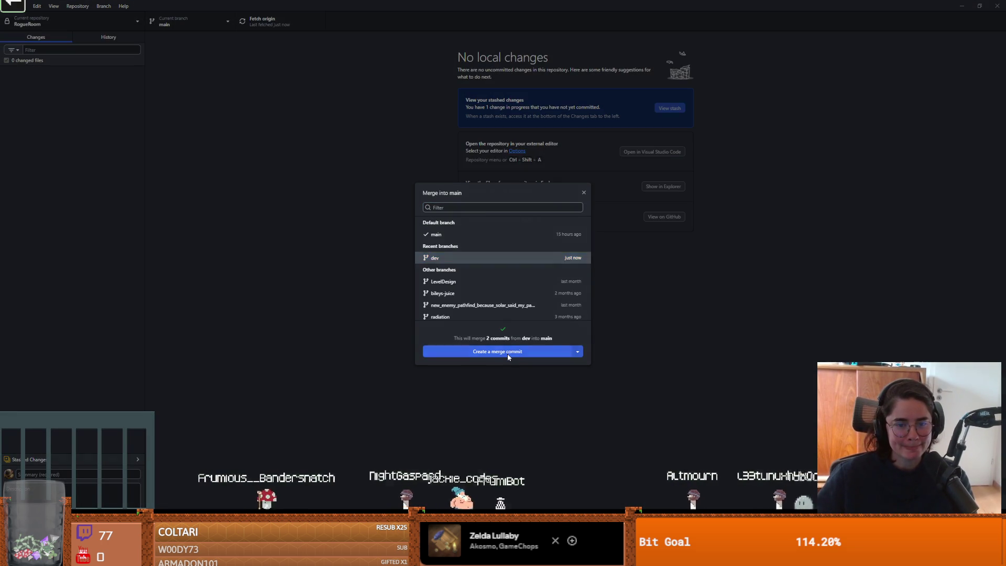
pyautogui.click(282, 23)
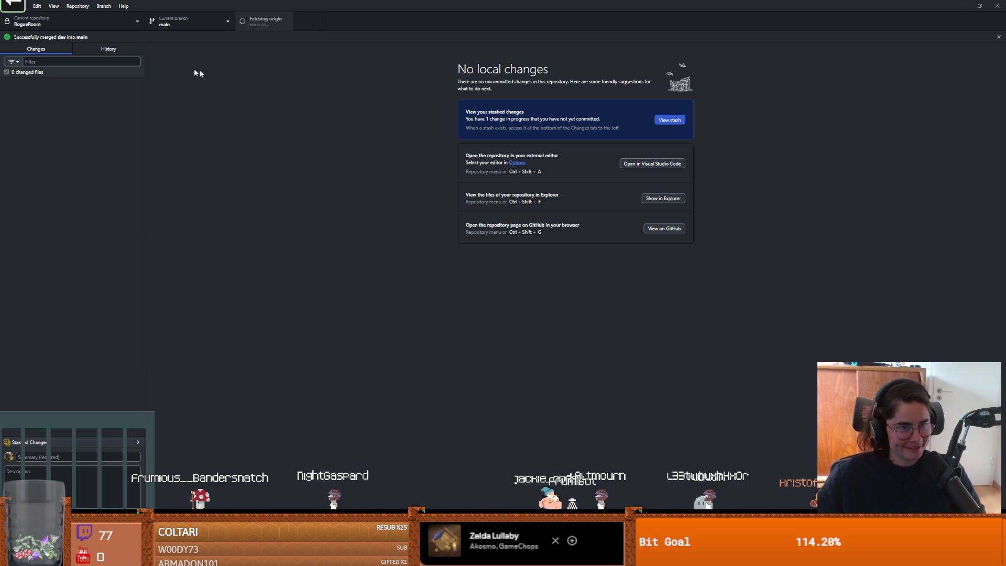
# Step: Switch back to the dev branch and bring up the stream overlay game
pyautogui.click(206, 21)
pyautogui.click(192, 102)
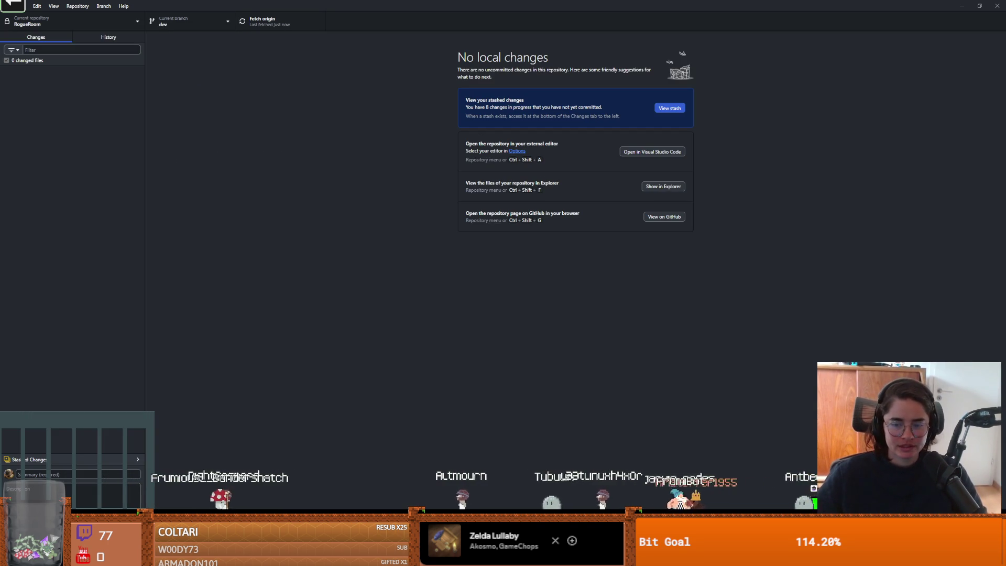
pyautogui.hotkey('alt', 'Tab')
pyautogui.hotkey('alt', 'Tab')
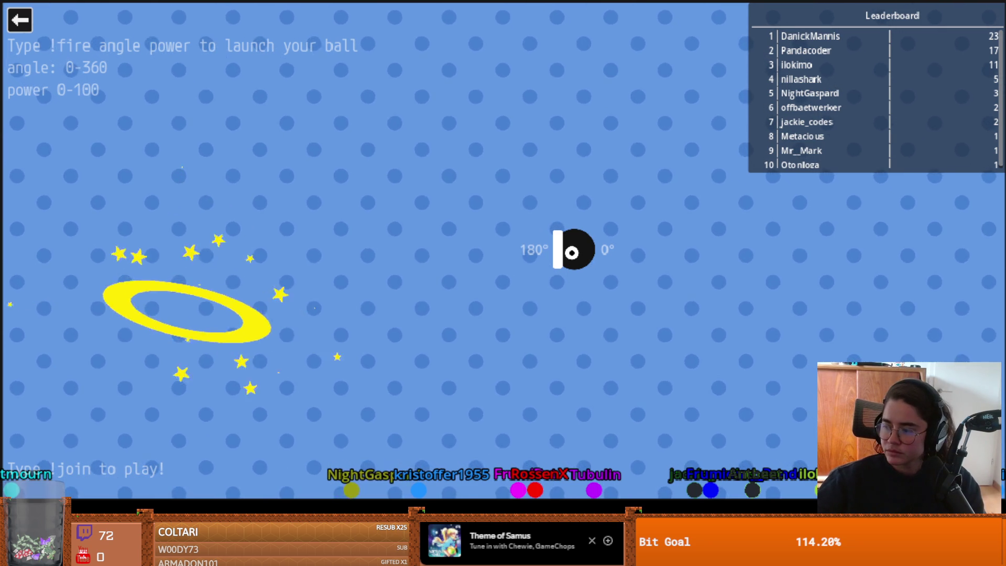
# Step: Let chat play the Cannon game with !fire commands, then close it
pyautogui.click(21, 20)
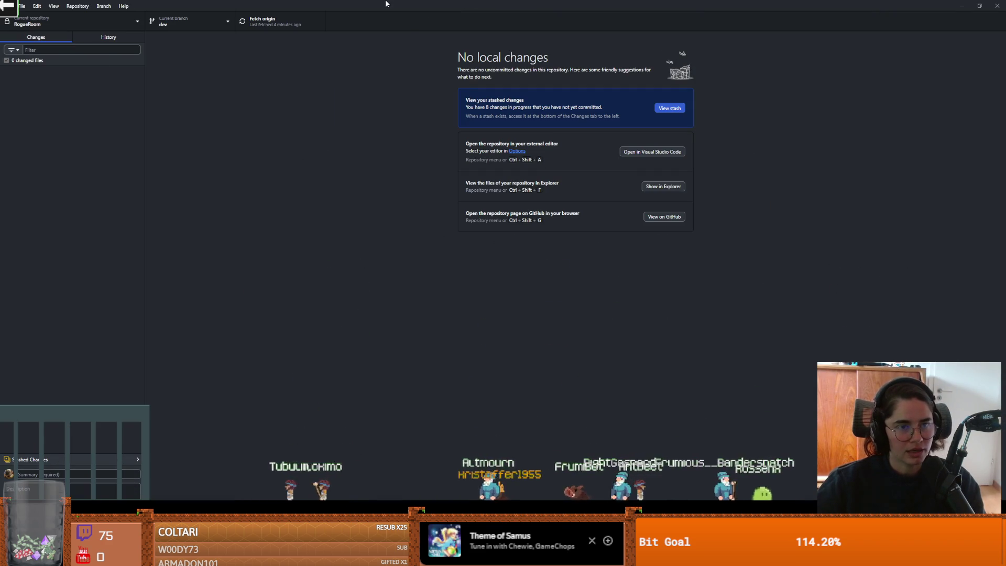
# Step: Open Dungeon Roll from the Godot project list and confirm editing with v4.6.2
pyautogui.hotkey('alt', 'Tab')
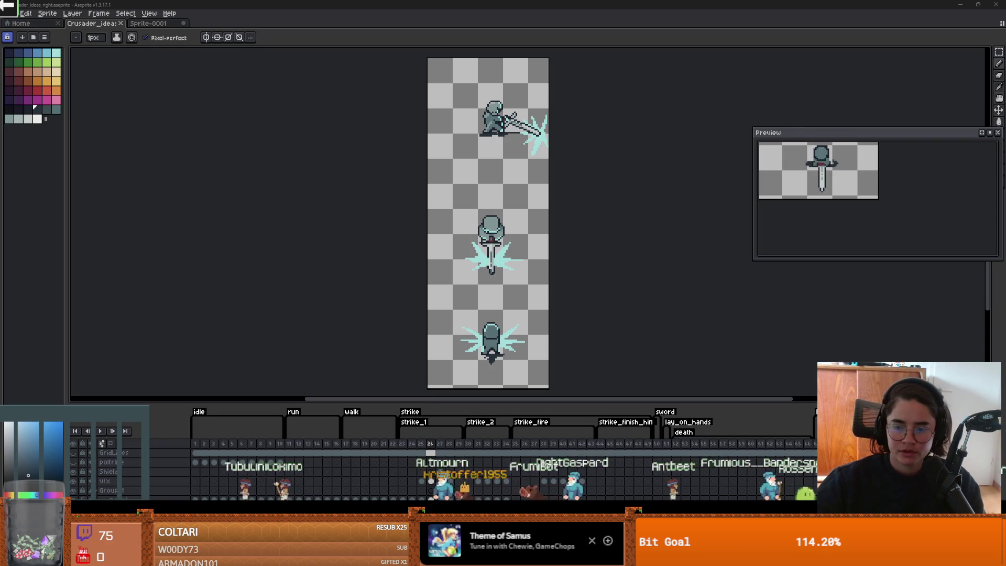
pyautogui.hotkey('alt', 'Tab')
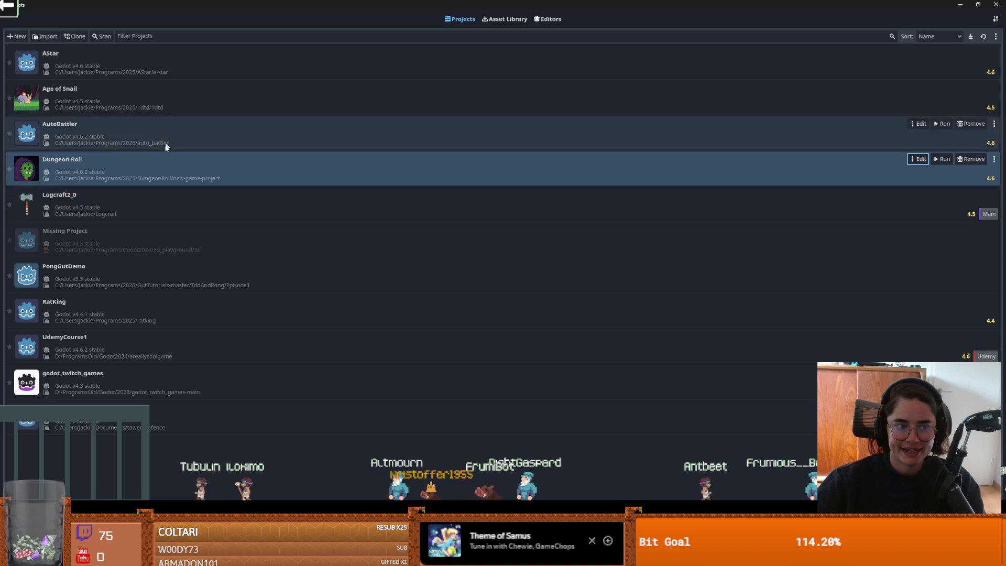
pyautogui.doubleClick(886, 174)
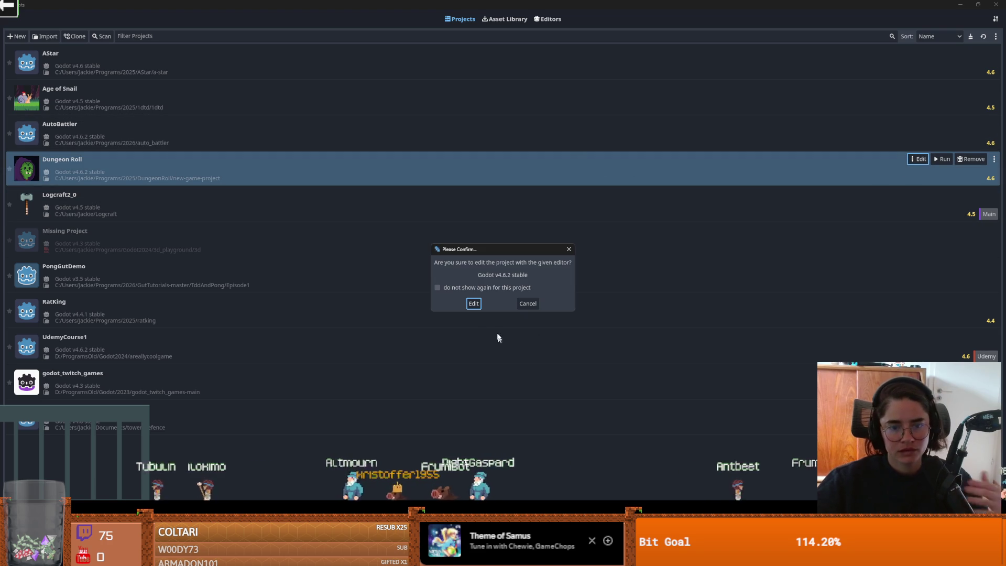
pyautogui.click(473, 304)
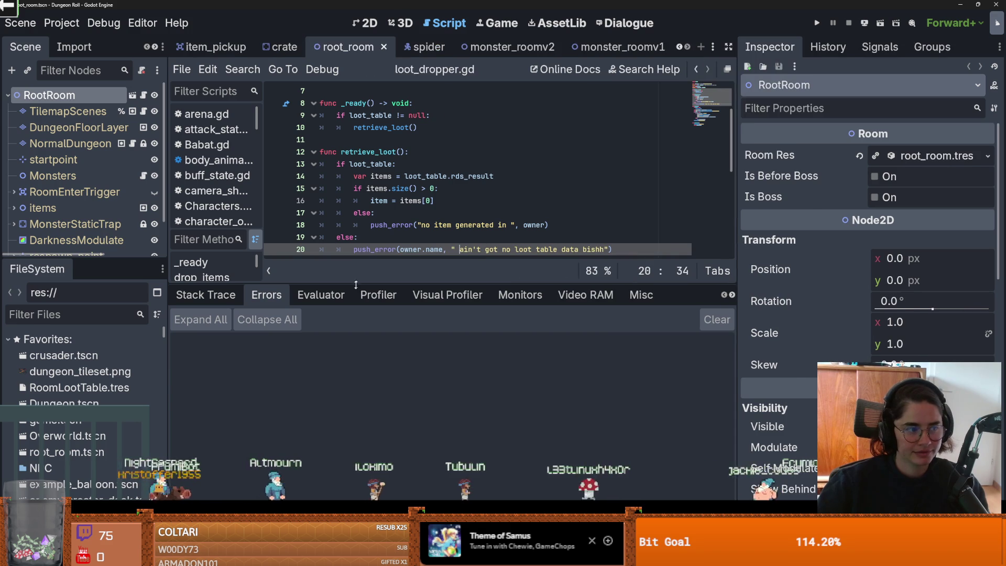
# Step: Enlarge the code area and scene tree panels and save the root_room scene
pyautogui.moveTo(451, 284); pyautogui.dragTo(453, 399)
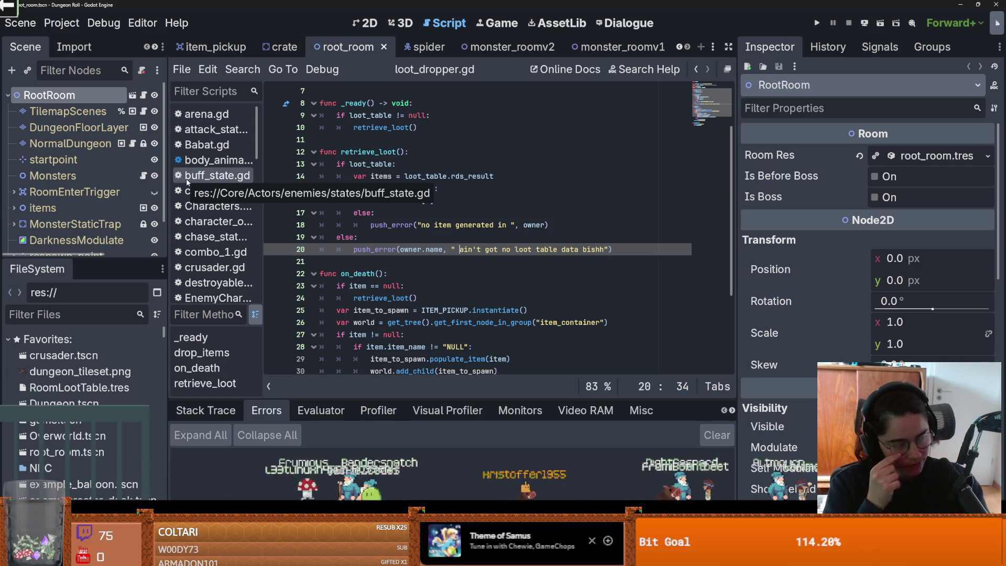
pyautogui.scroll(2, 402, 178)
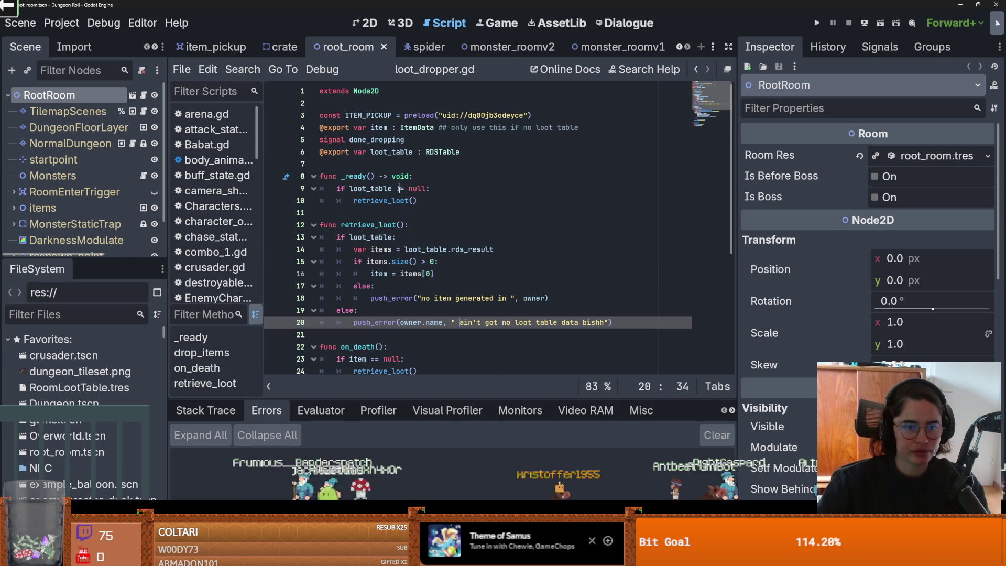
pyautogui.hotkey('ctrl', 's')
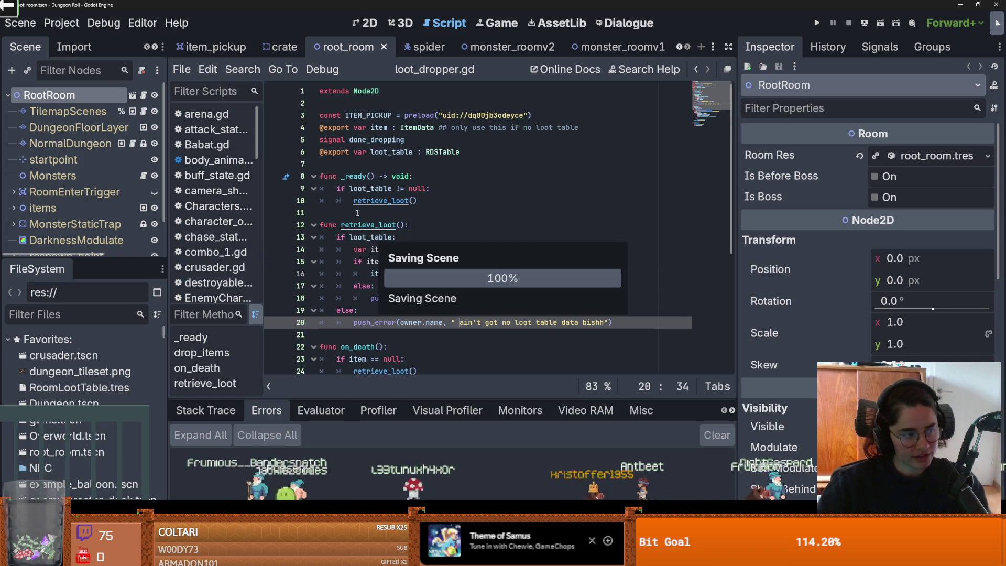
pyautogui.click(355, 215)
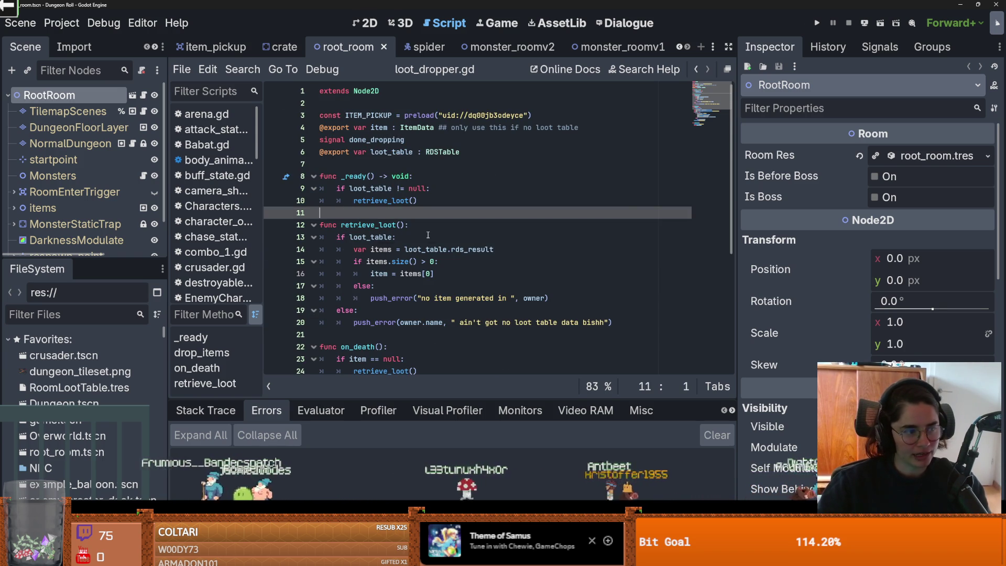
pyautogui.scroll(-3, 429, 236)
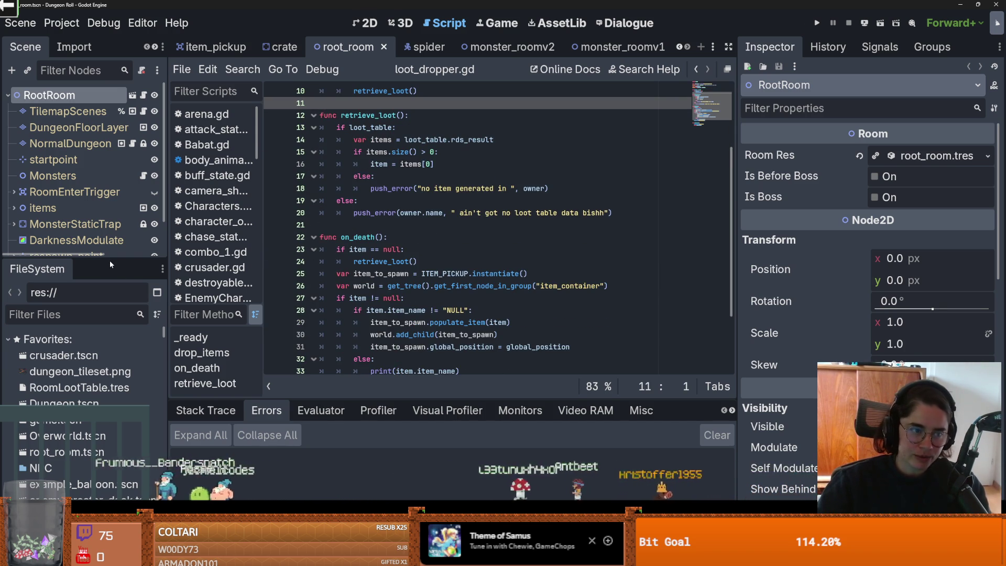
pyautogui.moveTo(109, 260)
pyautogui.mouseDown()
pyautogui.moveTo(109, 460)
pyautogui.moveTo(68, 388)
pyautogui.mouseUp()
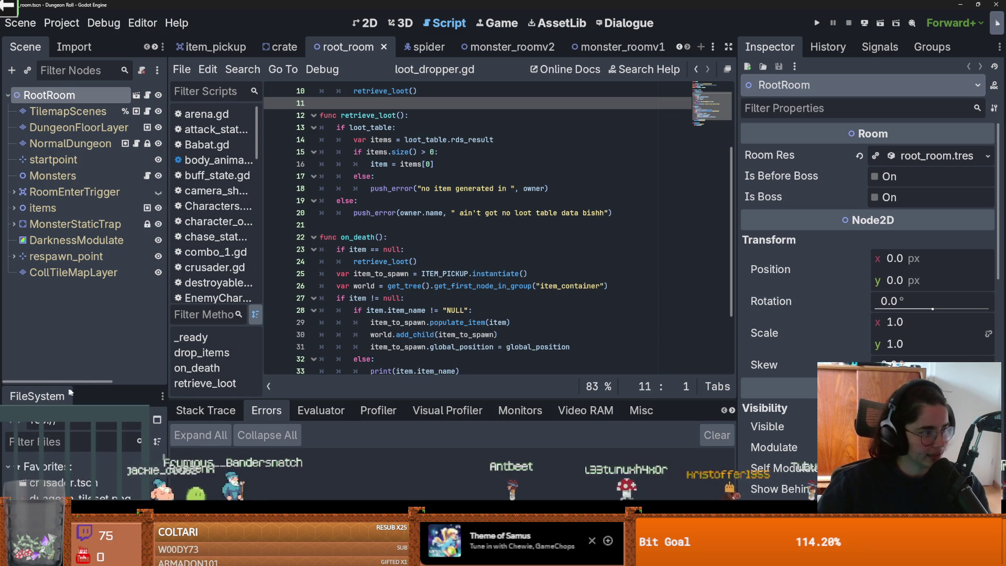
pyautogui.scroll(1, 374, 284)
pyautogui.scroll(2, 374, 283)
pyautogui.click(349, 176)
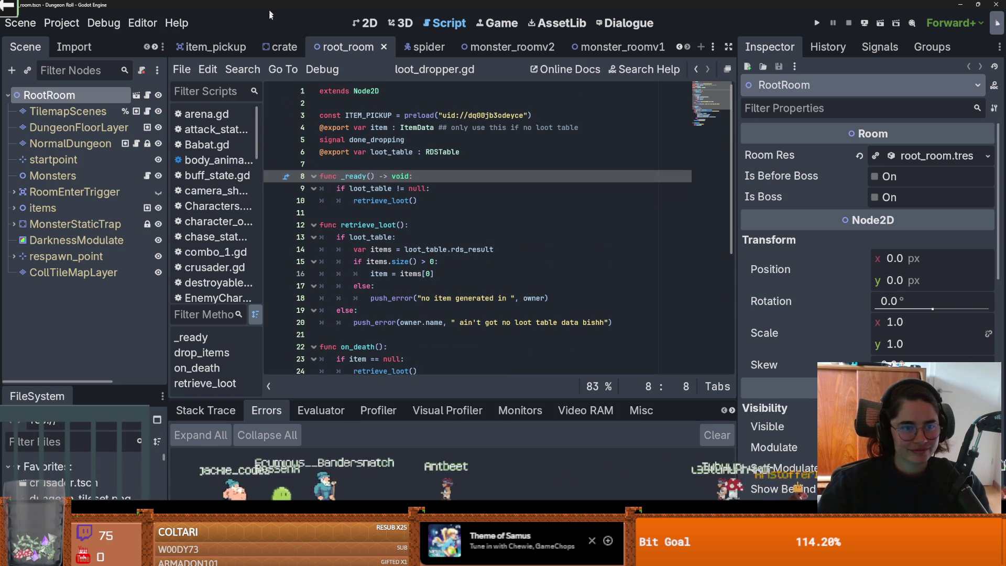
# Step: Close the root_room, crate and item_pickup scene tabs
pyautogui.click(384, 49)
pyautogui.click(360, 49)
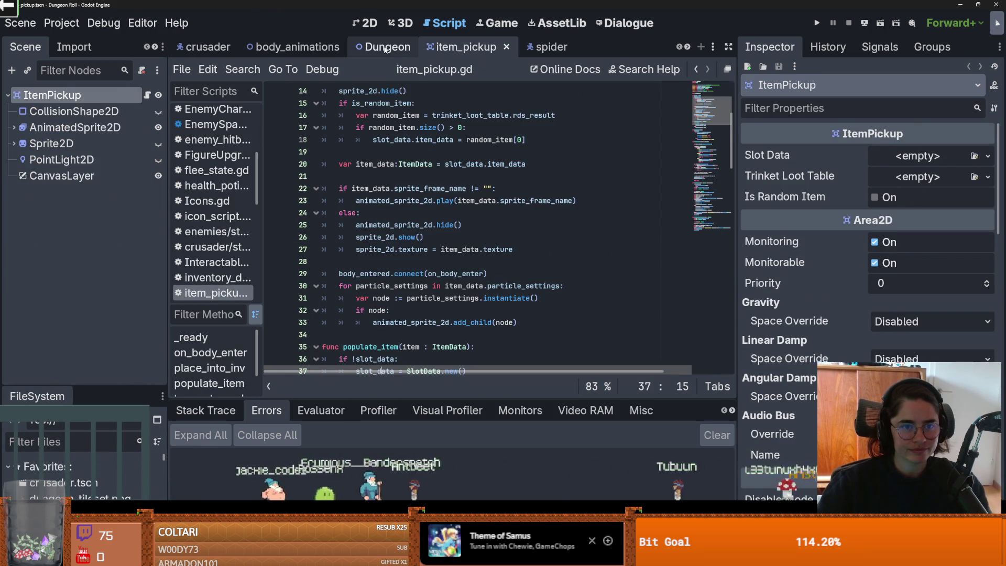
pyautogui.click(510, 47)
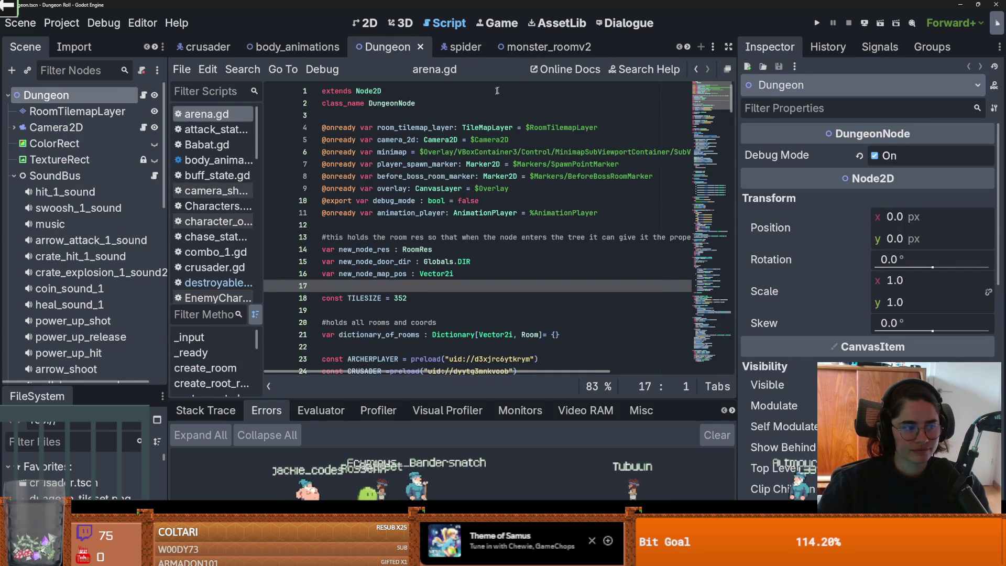
# Step: Close monster_roomv2 and remove spider.gd's extra blank lines, saving the script
pyautogui.click(550, 48)
pyautogui.click(589, 47)
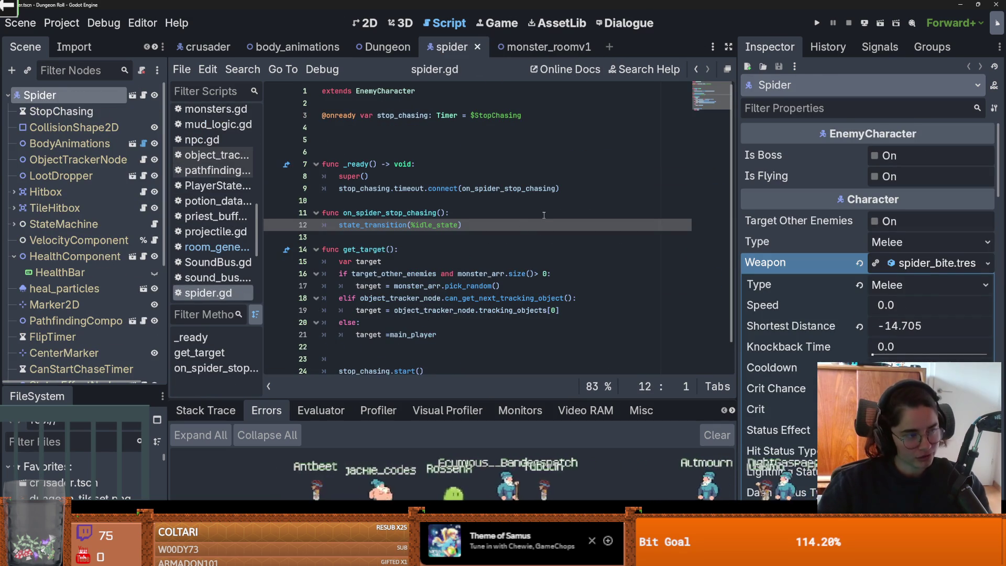
pyautogui.click(480, 178)
pyautogui.hotkey('ctrl', 's')
pyautogui.click(376, 140)
pyautogui.press('BackSpace')
pyautogui.press('BackSpace')
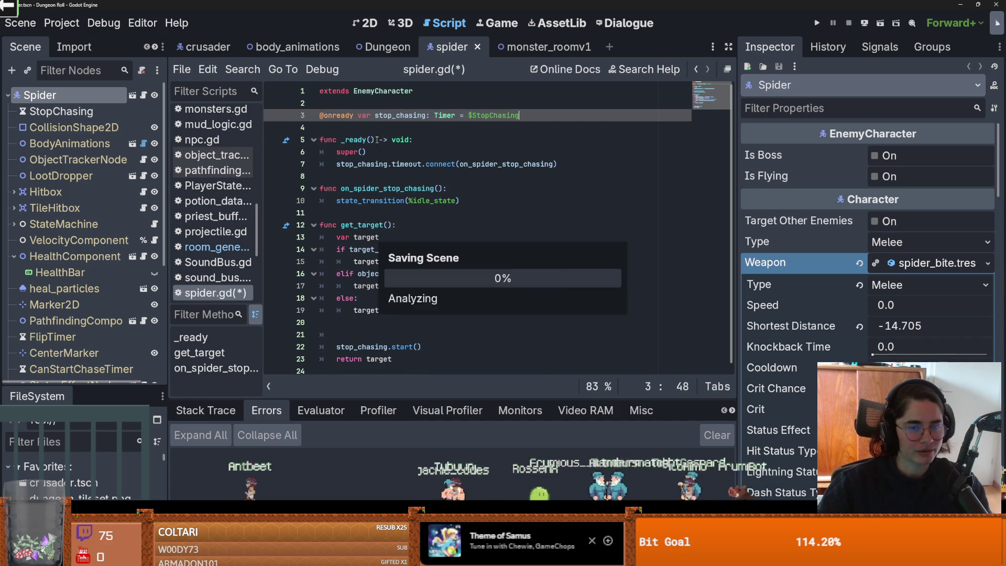
pyautogui.click(301, 48)
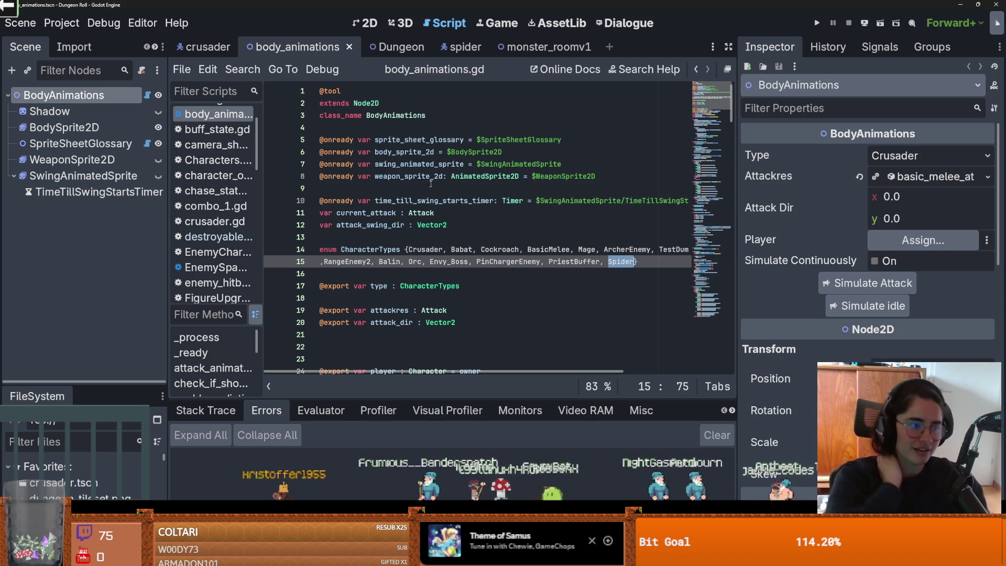
# Step: Save the body_animations scene and move on to the crusader scene
pyautogui.click(438, 201)
pyautogui.hotkey('ctrl', 's')
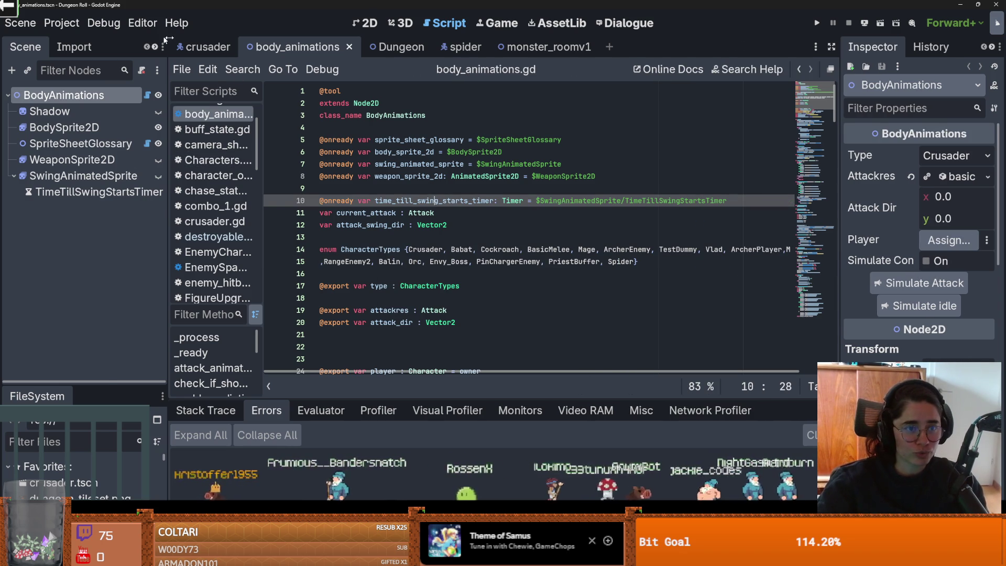
pyautogui.hotkey('ctrl', 's')
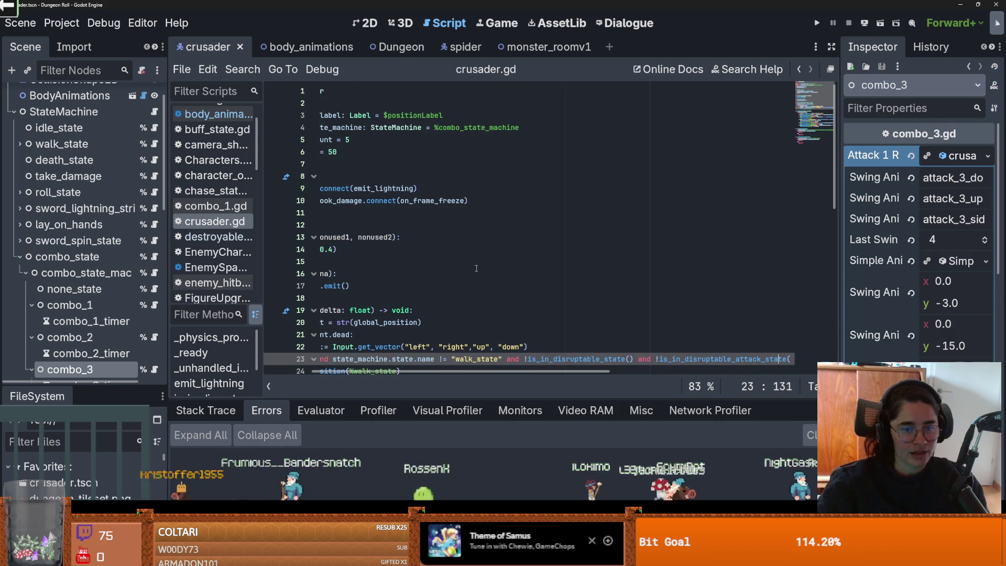
pyautogui.hscroll(-3, 419, 366)
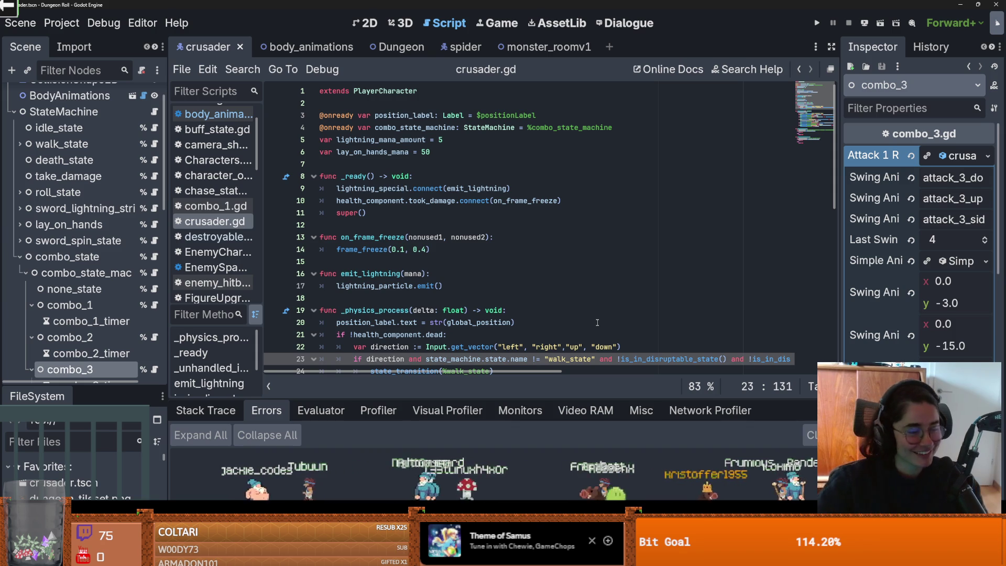
# Step: Collapse the crusader's combo_state node, save the crusader scene, and return to body_animations.gd
pyautogui.click(360, 225)
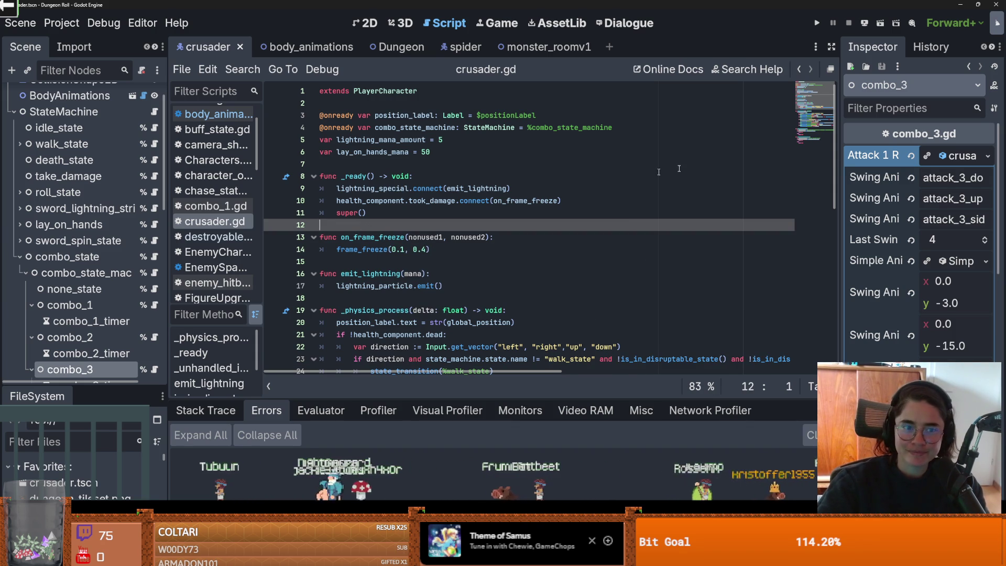
pyautogui.click(20, 256)
pyautogui.hotkey('ctrl', 's')
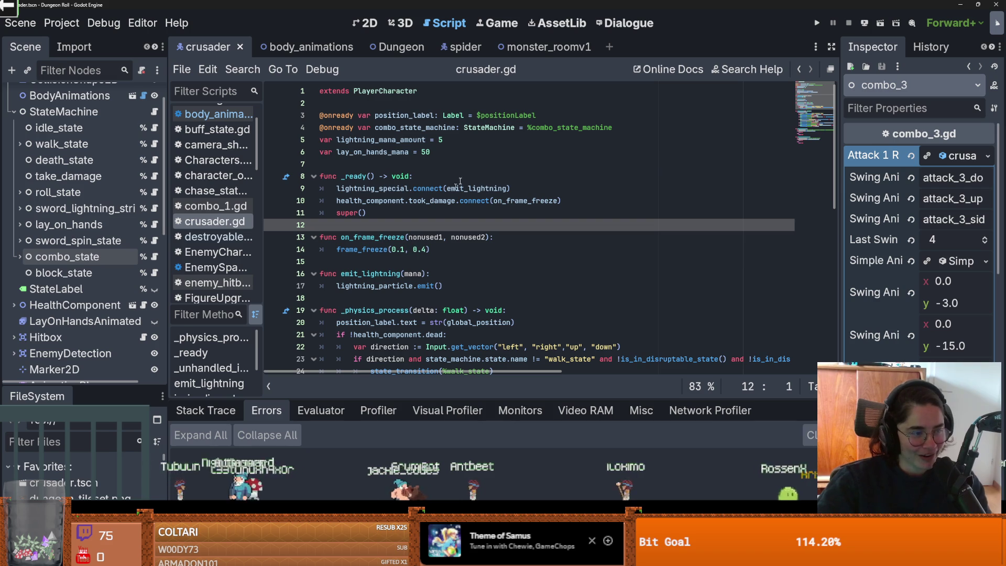
pyautogui.click(283, 46)
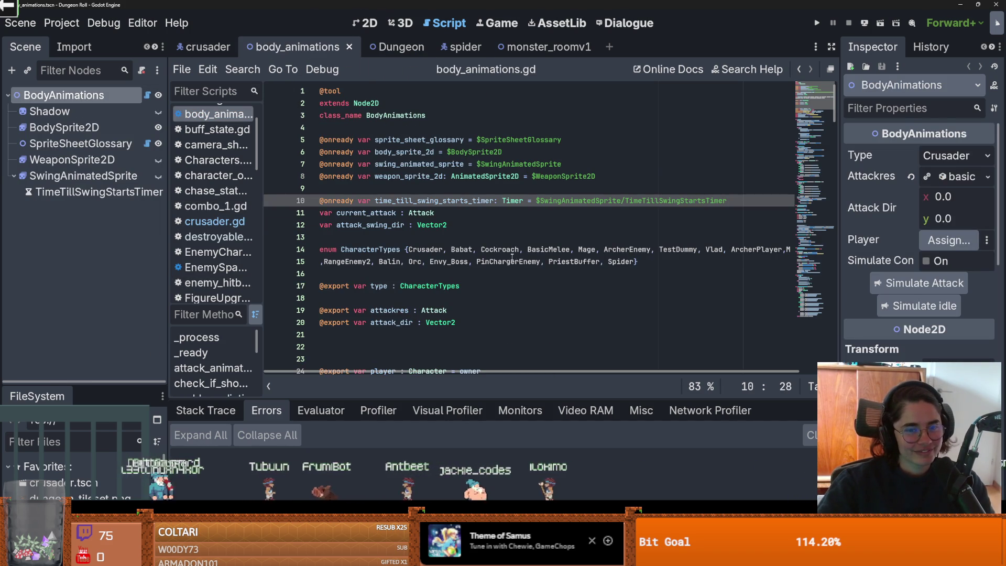
pyautogui.scroll(-2, 403, 319)
pyautogui.click(367, 286)
# Step: Remove the extra blank lines after attack_dir, save body_animations.gd, and enlarge the FileSystem dock
pyautogui.press('BackSpace')
pyautogui.press('BackSpace')
pyautogui.hotkey('ctrl', 's')
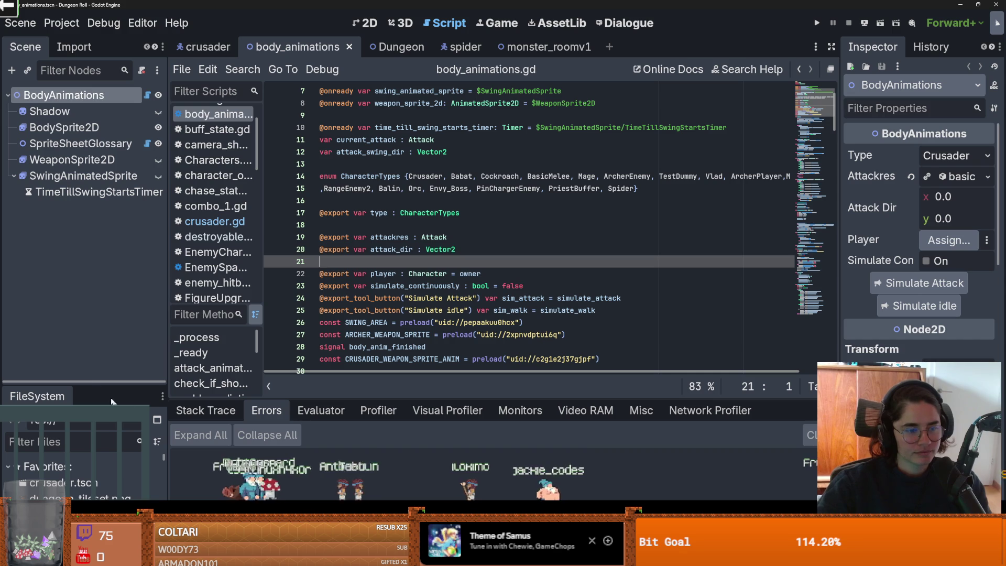
pyautogui.moveTo(84, 381); pyautogui.dragTo(98, 243)
pyautogui.scroll(-4, 98, 341)
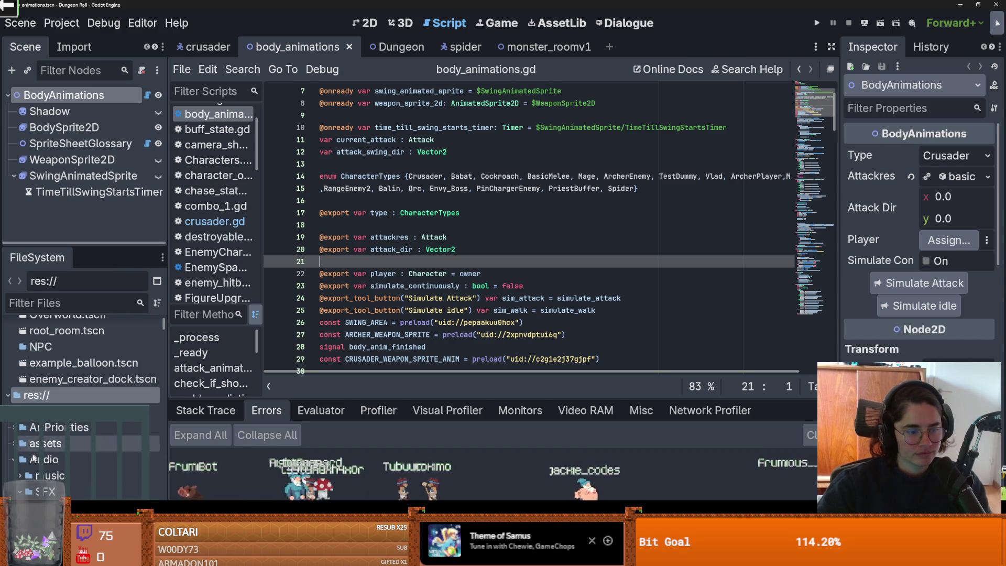
pyautogui.hotkey('ctrl', 's')
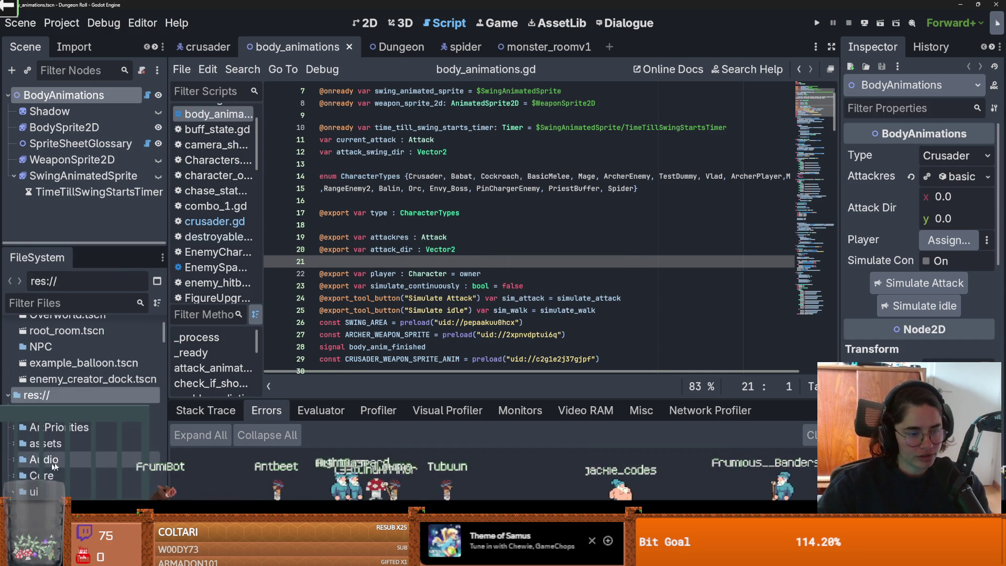
# Step: Bring up the crusader scene in the editor
pyautogui.scroll(-3, 6, 428)
pyautogui.scroll(-1, 84, 367)
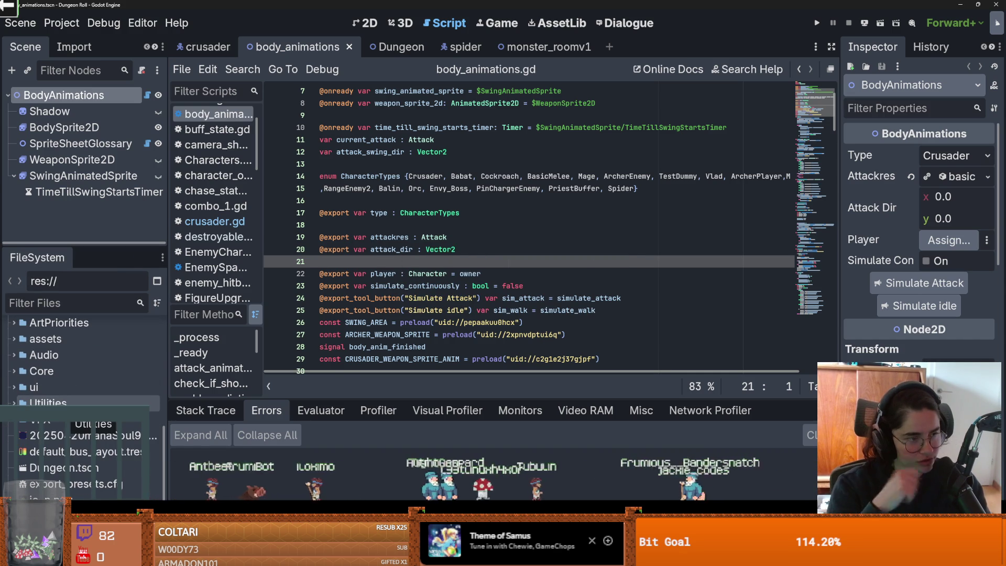
pyautogui.scroll(2, 524, 226)
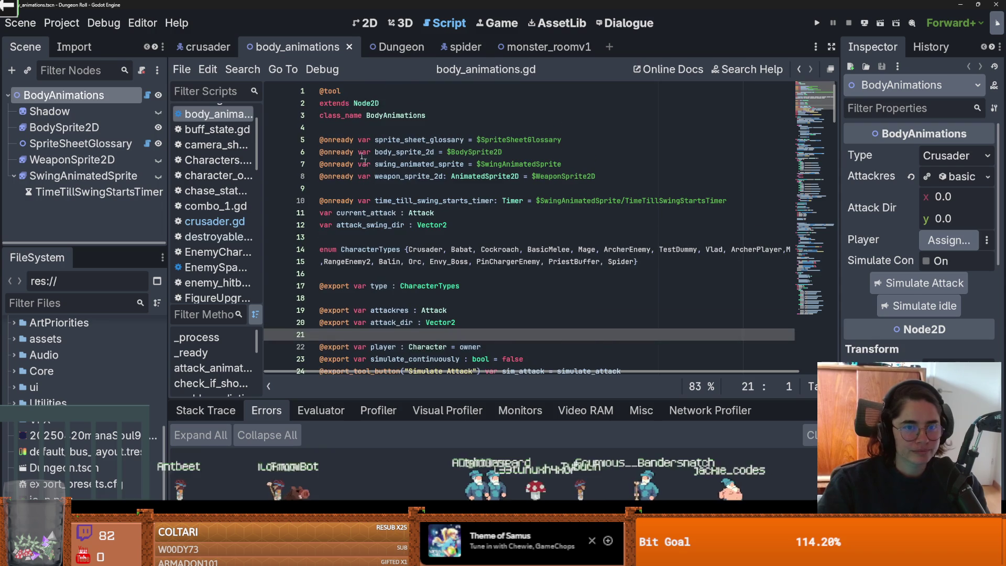
pyautogui.click(218, 48)
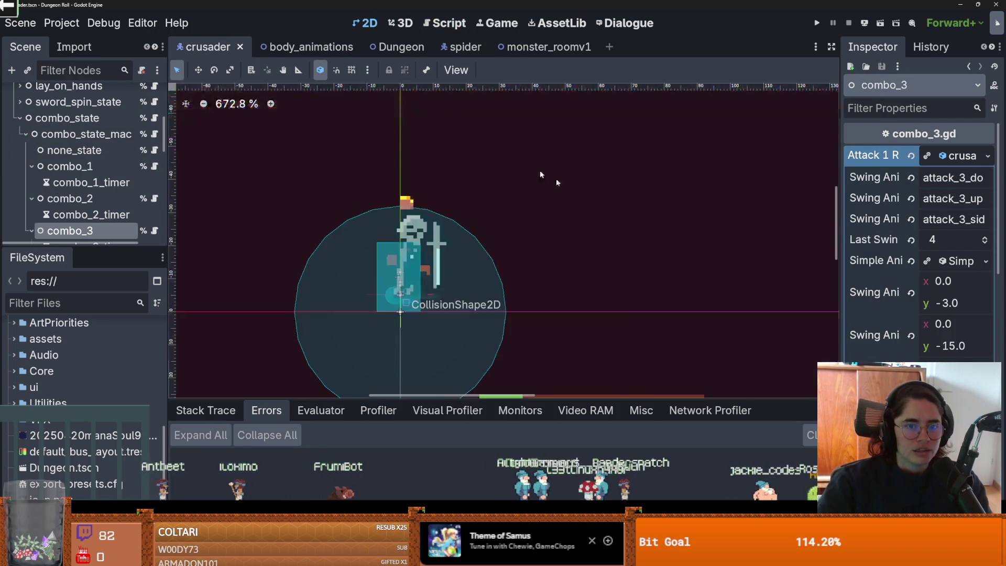
# Step: Show the crusader in the 2D view, recentre the sprite on the canvas, and save the scene
pyautogui.click(367, 23)
pyautogui.hotkey('ctrl', 's')
pyautogui.scroll(1, 458, 181)
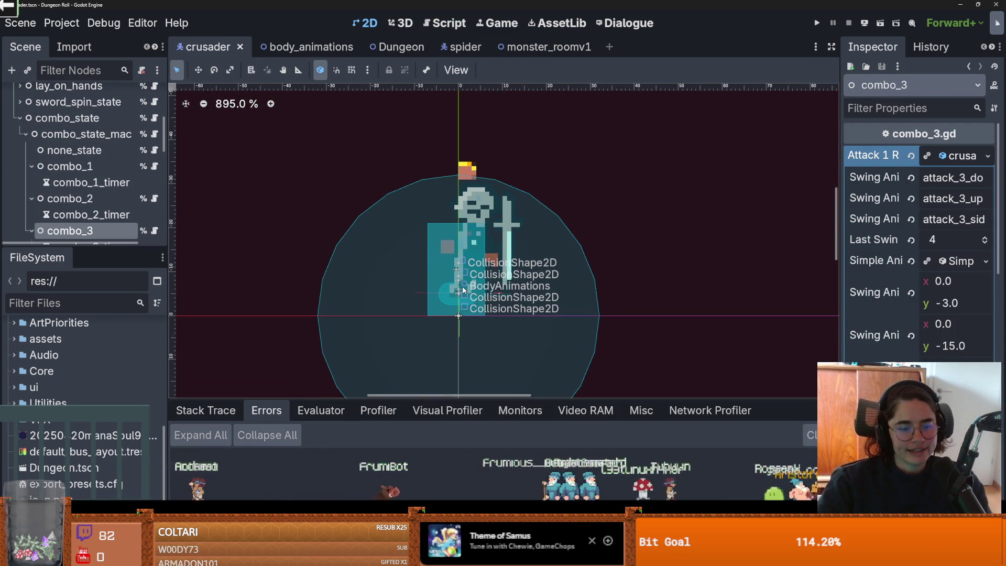
pyautogui.scroll(1, 549, 262)
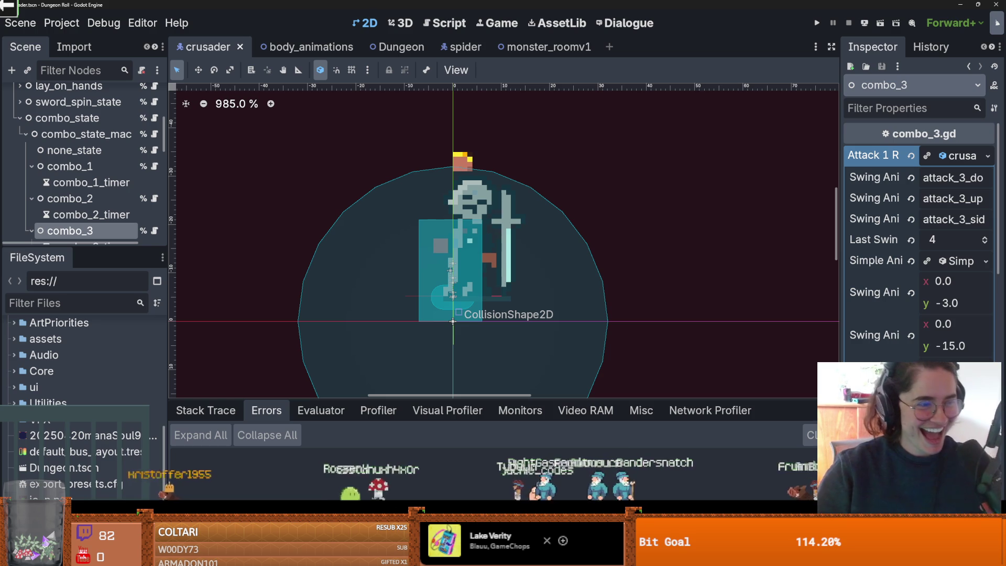
pyautogui.moveTo(265, 246); pyautogui.dragTo(308, 228)
pyautogui.hotkey('ctrl', 's')
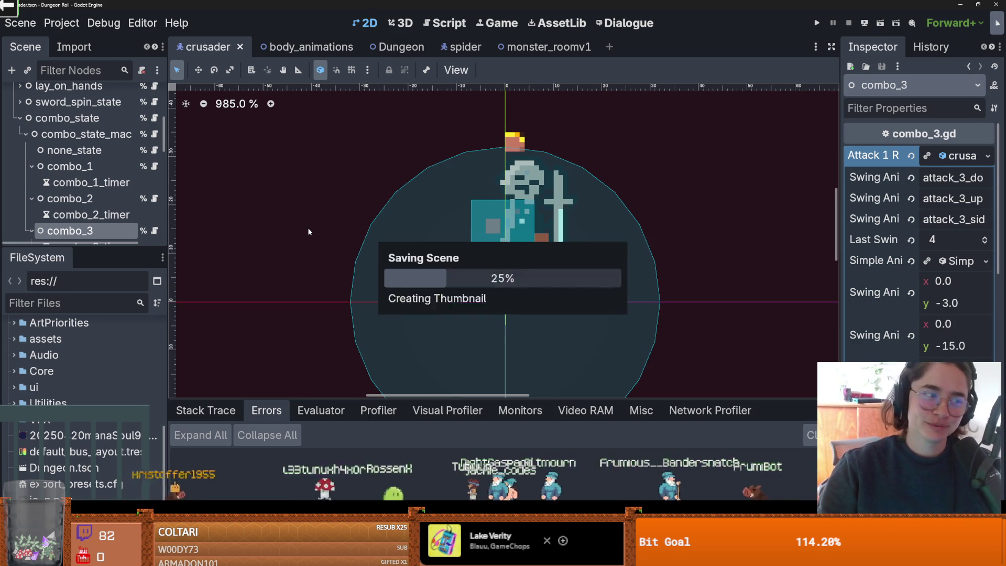
pyautogui.moveTo(396, 248); pyautogui.dragTo(461, 230)
pyautogui.moveTo(84, 250); pyautogui.dragTo(84, 350)
pyautogui.click(461, 47)
# Step: Browse the spider's scene tree, expanding StateMachine down to its wander_state node
pyautogui.scroll(-2, 60, 260)
pyautogui.scroll(-5, 60, 259)
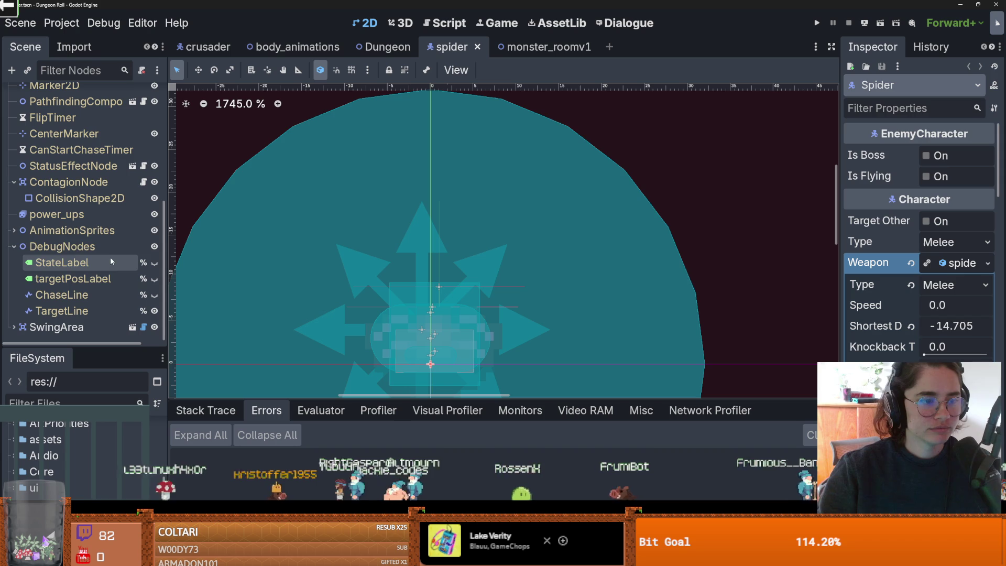
pyautogui.scroll(4, 88, 262)
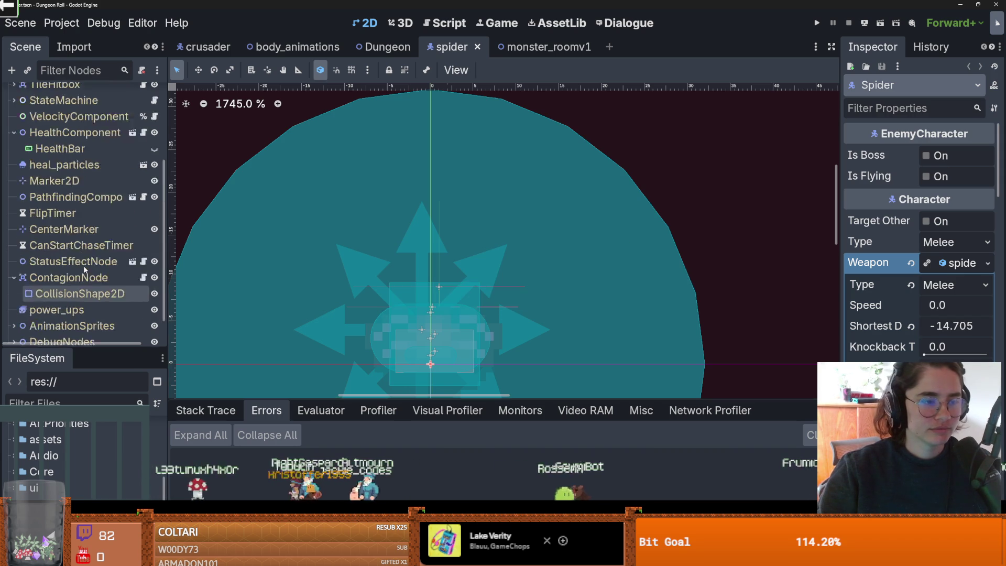
pyautogui.scroll(2, 88, 263)
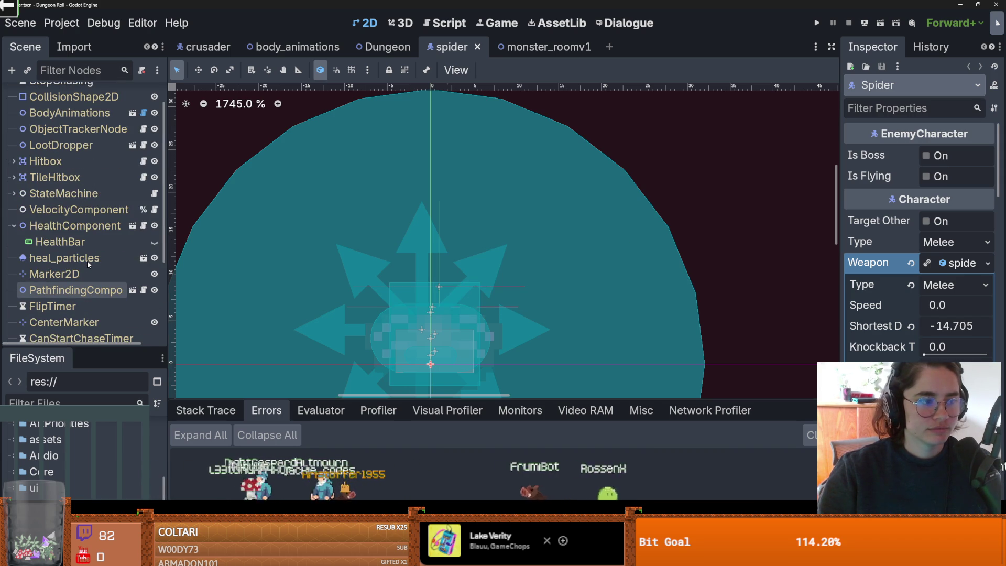
pyautogui.click(87, 260)
pyautogui.press('Up')
pyautogui.press('Up')
pyautogui.press('Up')
pyautogui.press('Right')
pyautogui.press('Down')
pyautogui.press('Down')
pyautogui.scroll(-2, 87, 249)
pyautogui.scroll(-5, 94, 278)
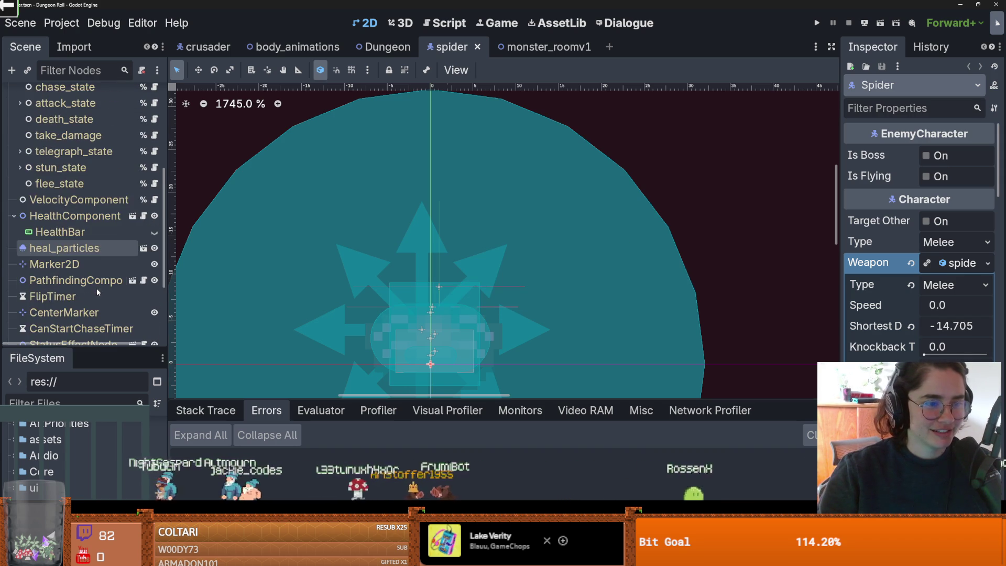
pyautogui.scroll(-1, 96, 299)
pyautogui.scroll(9, 96, 298)
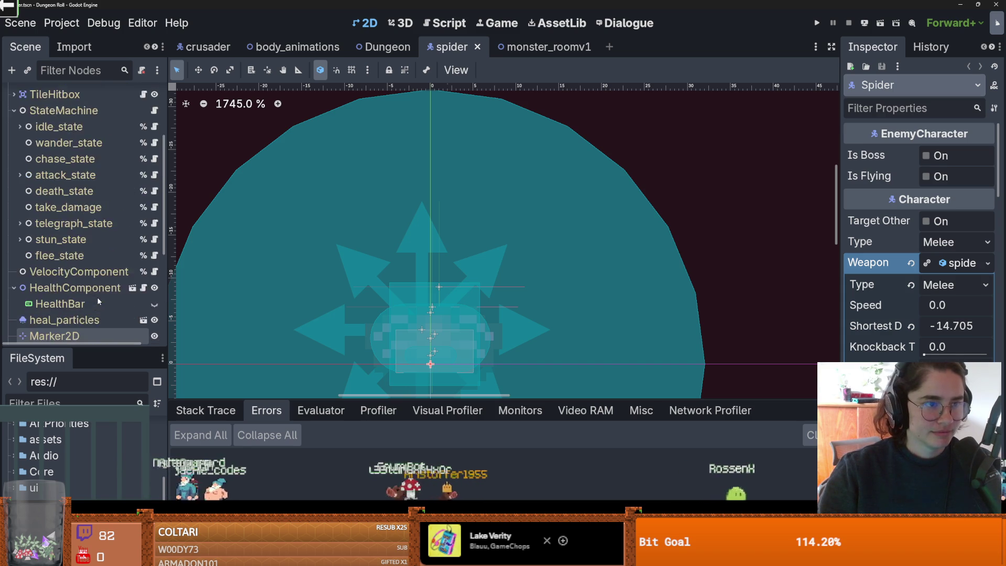
pyautogui.scroll(-5, 102, 278)
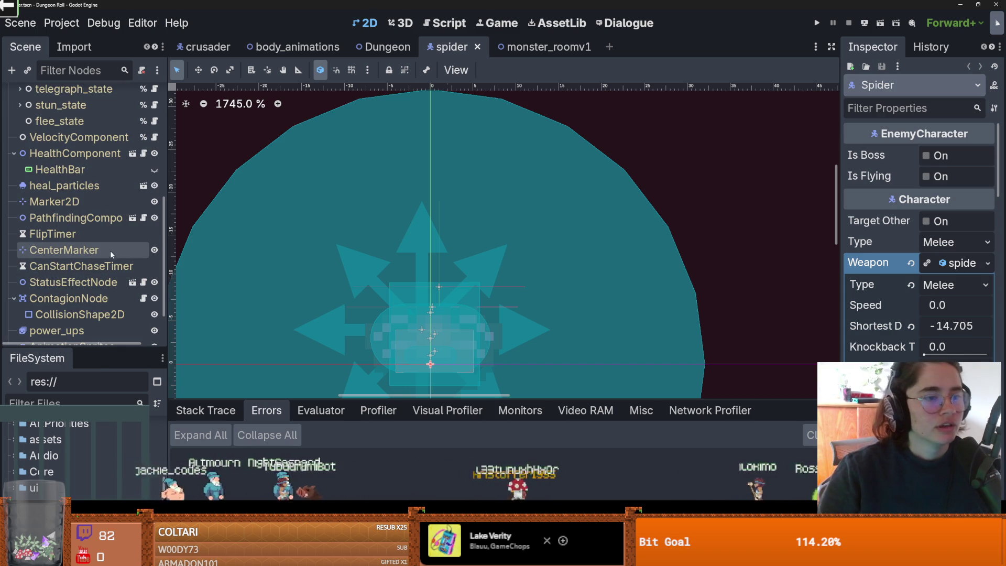
pyautogui.scroll(-1, 93, 253)
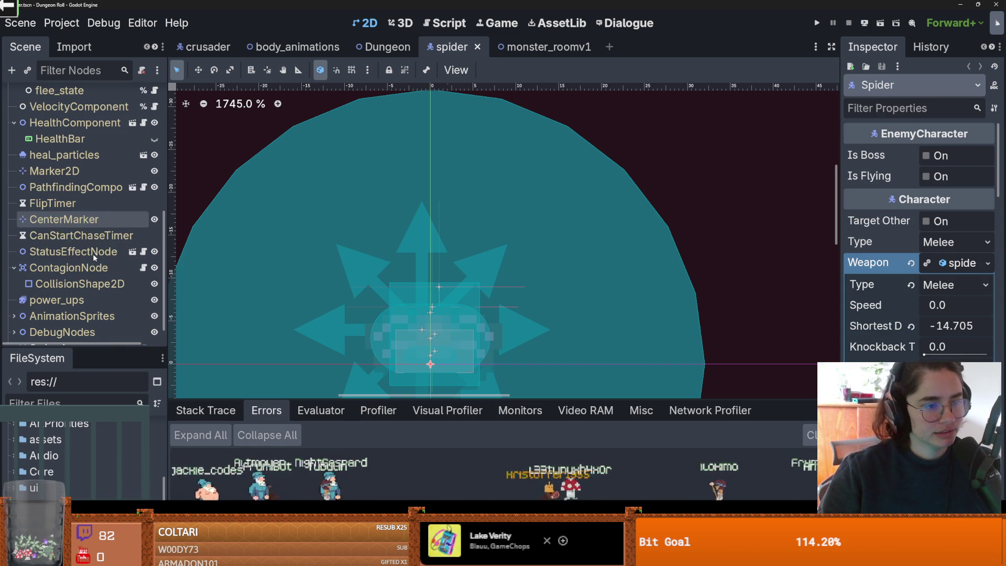
pyautogui.scroll(-1, 89, 254)
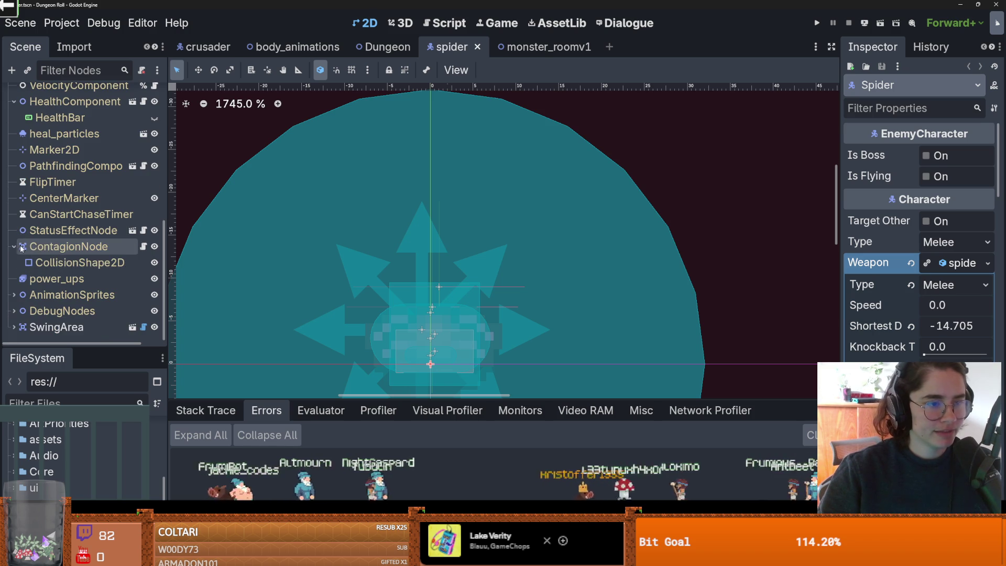
# Step: Collapse ContagionNode, open PathfindingComponent's script, and select the commented-out check in can_reach_target
pyautogui.click(14, 263)
pyautogui.scroll(2, 95, 236)
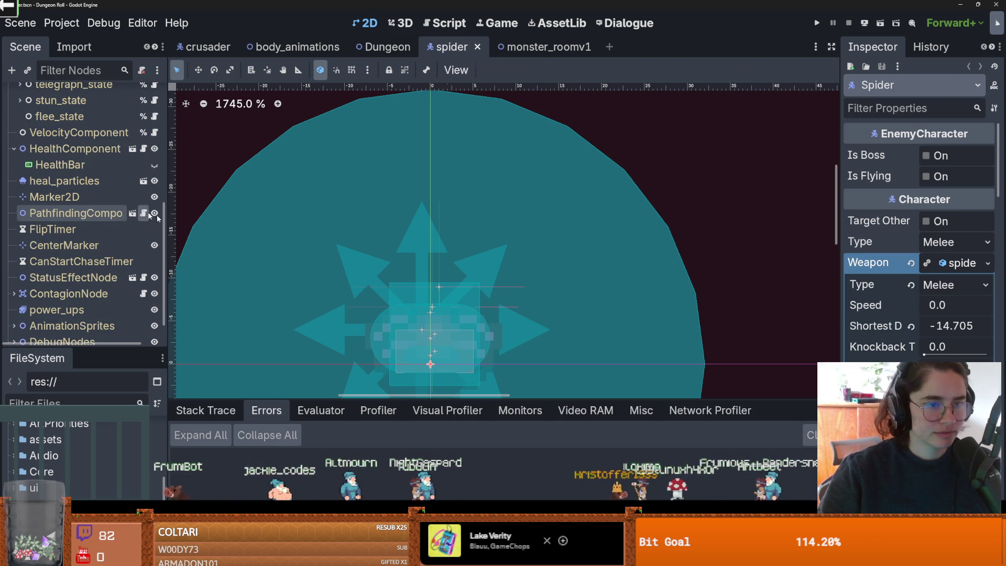
pyautogui.click(143, 212)
pyautogui.scroll(-4, 379, 273)
pyautogui.scroll(7, 379, 273)
pyautogui.click(358, 225)
pyautogui.moveTo(421, 286); pyautogui.dragTo(318, 249)
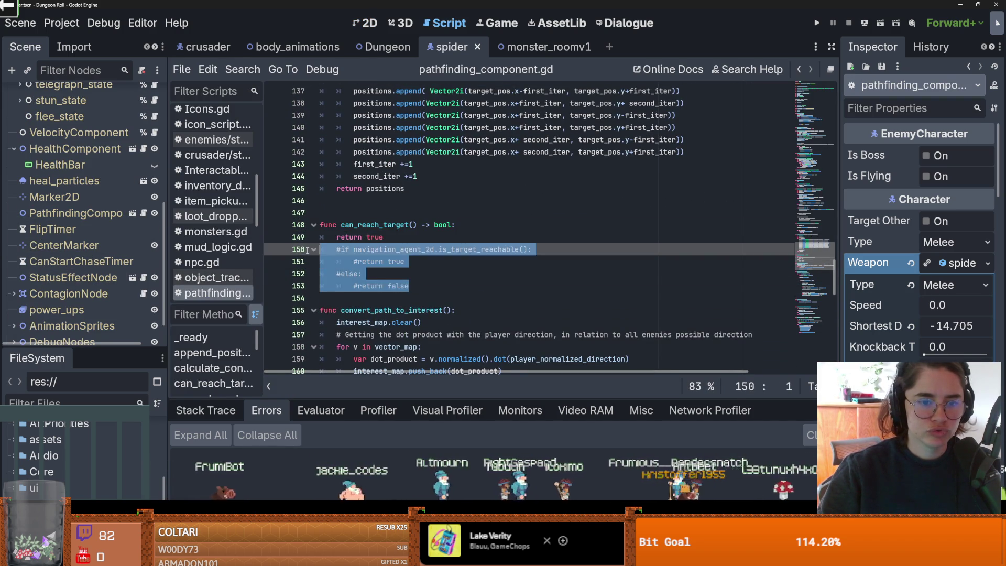
# Step: Delete the commented-out reachable check and the extra blank line after calculate_concept_map
pyautogui.press('BackSpace')
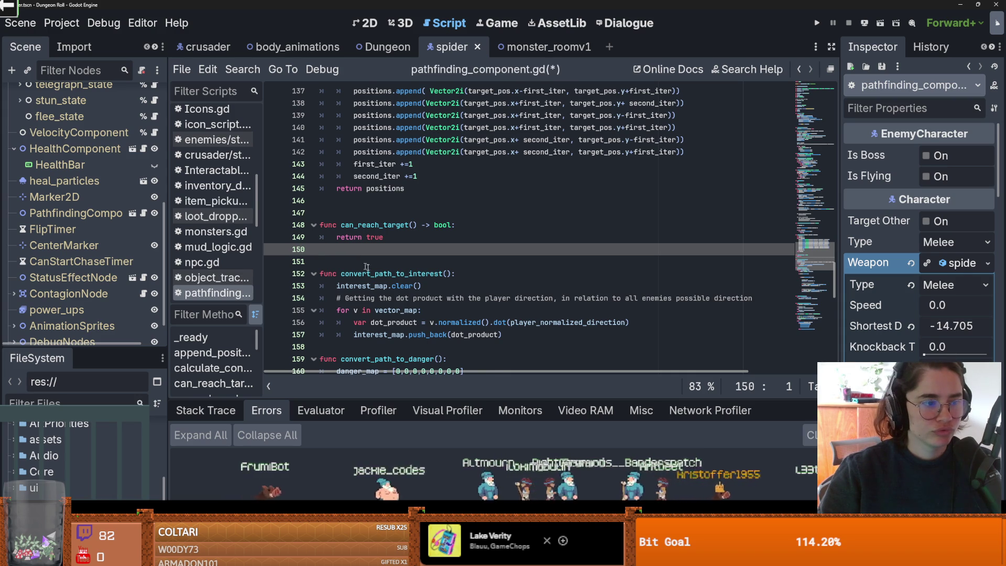
pyautogui.scroll(-6, 353, 262)
pyautogui.scroll(-2, 426, 275)
pyautogui.scroll(3, 427, 277)
pyautogui.scroll(-7, 430, 280)
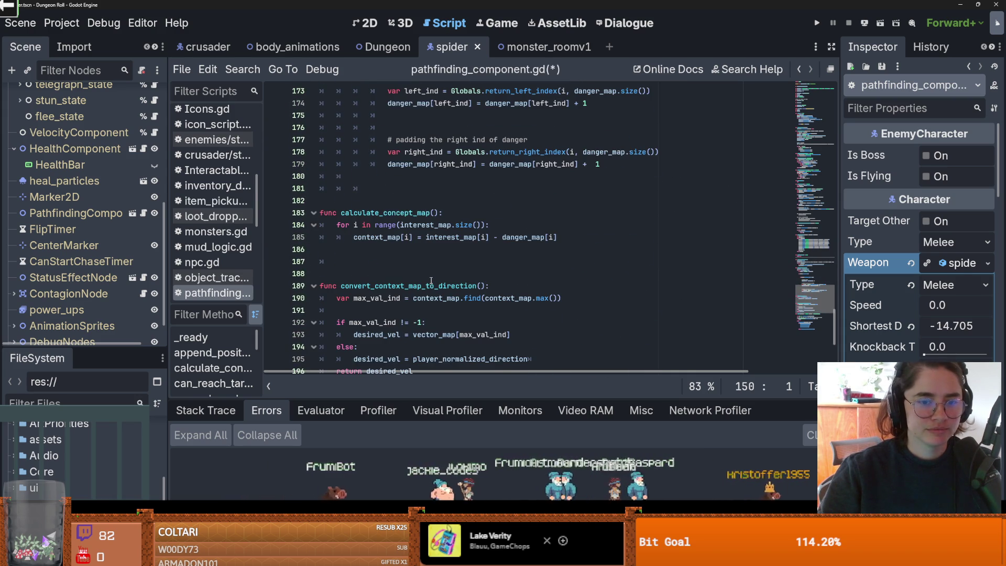
pyautogui.click(383, 273)
pyautogui.press('BackSpace')
pyautogui.press('BackSpace')
pyautogui.press('BackSpace')
# Step: Highlight get_closest_point_not_in_coll_arr, navigate_path, on_pathfind_on and get_random_reachable_point to review them
pyautogui.scroll(-1, 406, 268)
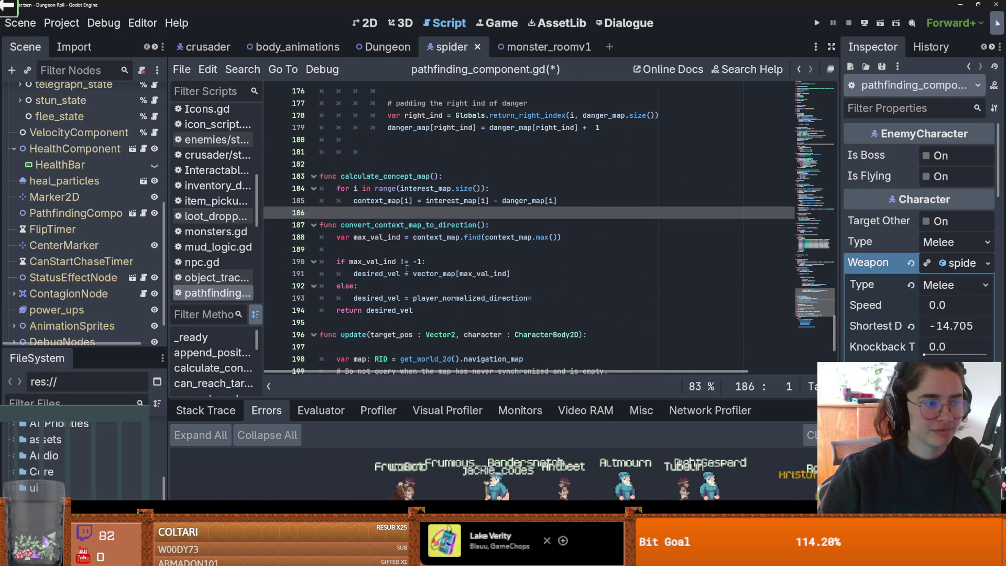
pyautogui.scroll(-4, 435, 278)
pyautogui.scroll(6, 431, 279)
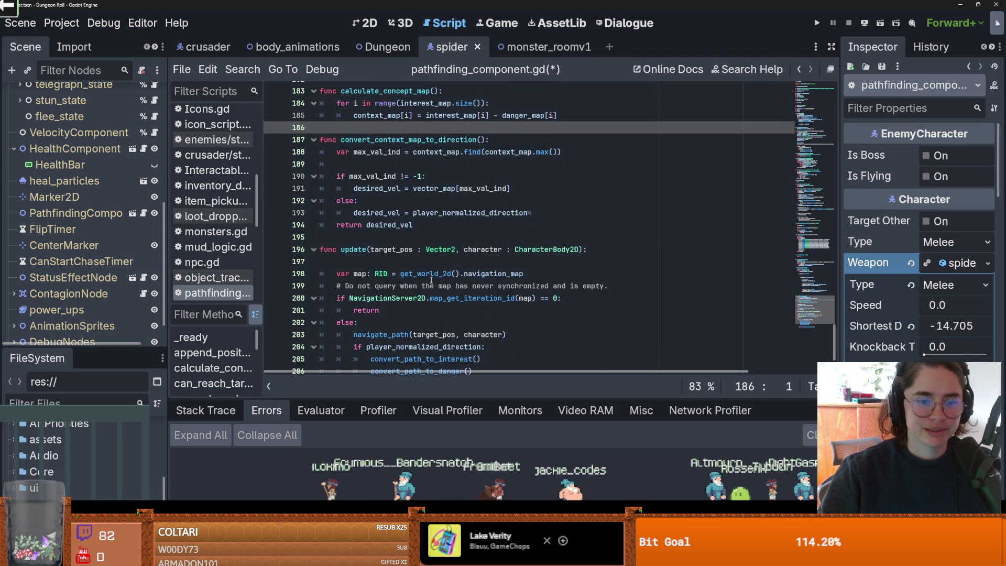
pyautogui.scroll(10, 431, 280)
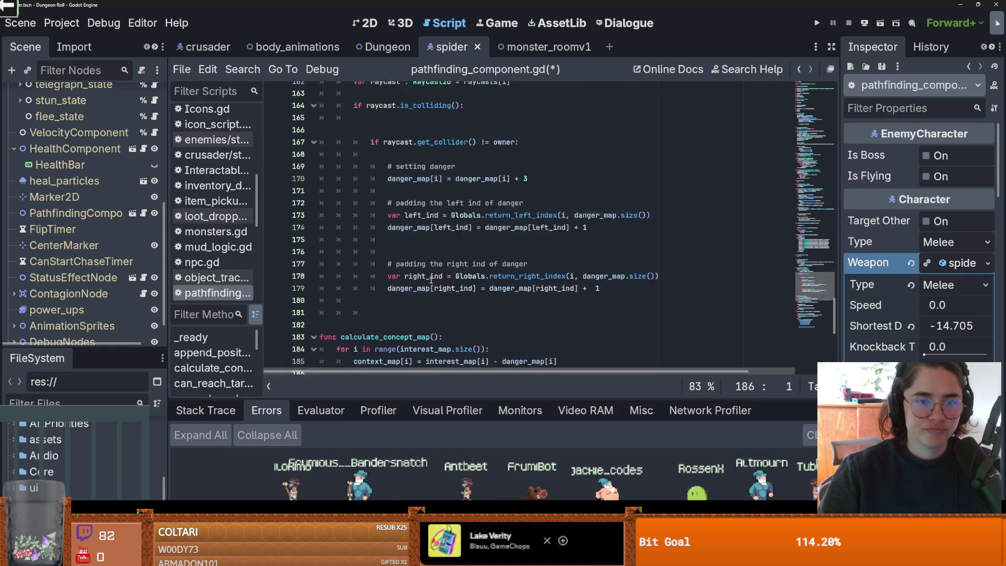
pyautogui.scroll(7, 431, 280)
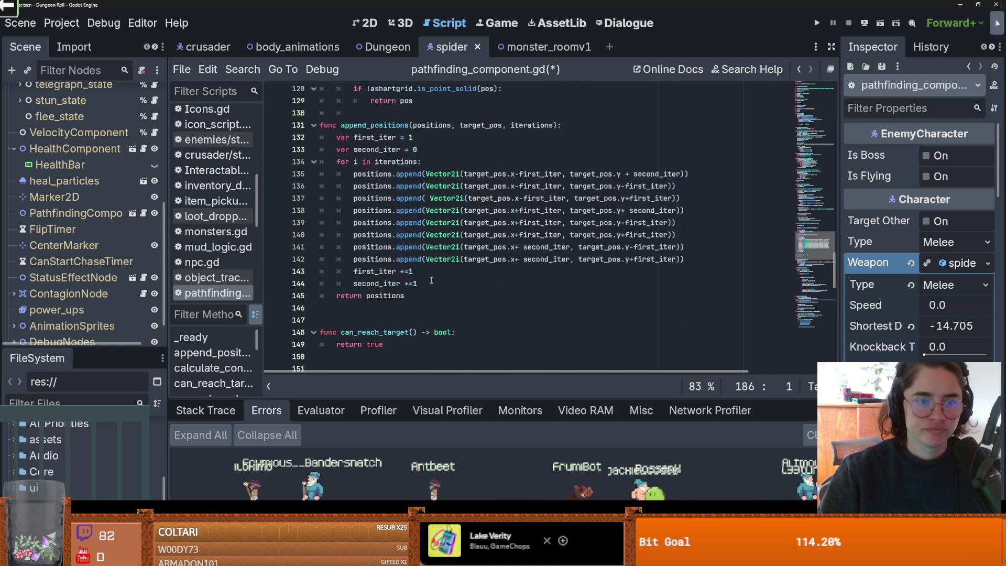
pyautogui.scroll(3, 392, 225)
pyautogui.doubleClick(405, 213)
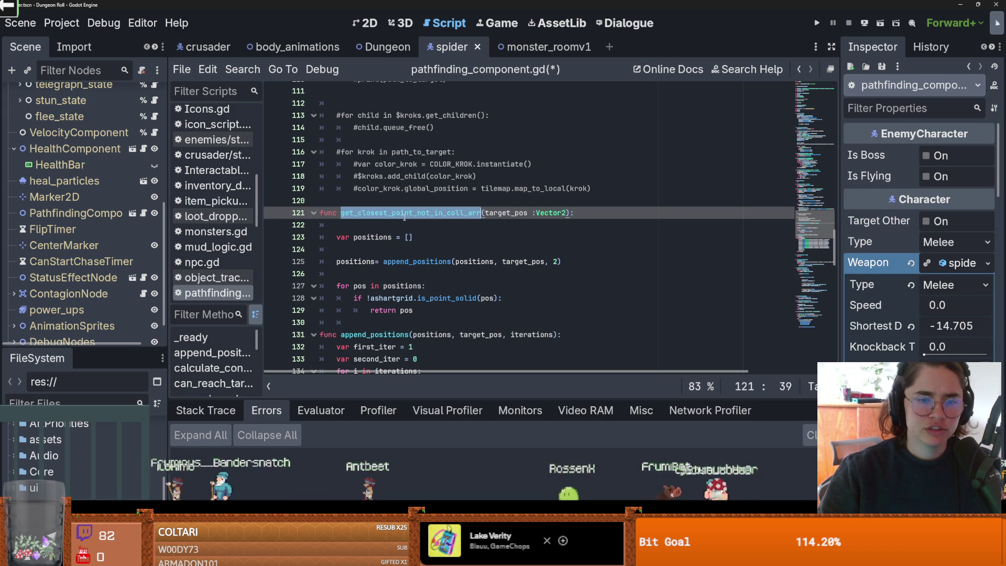
pyautogui.scroll(3, 404, 218)
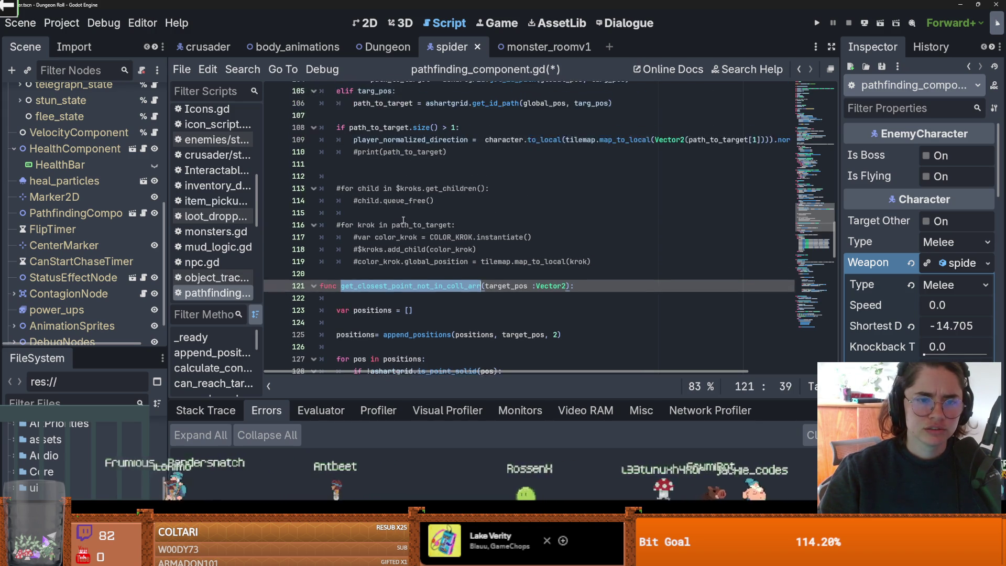
pyautogui.scroll(6, 404, 221)
pyautogui.doubleClick(370, 188)
pyautogui.scroll(4, 385, 219)
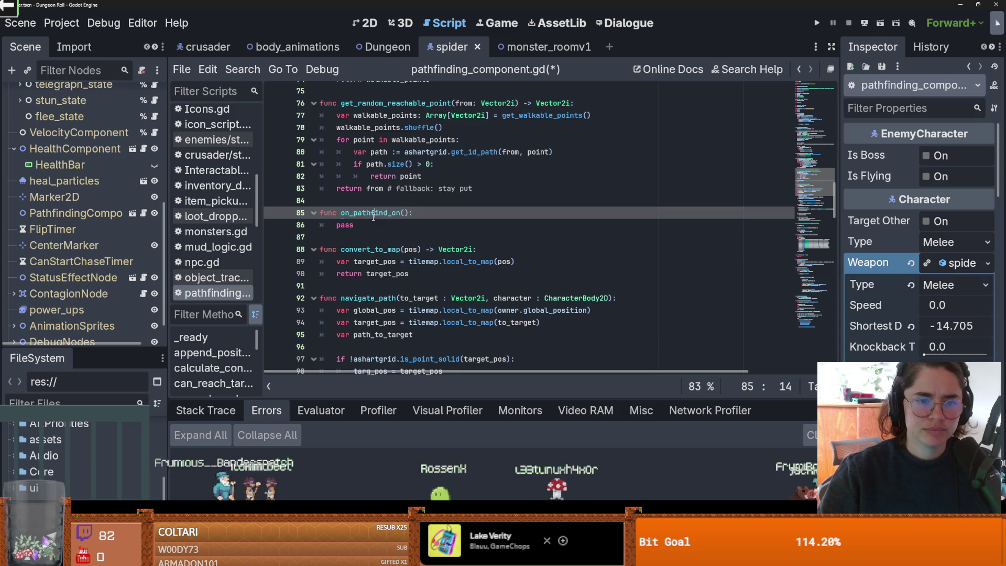
pyautogui.doubleClick(374, 220)
pyautogui.scroll(3, 375, 220)
pyautogui.doubleClick(383, 213)
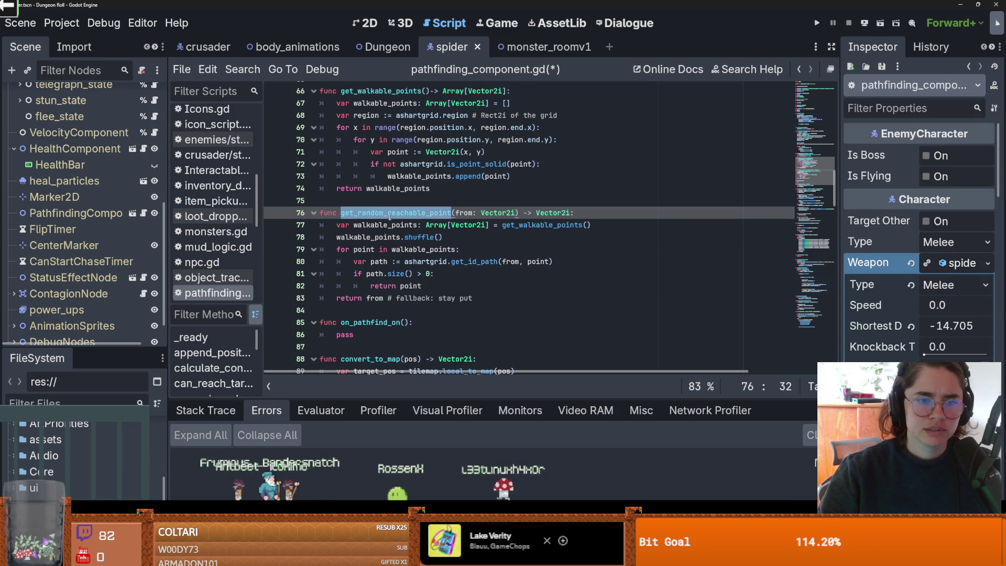
# Step: Trace get_walkable_points and the walkable_points variable through the script
pyautogui.scroll(2, 394, 221)
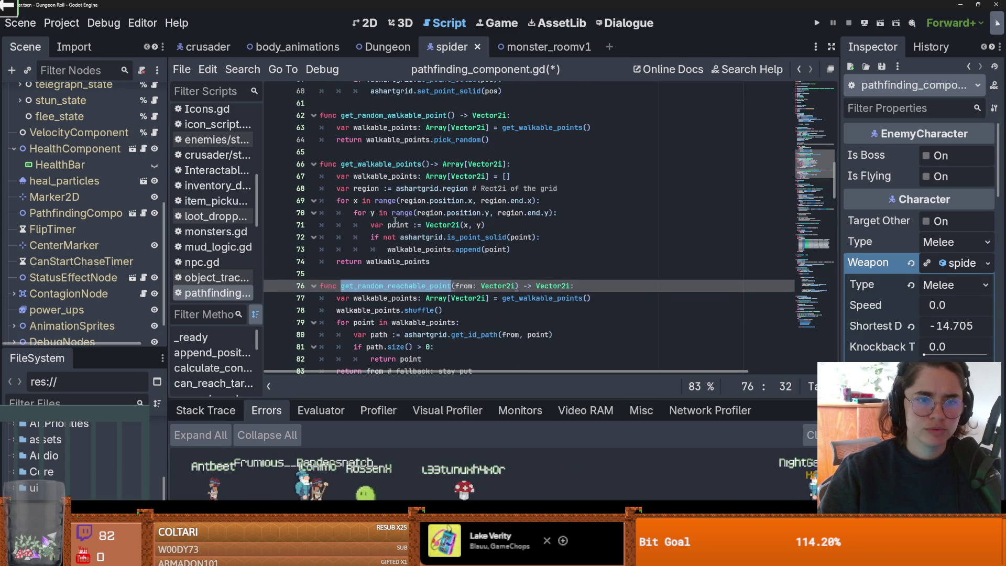
pyautogui.doubleClick(401, 164)
pyautogui.moveTo(430, 164); pyautogui.dragTo(342, 164)
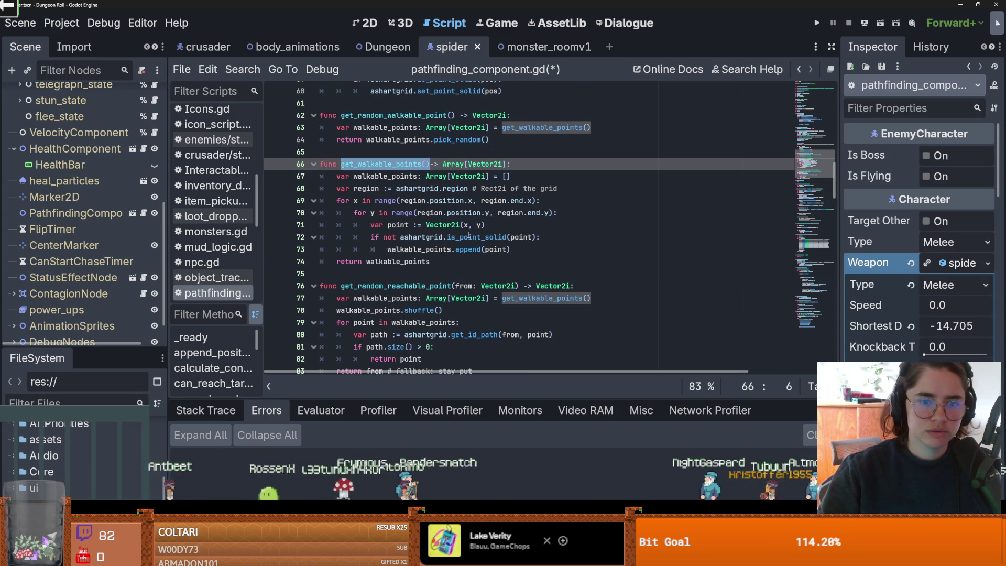
pyautogui.scroll(1, 379, 215)
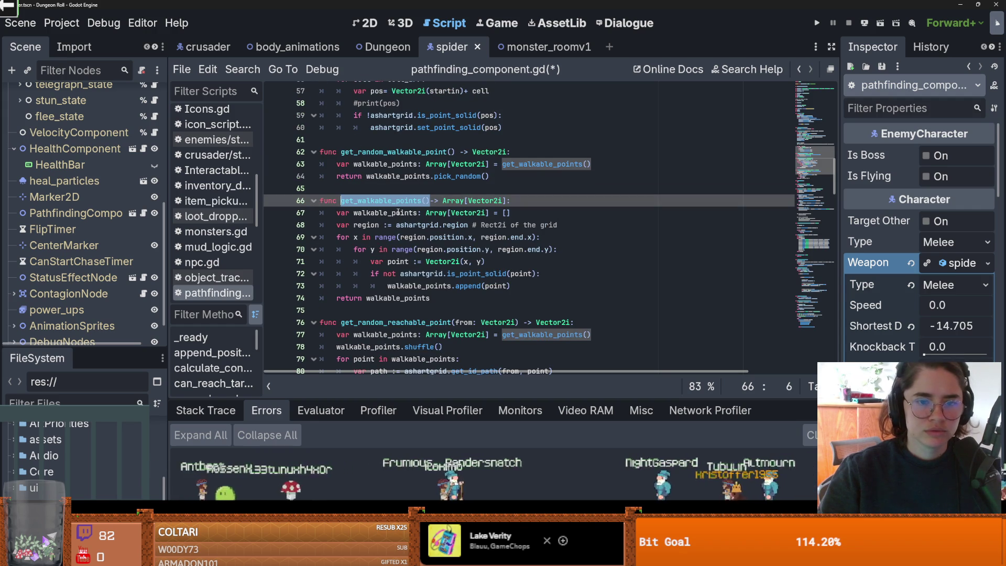
pyautogui.doubleClick(406, 201)
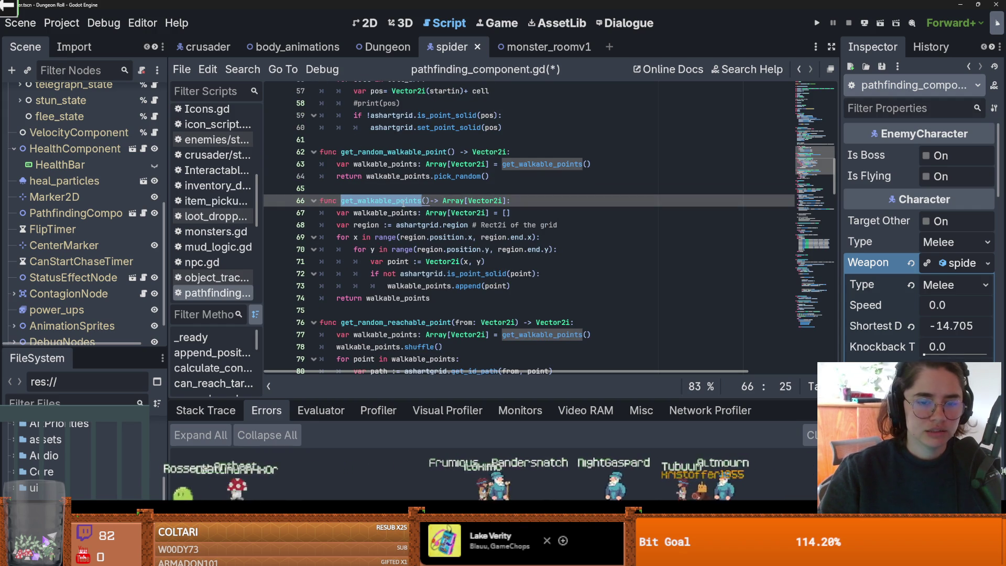
pyautogui.doubleClick(397, 213)
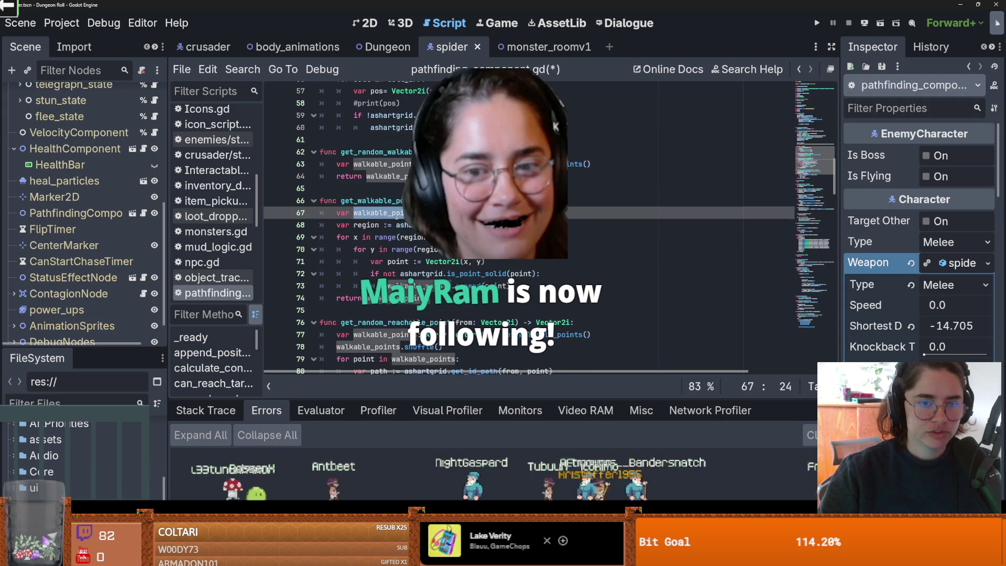
pyautogui.scroll(1, 399, 215)
pyautogui.doubleClick(378, 237)
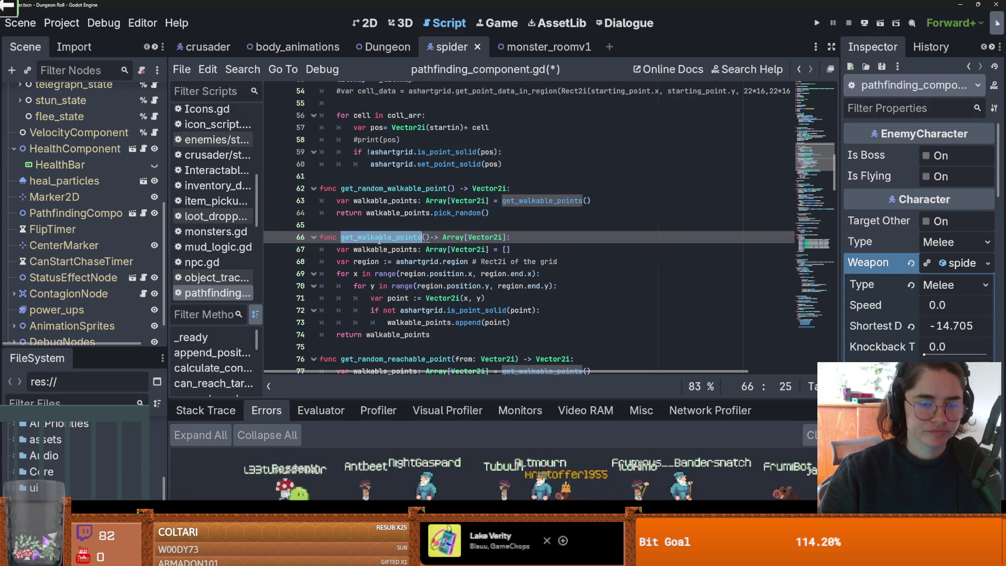
pyautogui.scroll(2, 385, 238)
pyautogui.scroll(-2, 385, 240)
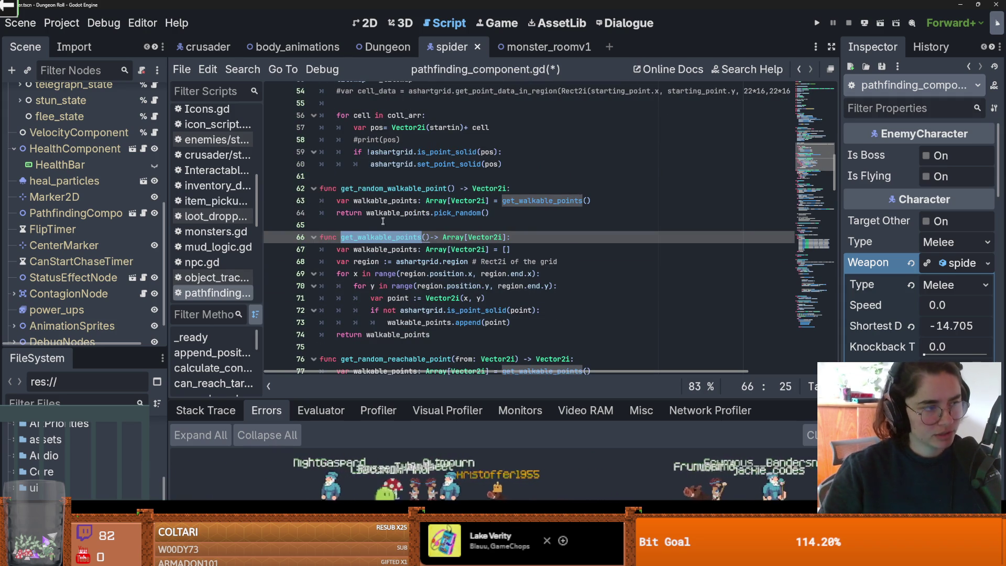
pyautogui.scroll(2, 682, 194)
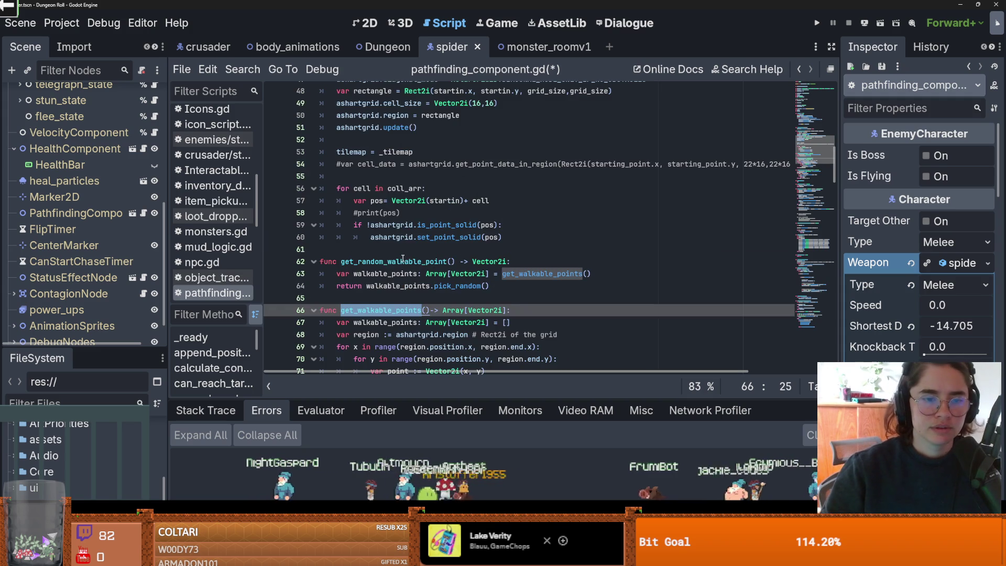
pyautogui.scroll(15, 348, 223)
pyautogui.scroll(-5, 348, 223)
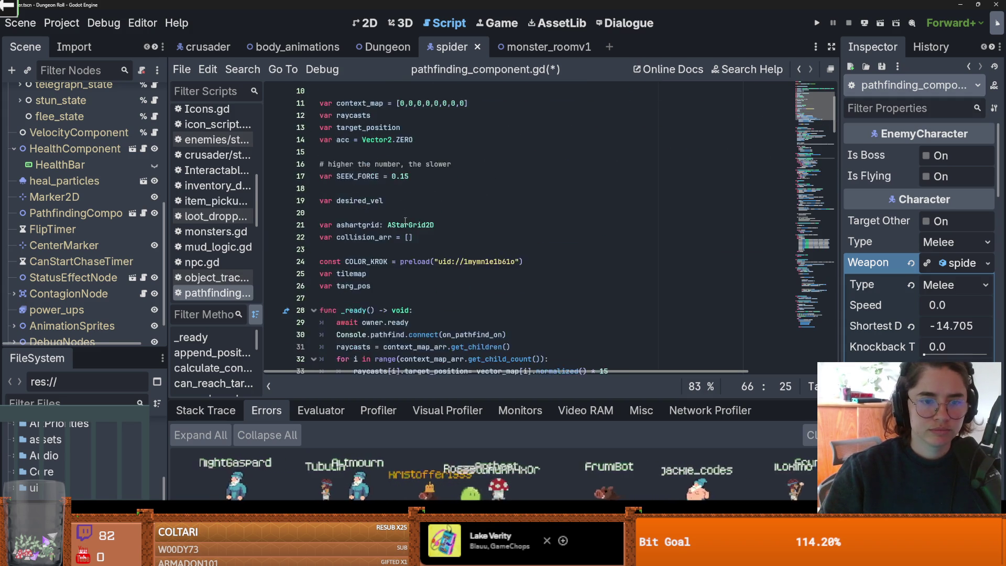
# Step: Add a new line after targ_pos and begin a var declaration above _ready
pyautogui.click(349, 223)
pyautogui.press('Return')
pyautogui.press('Return')
pyautogui.press('Up')
pyautogui.write('va')
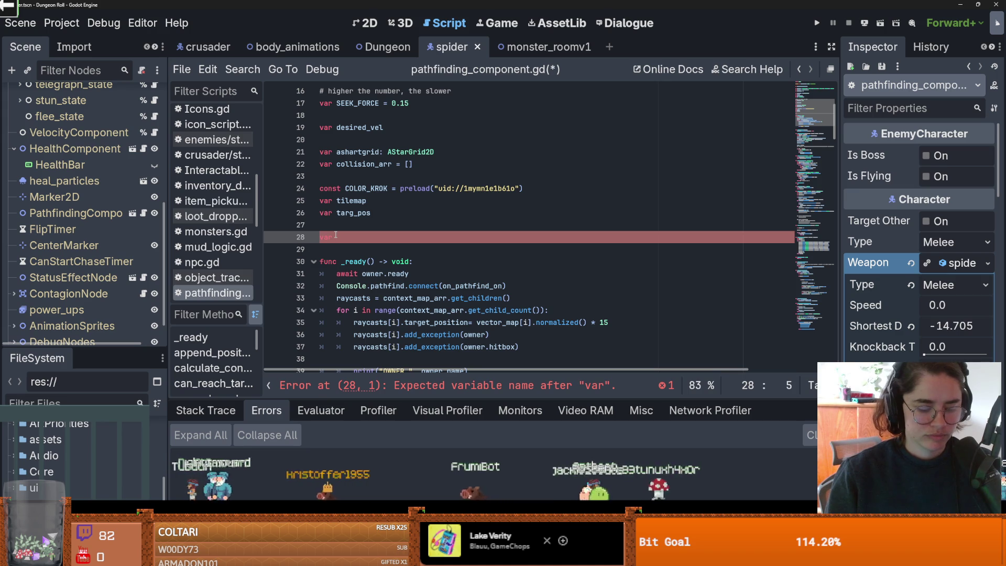
pyautogui.write('alculated_')
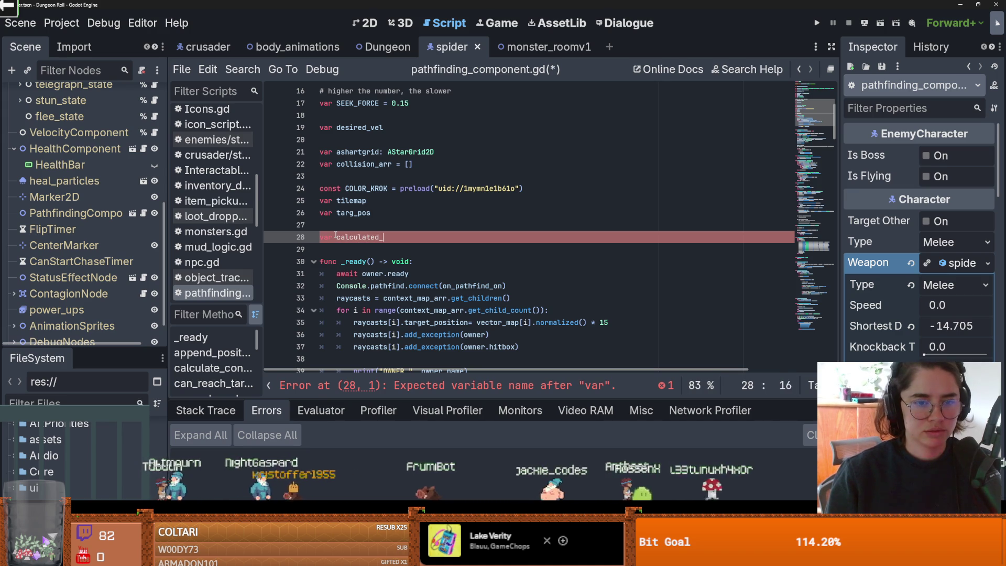